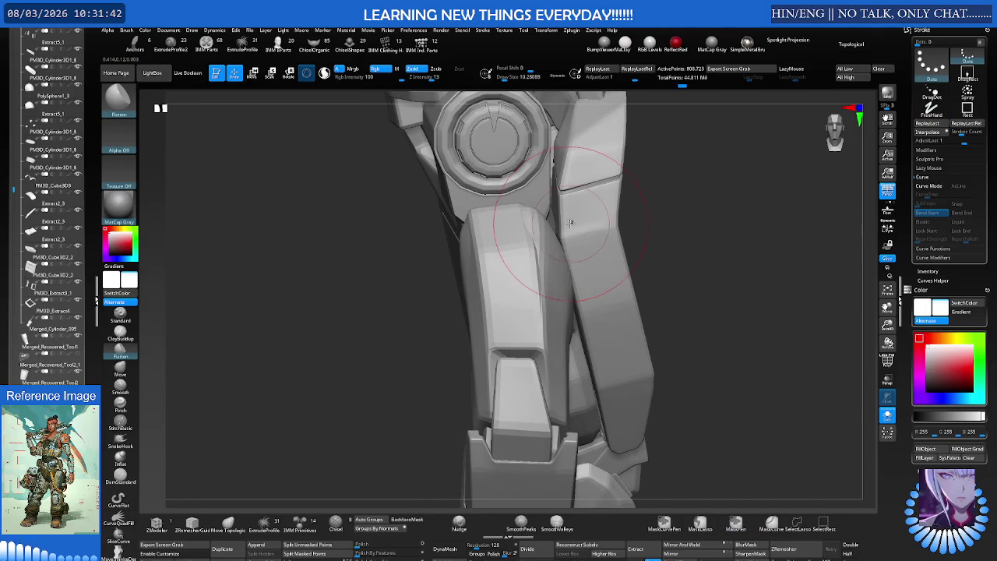
# Survey the whole arm with the gizmo, briefly isolating then unhiding the upper-arm piece
pyautogui.press('e')
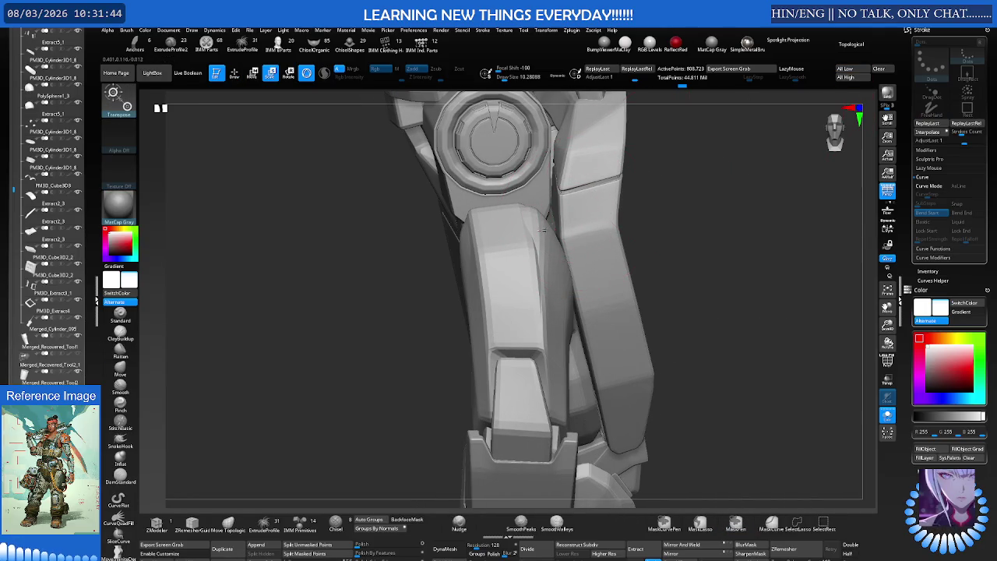
pyautogui.press('q')
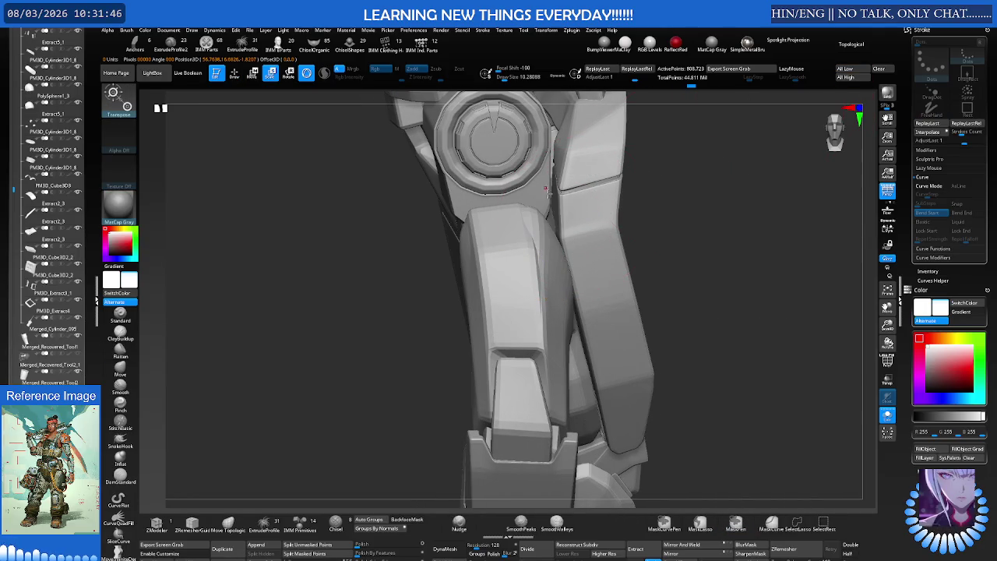
pyautogui.moveTo(549, 237)
pyautogui.mouseDown()
pyautogui.moveTo(499, 223)
pyautogui.moveTo(425, 233)
pyautogui.mouseUp()
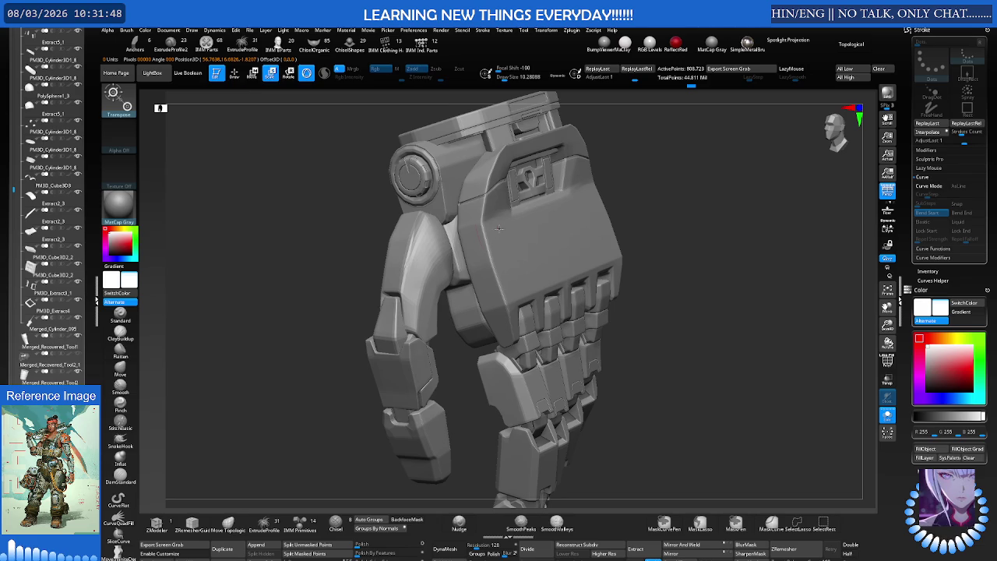
pyautogui.press('w')
pyautogui.press('q')
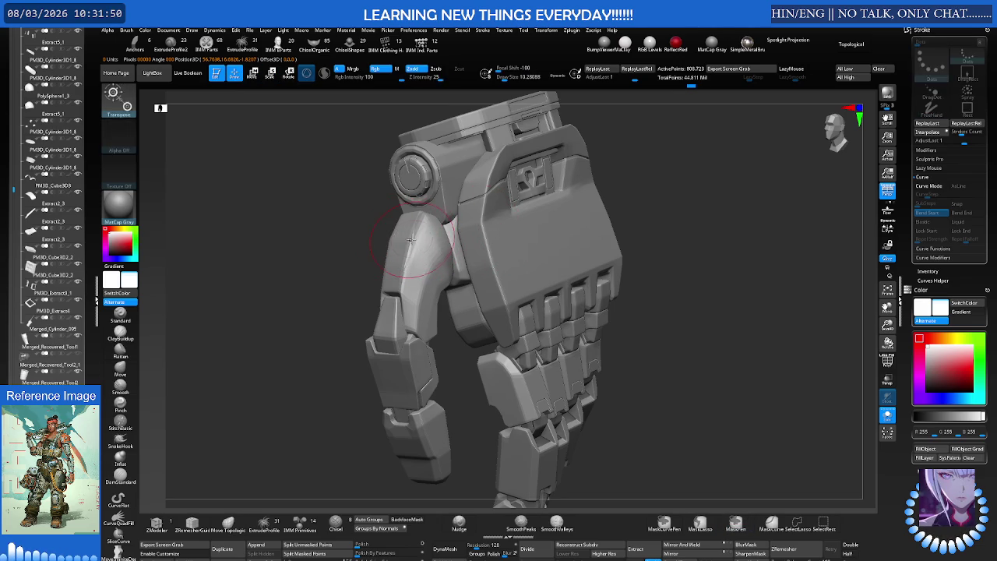
pyautogui.moveTo(415, 239); pyautogui.dragTo(447, 247)
pyautogui.keyDown('ctrl'); pyautogui.keyDown('shift'); pyautogui.click(447, 247); pyautogui.keyUp('shift'); pyautogui.keyUp('ctrl')
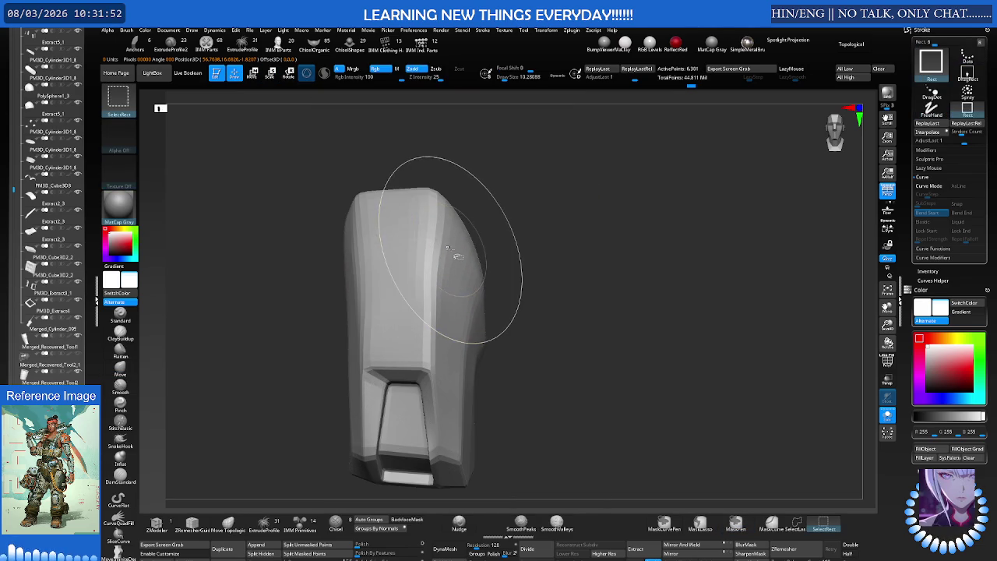
pyautogui.keyDown('ctrl'); pyautogui.keyDown('shift'); pyautogui.click(452, 248); pyautogui.keyUp('shift'); pyautogui.keyUp('ctrl')
# Frame the arm, center the transform pivot, and zoom in close on the robotic hand
pyautogui.press('f')
pyautogui.moveTo(455, 247); pyautogui.dragTo(418, 243)
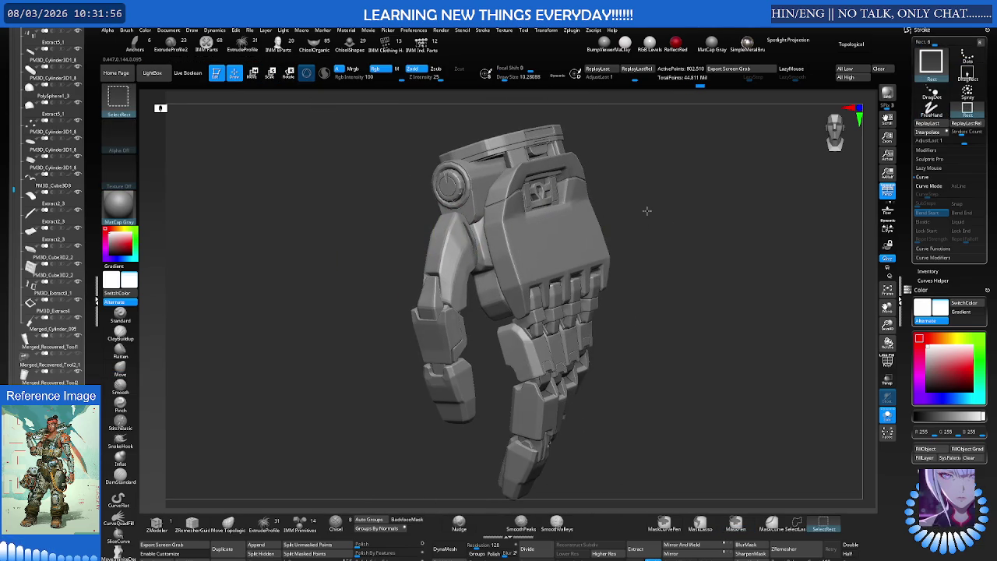
pyautogui.press('e')
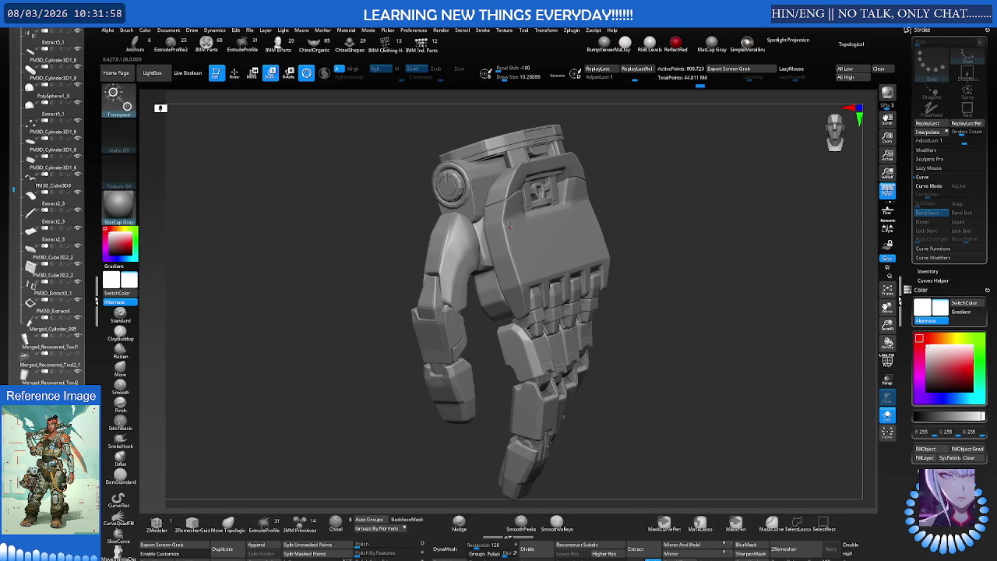
pyautogui.moveTo(499, 224)
pyautogui.keyDown('ctrl'); pyautogui.mouseDown(button='right')
pyautogui.moveTo(417, 225)
pyautogui.moveTo(449, 198)
pyautogui.mouseUp(button='right'); pyautogui.keyUp('ctrl')
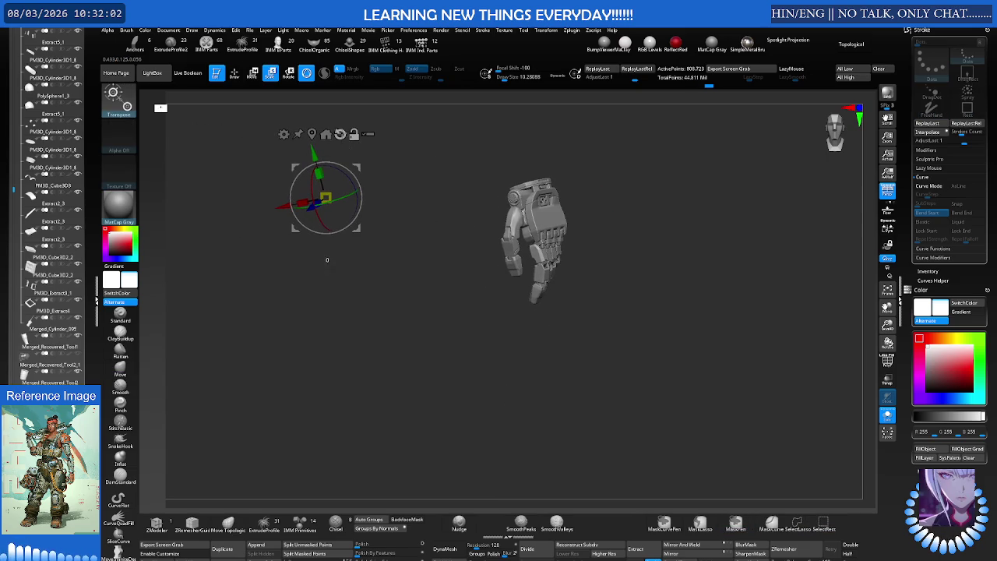
pyautogui.click(311, 134)
pyautogui.moveTo(390, 152)
pyautogui.keyDown('ctrl'); pyautogui.mouseDown(button='right')
pyautogui.moveTo(505, 271)
pyautogui.moveTo(561, 234)
pyautogui.mouseUp(button='right'); pyautogui.keyUp('ctrl')
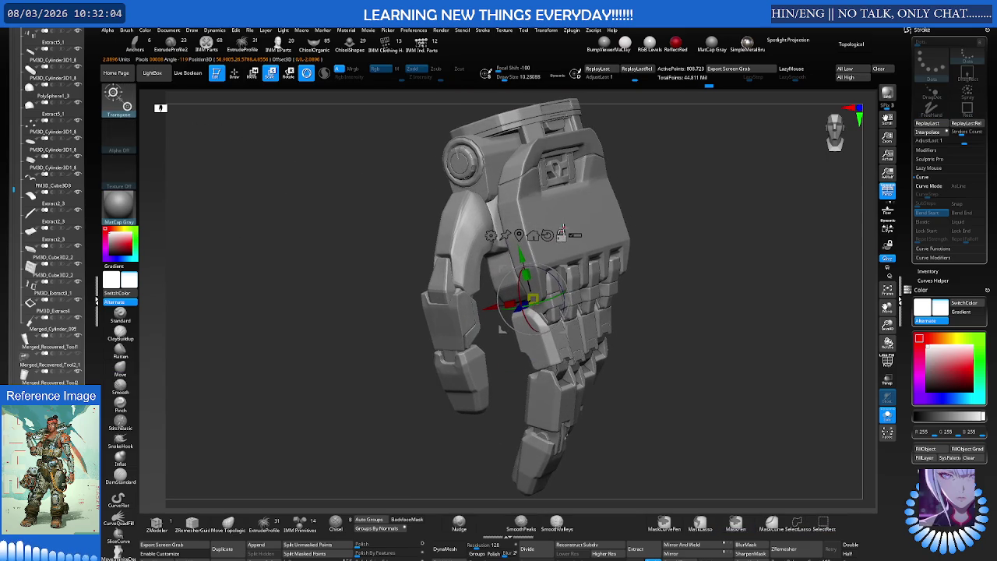
pyautogui.moveTo(564, 269)
pyautogui.mouseDown(button='right')
pyautogui.moveTo(545, 233)
pyautogui.moveTo(592, 199)
pyautogui.mouseUp(button='right')
# Briefly solo a single hand part, then unhide the rest of the character model
pyautogui.hotkey('ctrl', 'shift')
pyautogui.keyDown('ctrl'); pyautogui.keyDown('shift'); pyautogui.click(407, 234); pyautogui.keyUp('shift'); pyautogui.keyUp('ctrl')
pyautogui.keyDown('ctrl'); pyautogui.keyDown('shift'); pyautogui.click(407, 233); pyautogui.keyUp('shift'); pyautogui.keyUp('ctrl')
pyautogui.moveTo(408, 234); pyautogui.dragTo(428, 210, button='right')
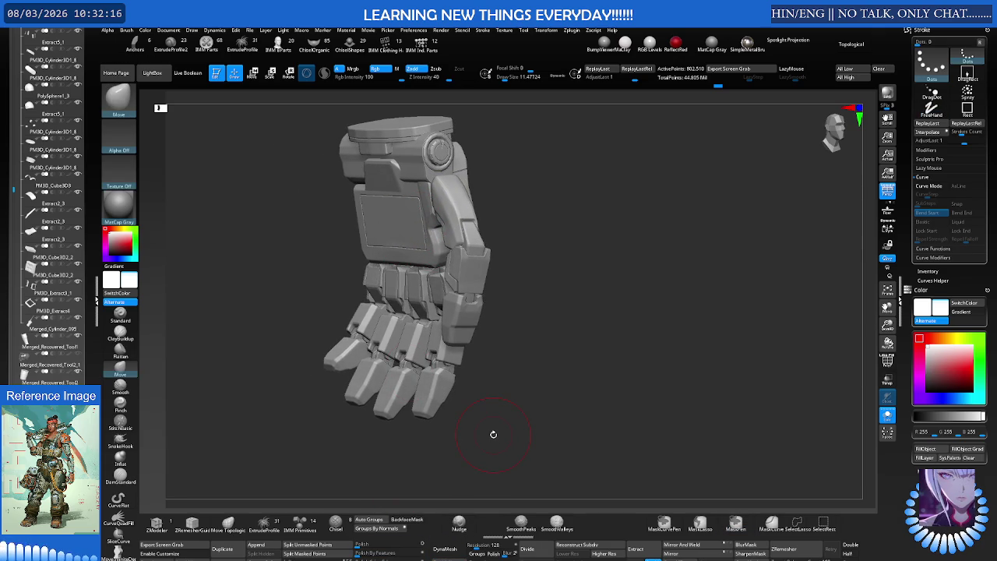
pyautogui.moveTo(492, 423); pyautogui.dragTo(456, 419, button='right')
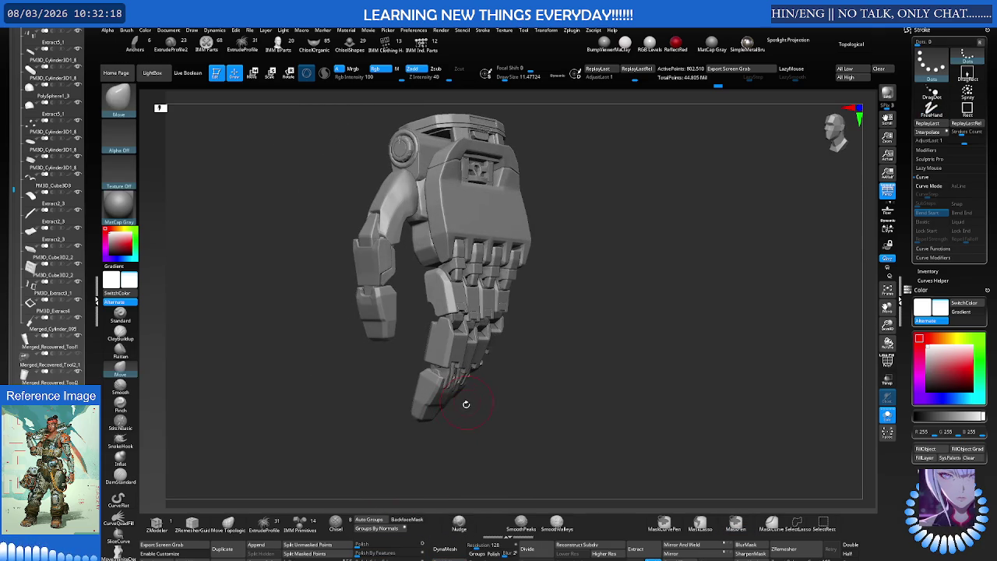
pyautogui.keyDown('ctrl'); pyautogui.keyDown('shift'); pyautogui.click(487, 395); pyautogui.keyUp('shift'); pyautogui.keyUp('ctrl')
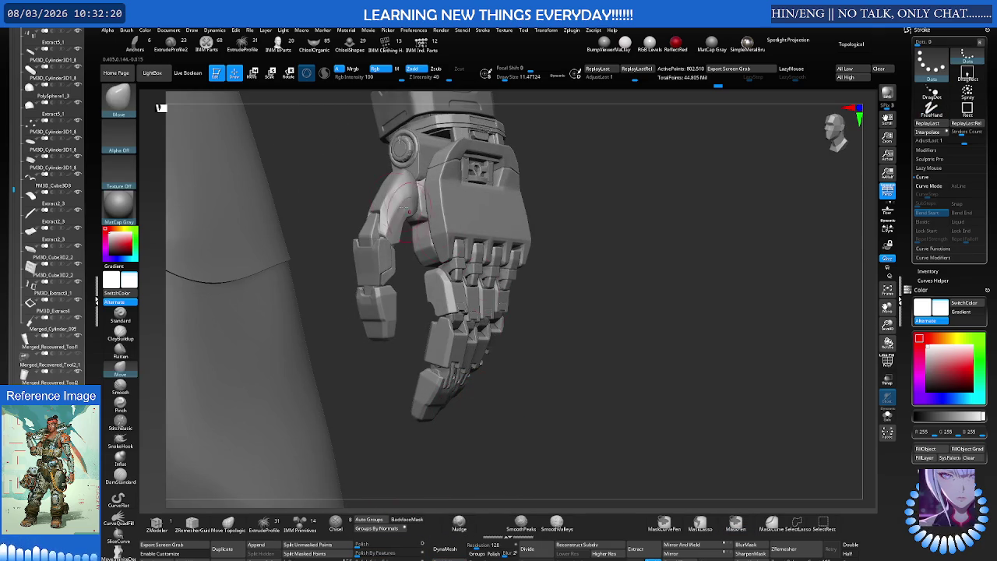
# Lower Draw Size to about 9.16 and select the Pinch brush
pyautogui.keyDown('ctrl'); pyautogui.moveTo(530, 367); pyautogui.dragTo(431, 172, button='right'); pyautogui.keyUp('ctrl')
pyautogui.press('s')
pyautogui.moveTo(430, 172); pyautogui.dragTo(423, 172)
pyautogui.press('s')
pyautogui.moveTo(423, 173); pyautogui.dragTo(379, 218, button='right')
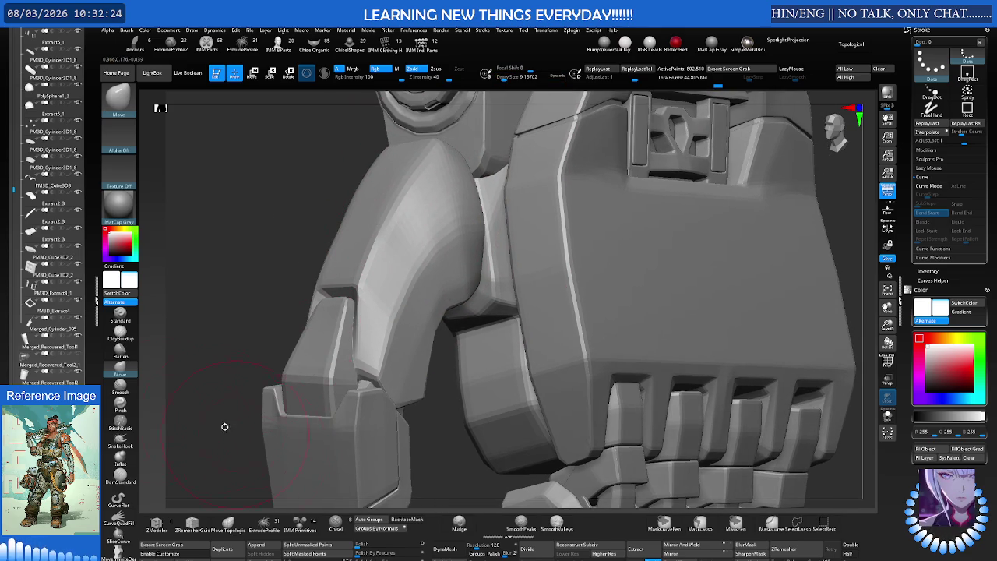
pyautogui.click(120, 404)
# Rotate and zoom in on the forearm armor plates
pyautogui.moveTo(291, 278); pyautogui.dragTo(427, 182, button='right')
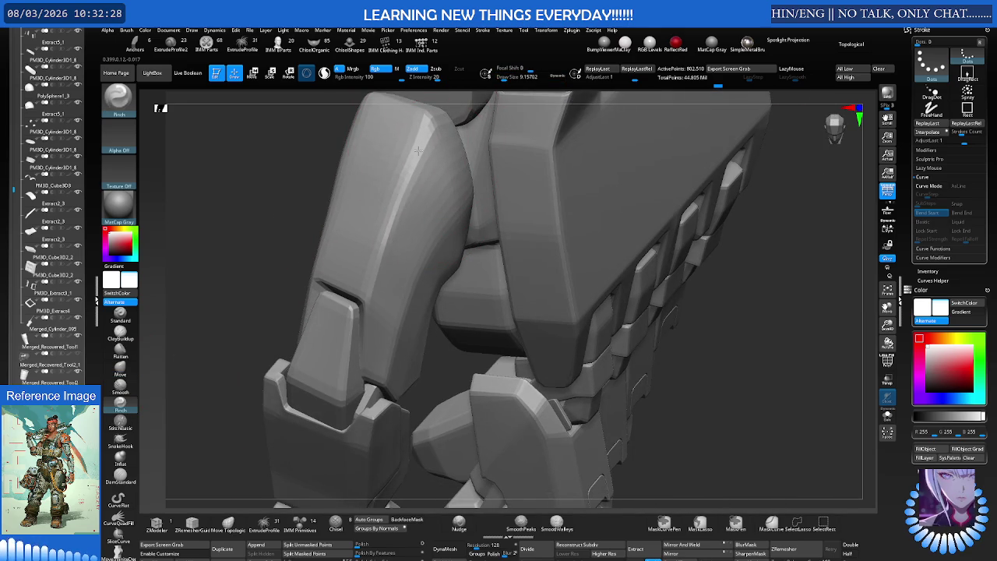
pyautogui.moveTo(398, 189)
pyautogui.keyDown('alt'); pyautogui.mouseDown(button='right')
pyautogui.moveTo(374, 160)
pyautogui.moveTo(440, 202)
pyautogui.moveTo(401, 258)
pyautogui.moveTo(367, 166)
pyautogui.moveTo(427, 201)
pyautogui.moveTo(418, 223)
pyautogui.moveTo(447, 227)
pyautogui.moveTo(424, 199)
pyautogui.mouseUp(button='right'); pyautogui.keyUp('alt')
pyautogui.rightClick(436, 218)
# Zoom out and orbit around the isolated armor piece to inspect it from another side
pyautogui.moveTo(374, 218)
pyautogui.mouseDown(button='right')
pyautogui.moveTo(395, 270)
pyautogui.moveTo(463, 215)
pyautogui.moveTo(508, 245)
pyautogui.mouseUp(button='right')
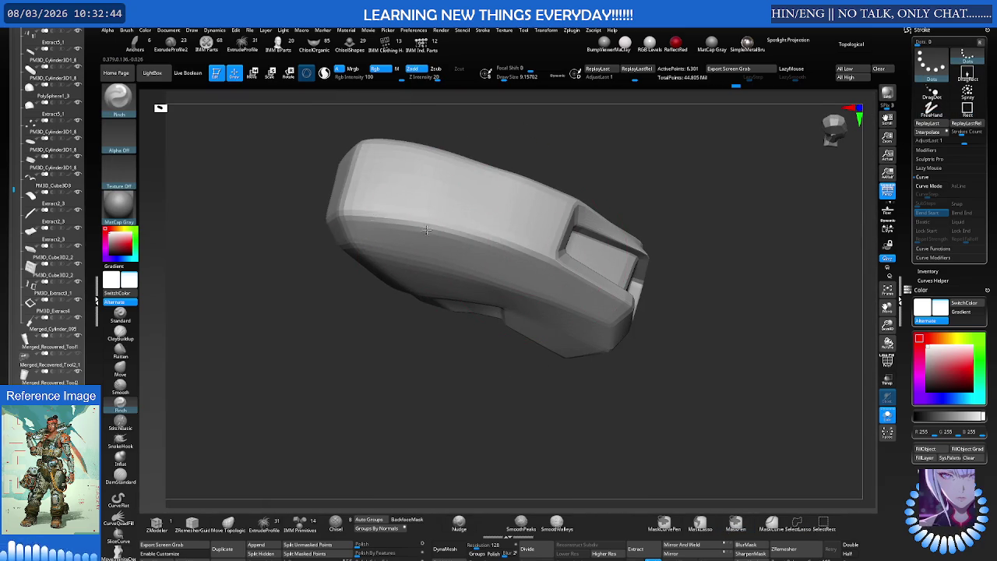
pyautogui.moveTo(363, 218)
pyautogui.keyDown('ctrl'); pyautogui.mouseDown(button='right')
pyautogui.moveTo(529, 290)
pyautogui.moveTo(538, 273)
pyautogui.moveTo(505, 275)
pyautogui.mouseUp(button='right'); pyautogui.keyUp('ctrl')
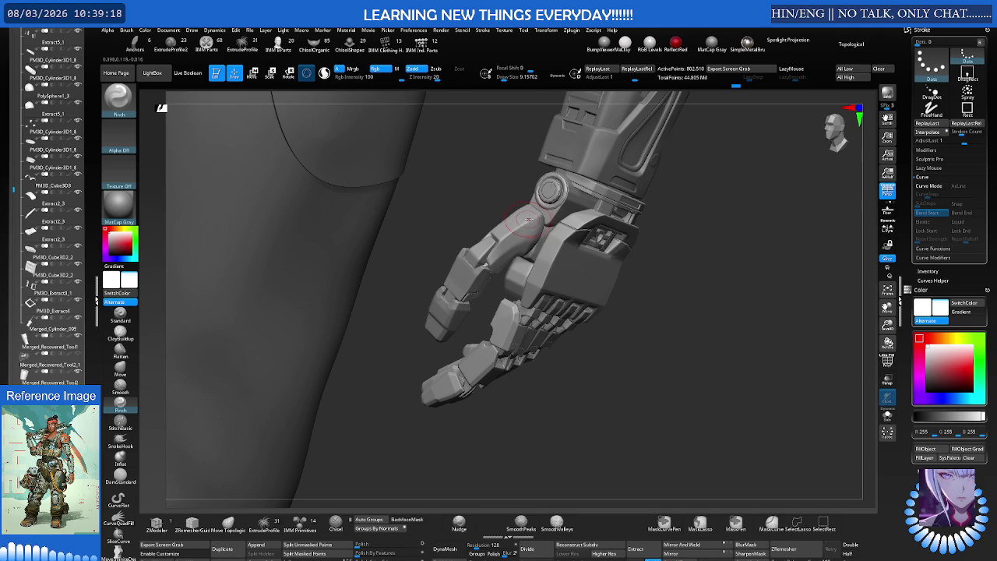
pyautogui.scroll(2, 580, 209)
pyautogui.scroll(2, 568, 214)
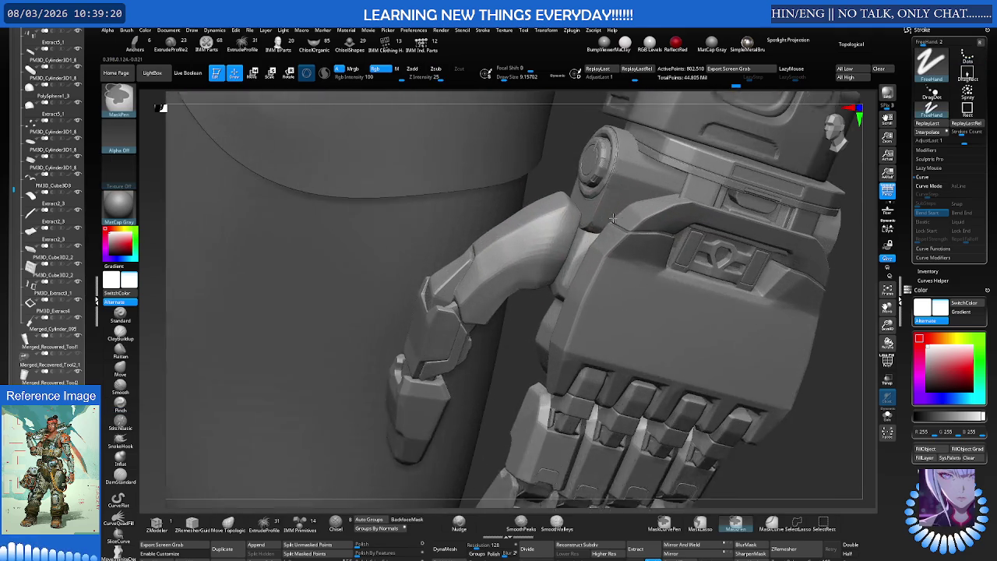
pyautogui.scroll(2, 545, 222)
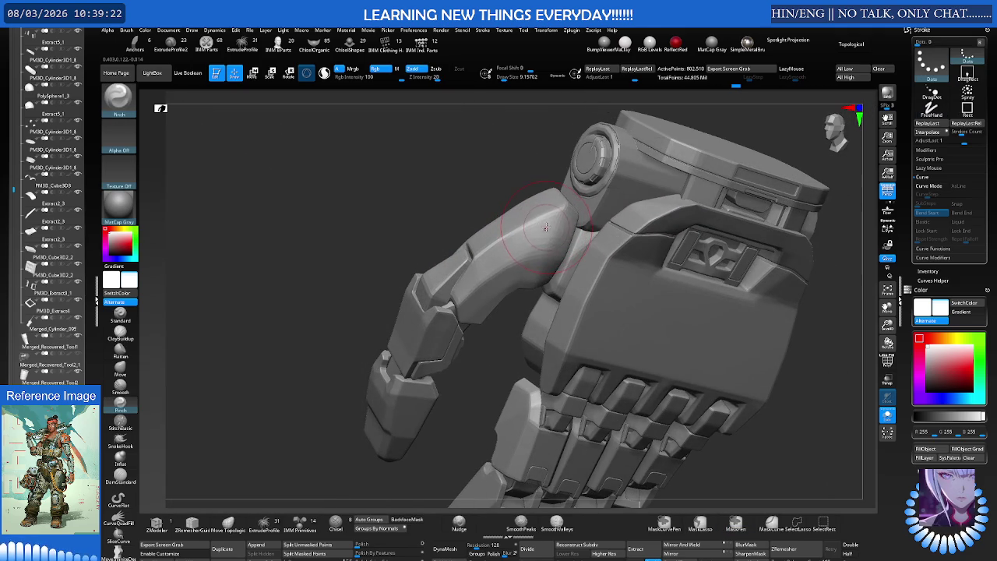
# Solo the curved armour piece and frame it in the view
pyautogui.keyDown('ctrl'); pyautogui.keyDown('shift'); pyautogui.click(550, 236); pyautogui.keyUp('shift'); pyautogui.keyUp('ctrl')
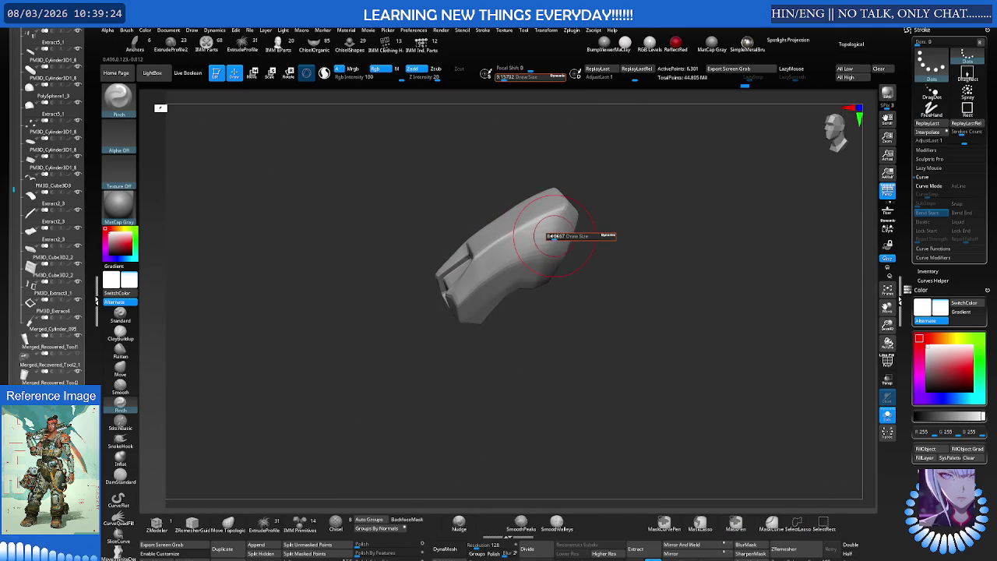
pyautogui.press('f')
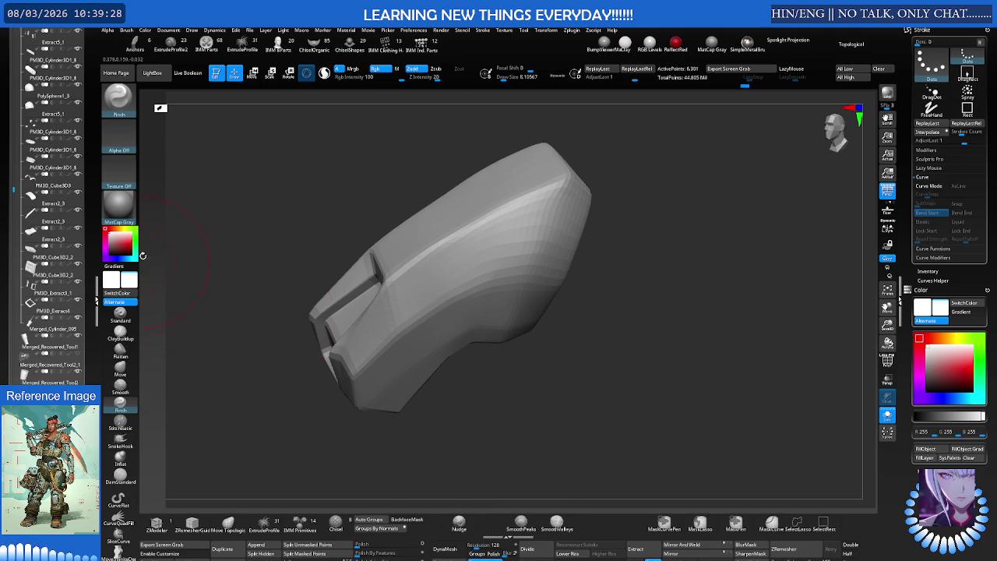
pyautogui.moveTo(281, 257); pyautogui.dragTo(280, 244)
pyautogui.scroll(-2, 22, 310)
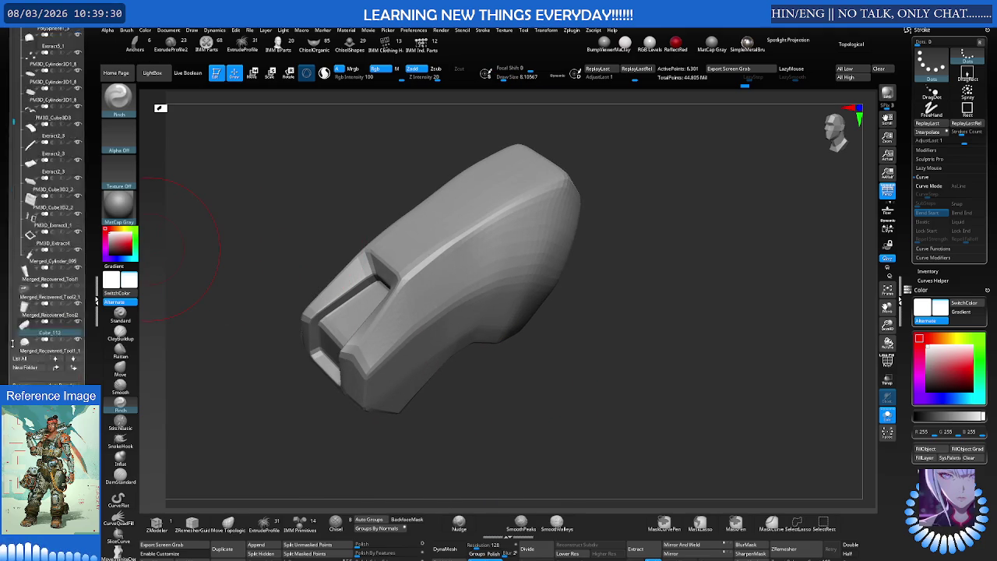
pyautogui.scroll(-3, 21, 310)
pyautogui.scroll(-2, 22, 310)
pyautogui.scroll(-2, 22, 310)
pyautogui.scroll(-2, 22, 311)
pyautogui.scroll(-1, 22, 312)
pyautogui.scroll(-2, 23, 316)
pyautogui.scroll(-1, 28, 319)
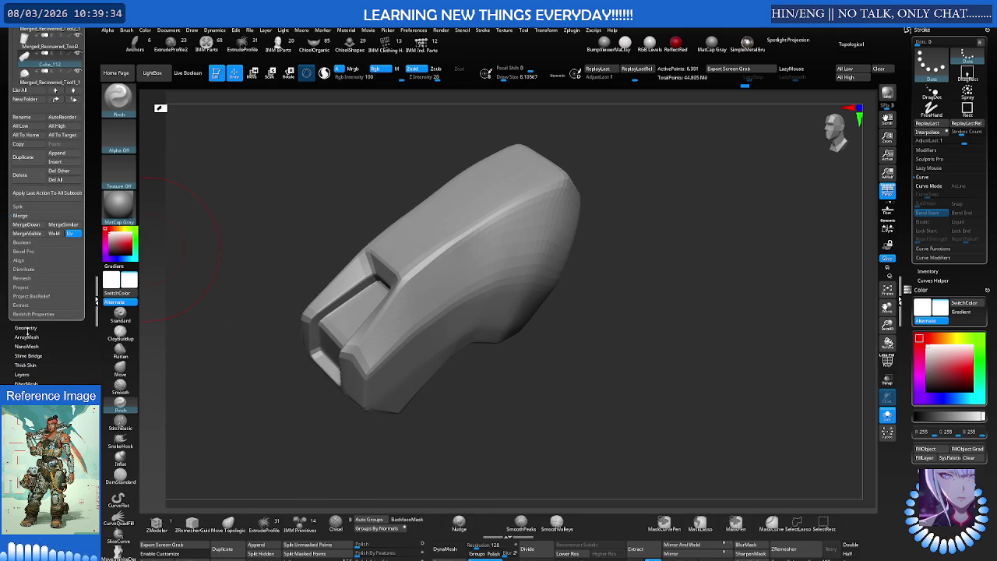
# Open Geometry > Dynamic Subdiv and set Flat Subdiv to 1
pyautogui.click(25, 328)
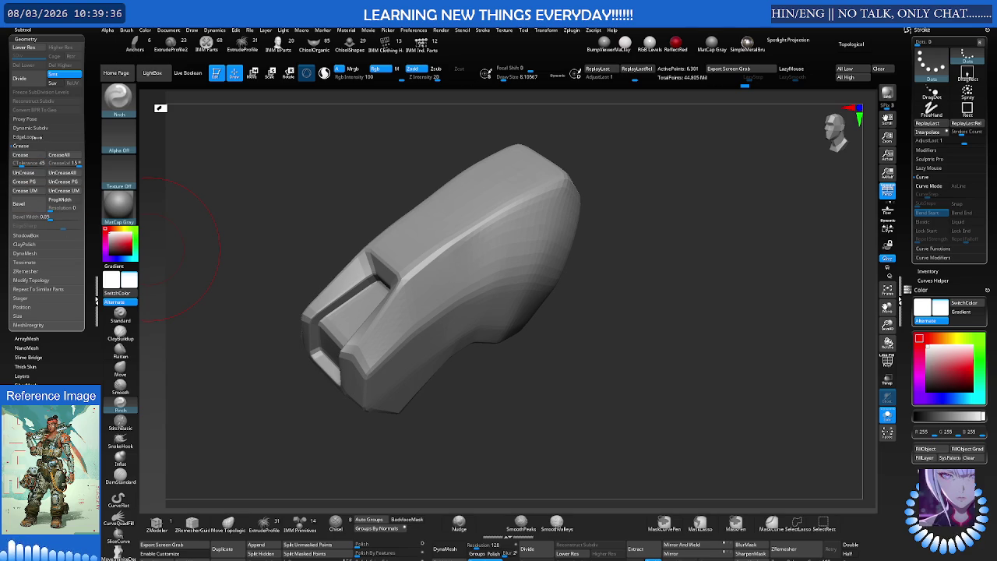
pyautogui.click(39, 130)
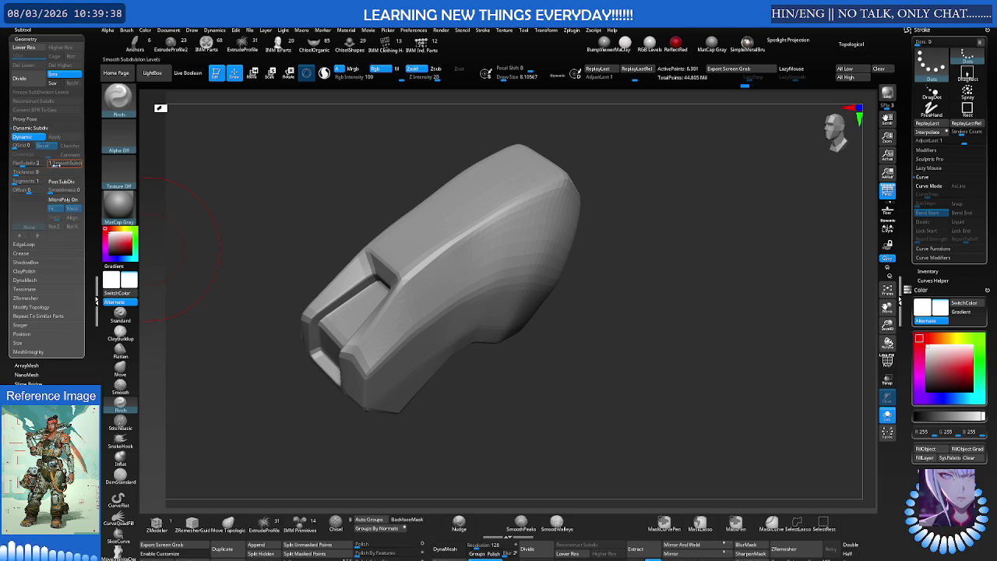
pyautogui.moveTo(273, 187); pyautogui.dragTo(536, 209)
pyautogui.hotkey('shift', 'f')
pyautogui.hotkey('shift', 'f')
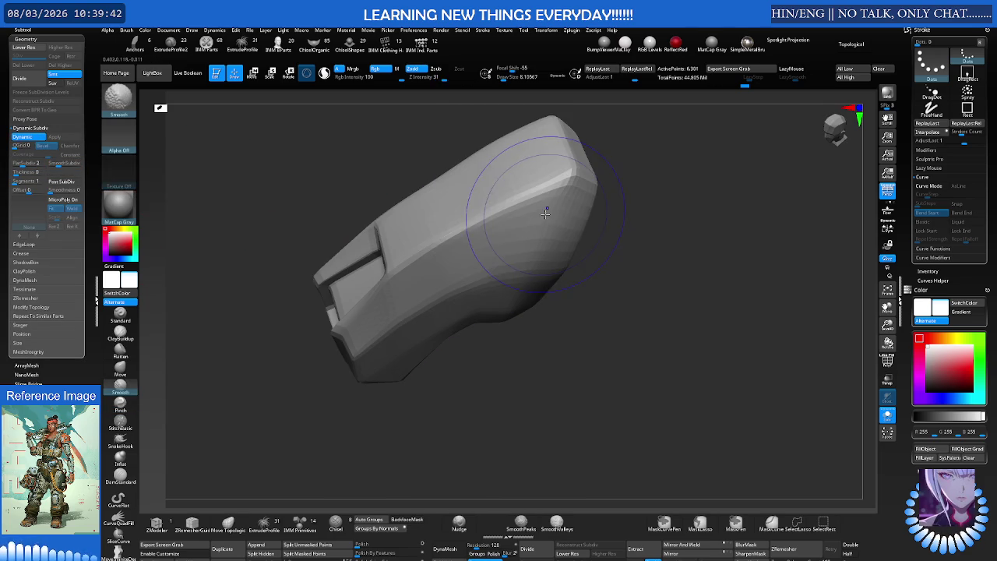
pyautogui.moveTo(537, 209); pyautogui.dragTo(500, 189, button='right')
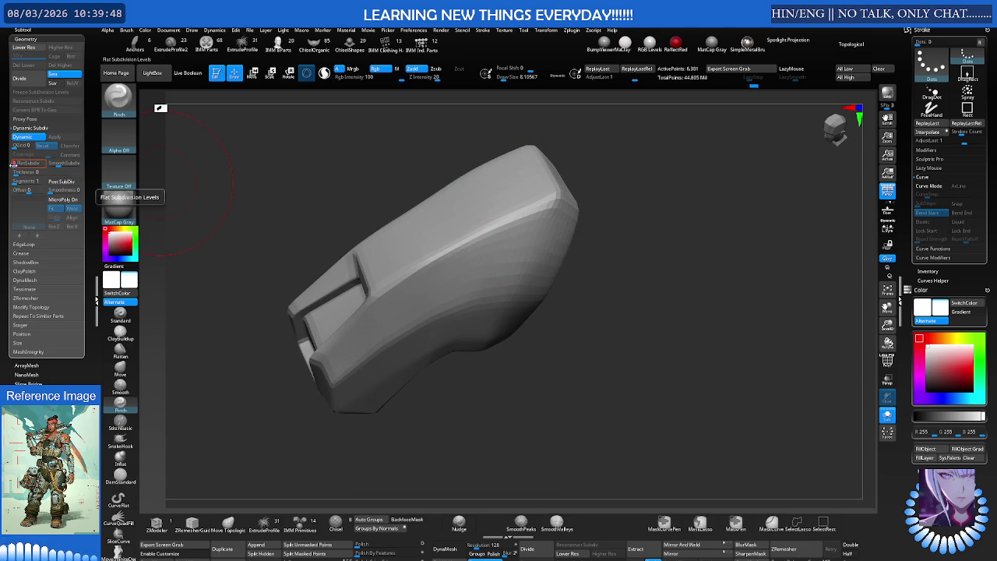
pyautogui.moveTo(14, 163); pyautogui.dragTo(19, 165)
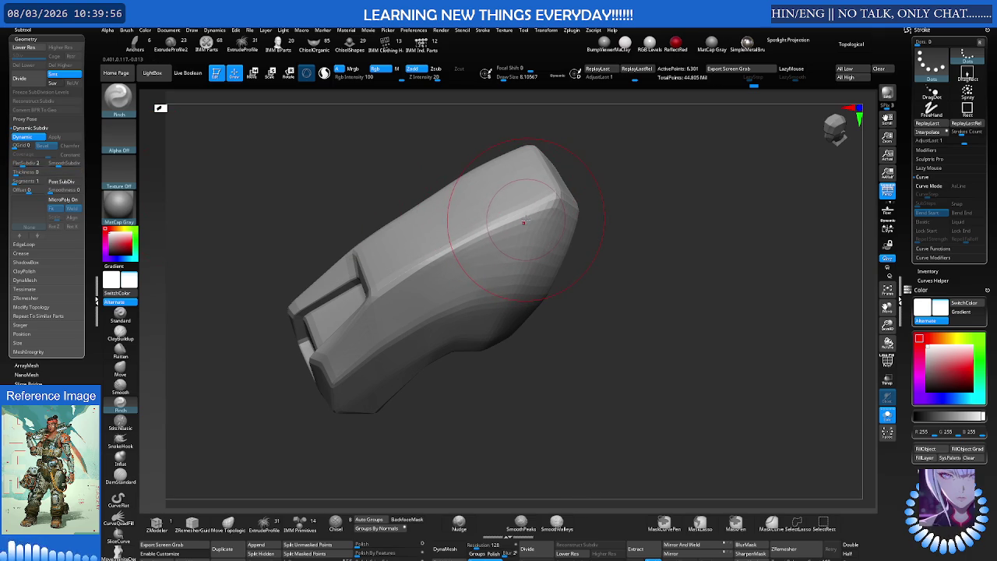
# Toggle dynamic subdivision off and back on, then unhide the rest of the model
pyautogui.hotkey('shift', 'd')
pyautogui.press('d')
pyautogui.press('s')
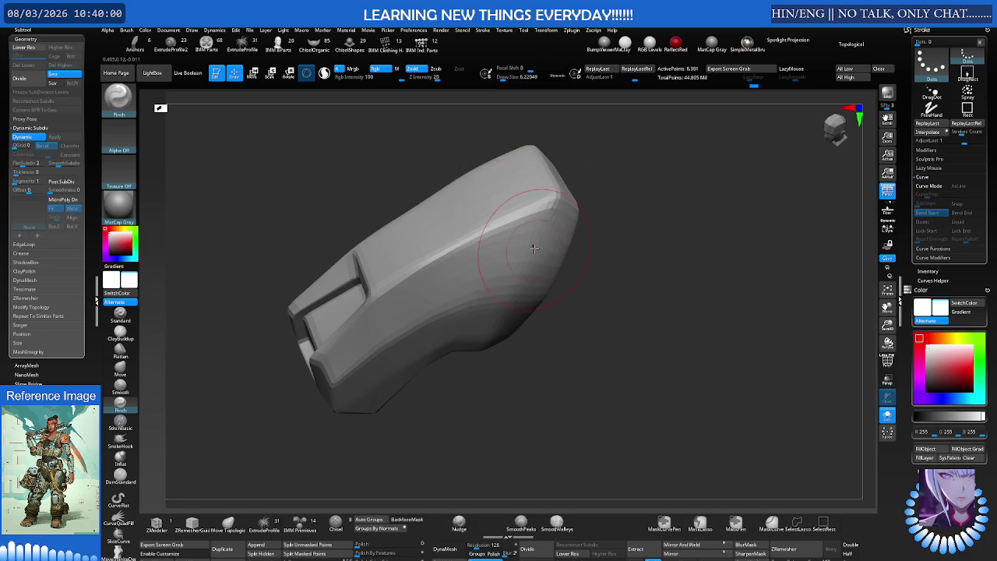
pyautogui.keyDown('ctrl'); pyautogui.keyDown('shift'); pyautogui.click(606, 222); pyautogui.keyUp('shift'); pyautogui.keyUp('ctrl')
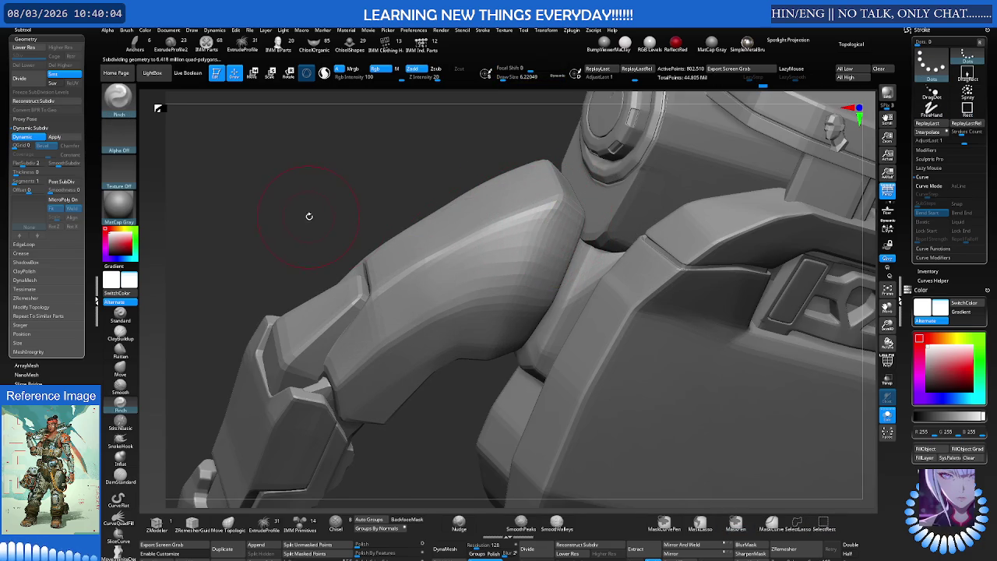
# Halve the subdivision preview to 3.209 million polygons and lower the flat subdivision level
pyautogui.moveTo(323, 214)
pyautogui.mouseDown(button='right')
pyautogui.moveTo(334, 216)
pyautogui.moveTo(178, 187)
pyautogui.mouseUp(button='right')
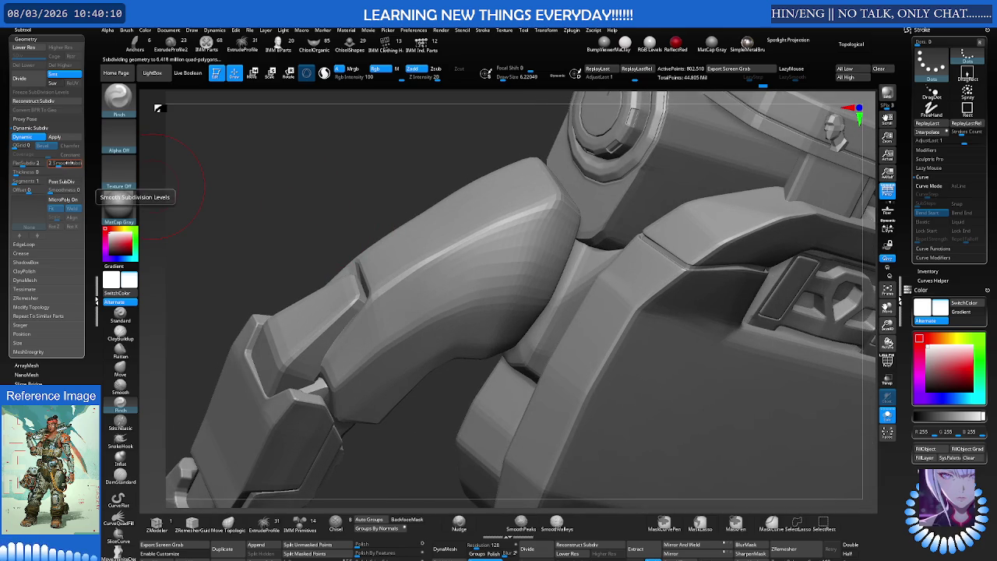
pyautogui.click(70, 181)
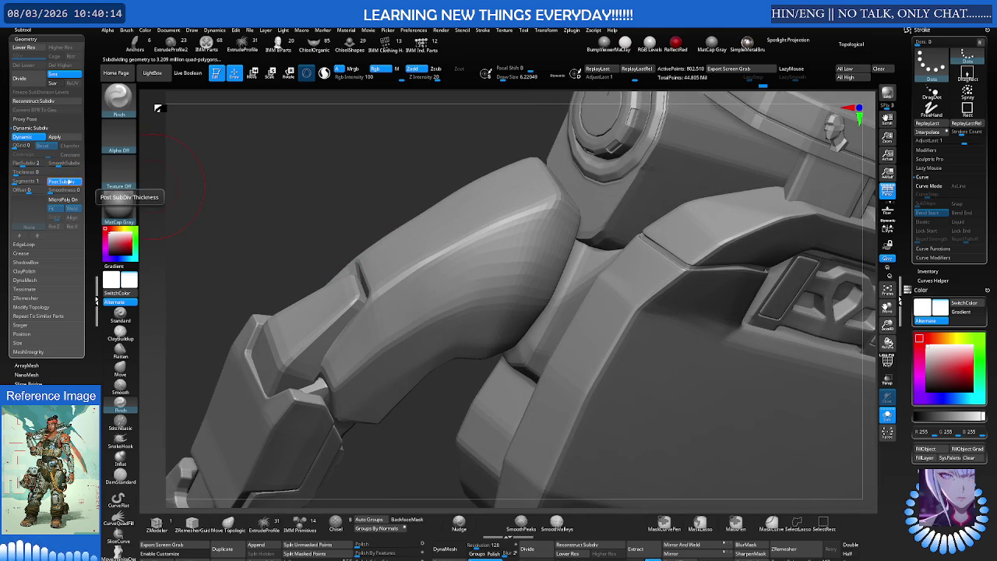
pyautogui.moveTo(334, 213); pyautogui.dragTo(335, 201, button='right')
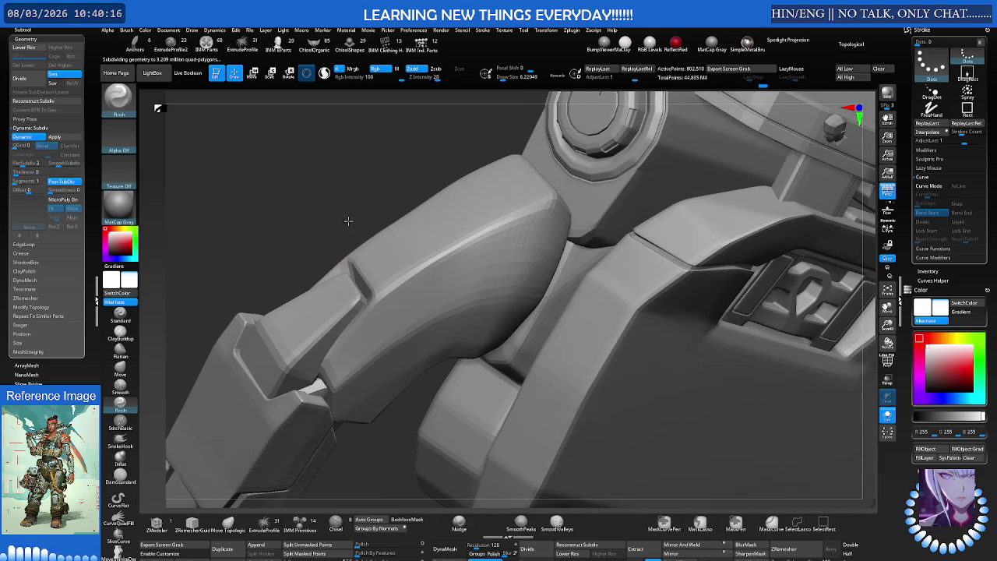
pyautogui.moveTo(26, 165); pyautogui.dragTo(17, 165)
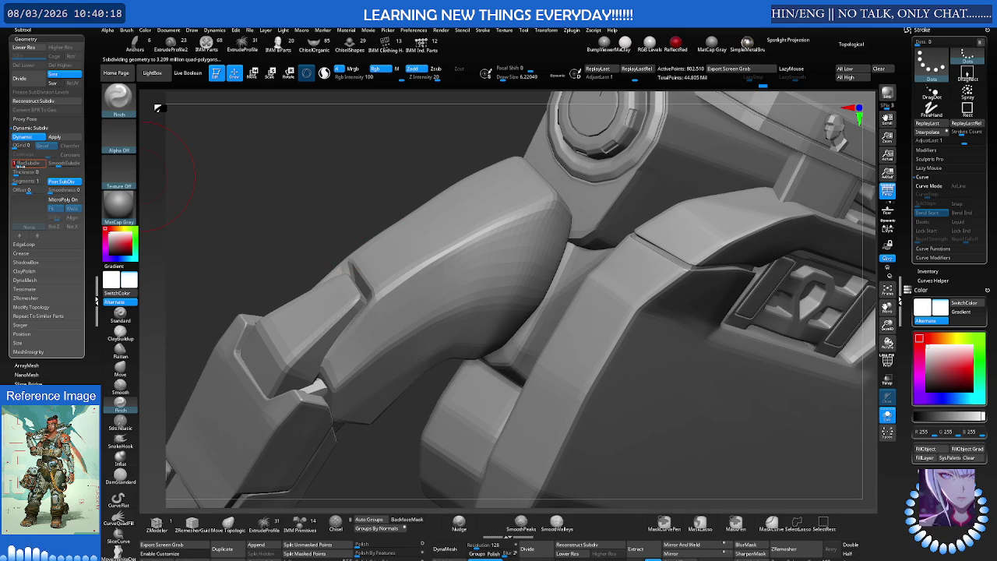
pyautogui.press('f')
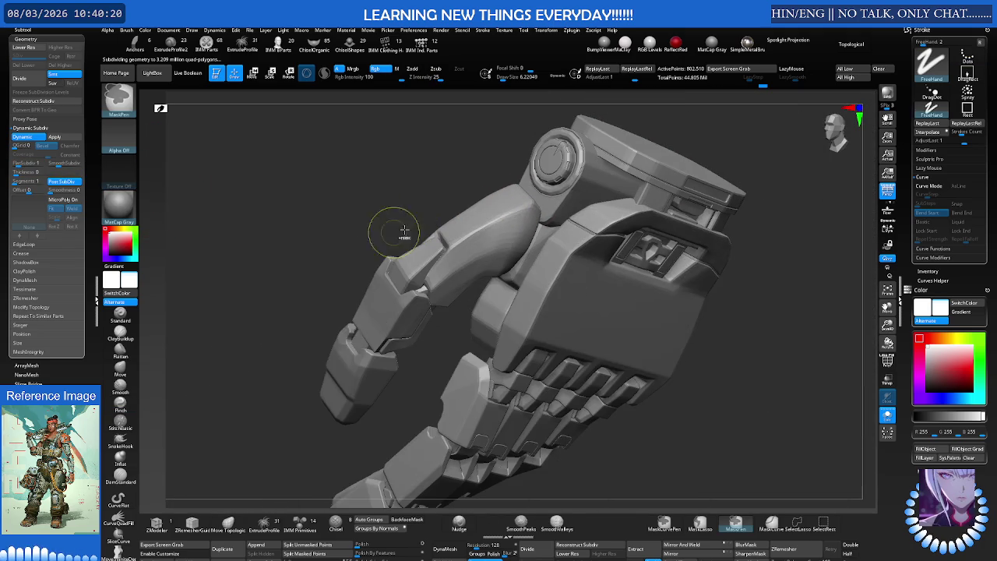
pyautogui.moveTo(499, 226); pyautogui.dragTo(444, 197, button='right')
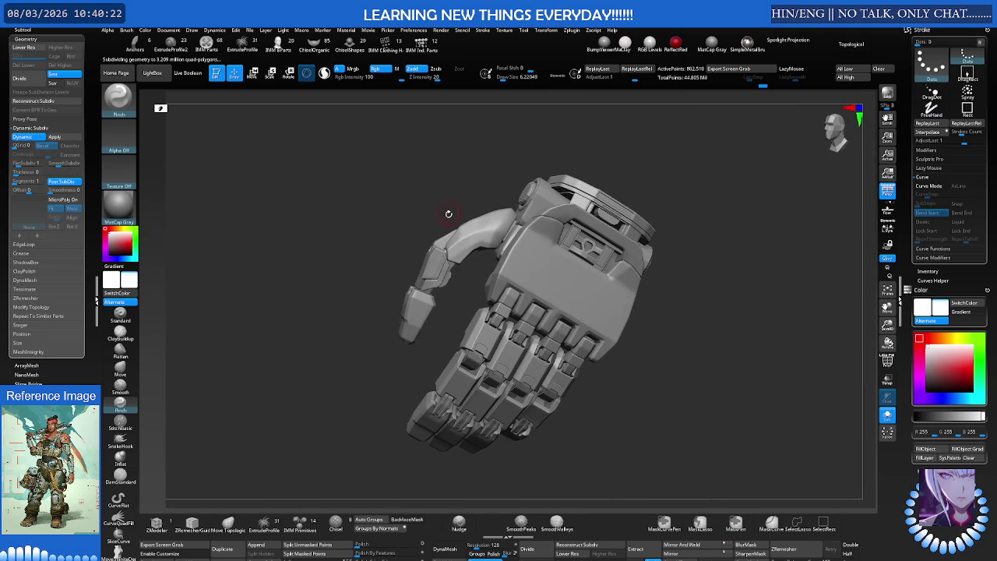
pyautogui.hotkey('ctrl', 'shift', 'd')
pyautogui.hotkey('ctrl', 'shift', 'd')
pyautogui.hotkey('ctrl', 'shift', 'd')
pyautogui.moveTo(463, 218)
pyautogui.keyDown('ctrl'); pyautogui.mouseDown(button='right')
pyautogui.moveTo(525, 242)
pyautogui.moveTo(496, 203)
pyautogui.moveTo(535, 224)
pyautogui.moveTo(456, 244)
pyautogui.moveTo(467, 226)
pyautogui.moveTo(498, 241)
pyautogui.moveTo(468, 263)
pyautogui.mouseUp(button='right'); pyautogui.keyUp('ctrl')
pyautogui.press('f')
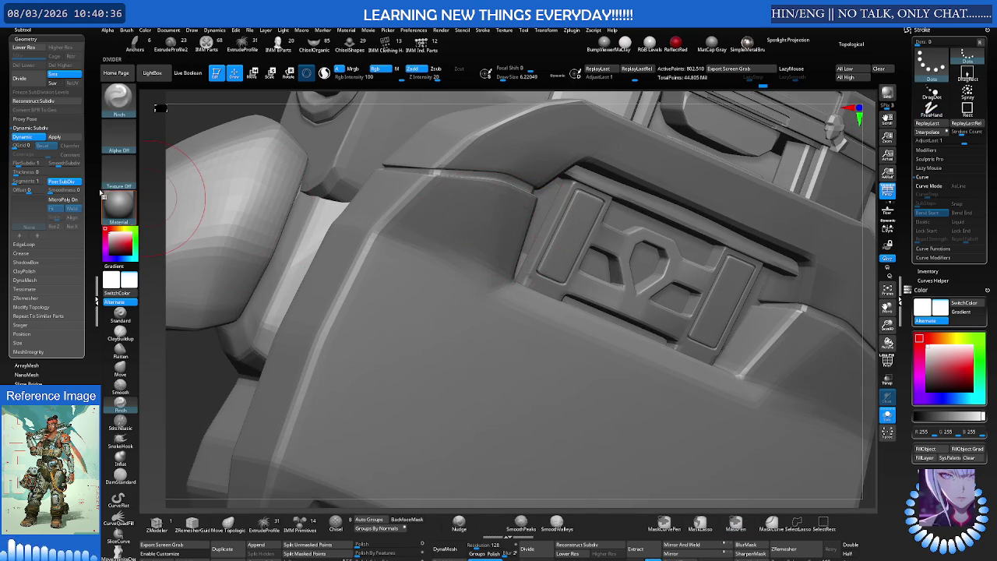
# Turn Post SubDiv off and switch the Dynamic Subdiv preview off
pyautogui.click(72, 182)
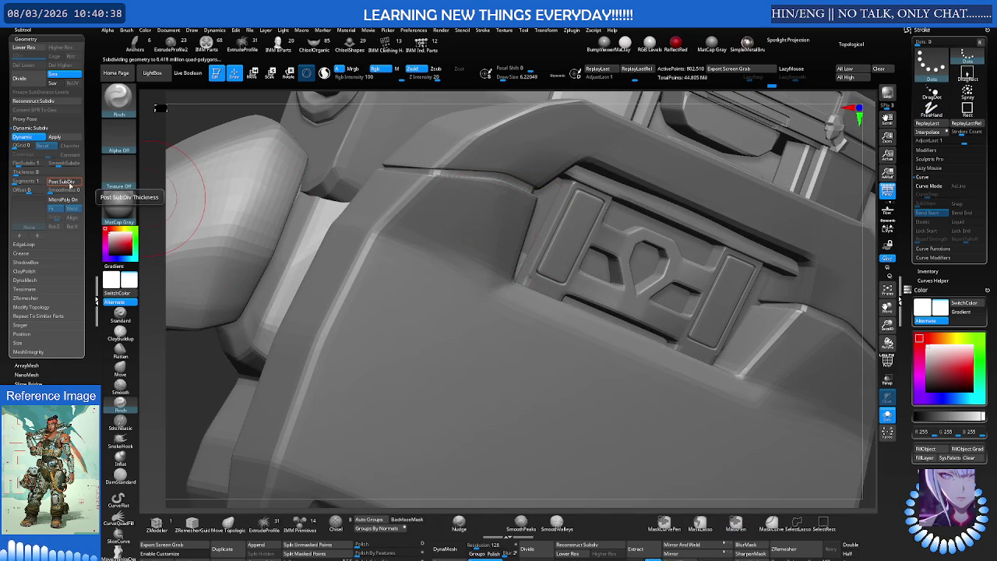
pyautogui.click(71, 182)
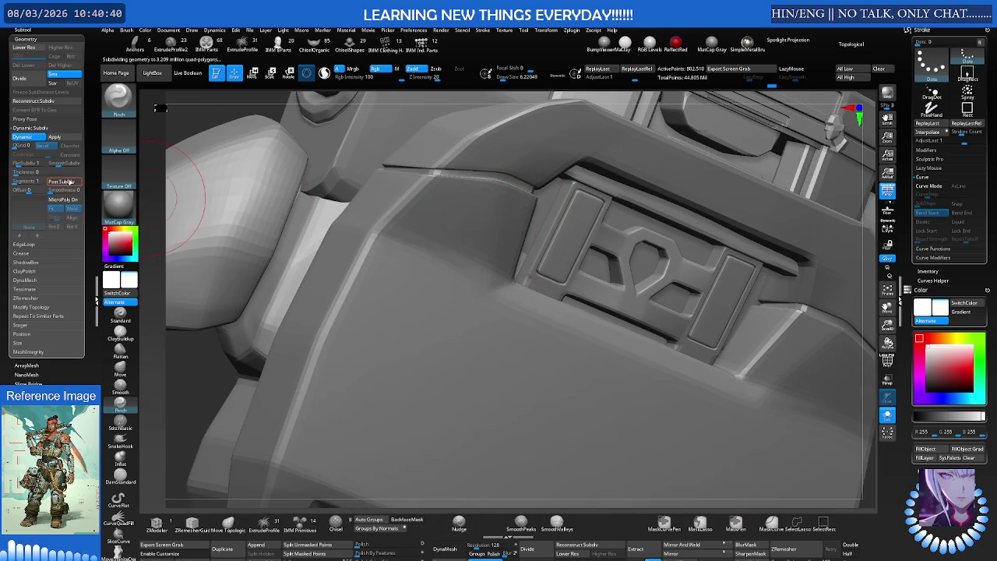
pyautogui.click(70, 182)
pyautogui.click(36, 139)
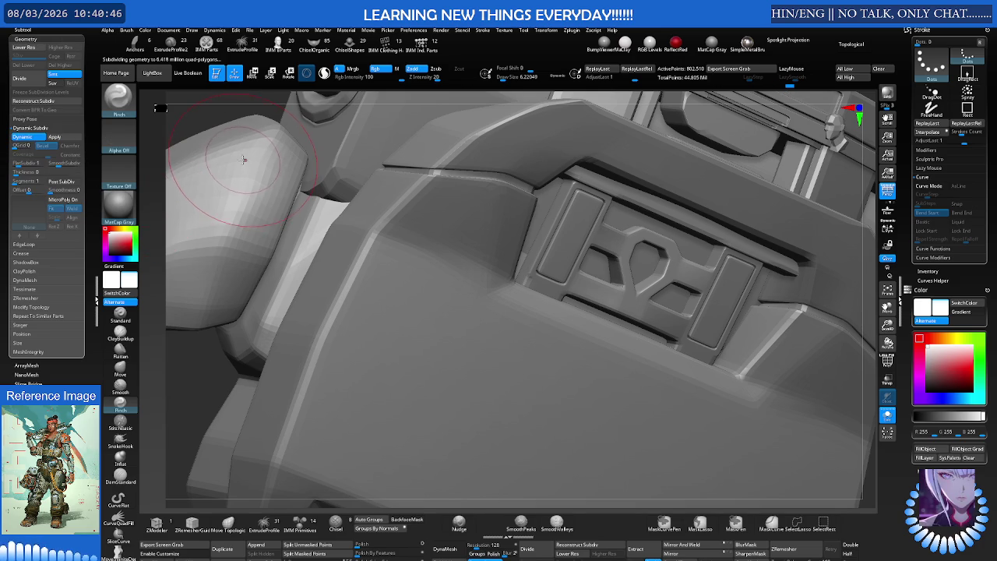
pyautogui.click(34, 139)
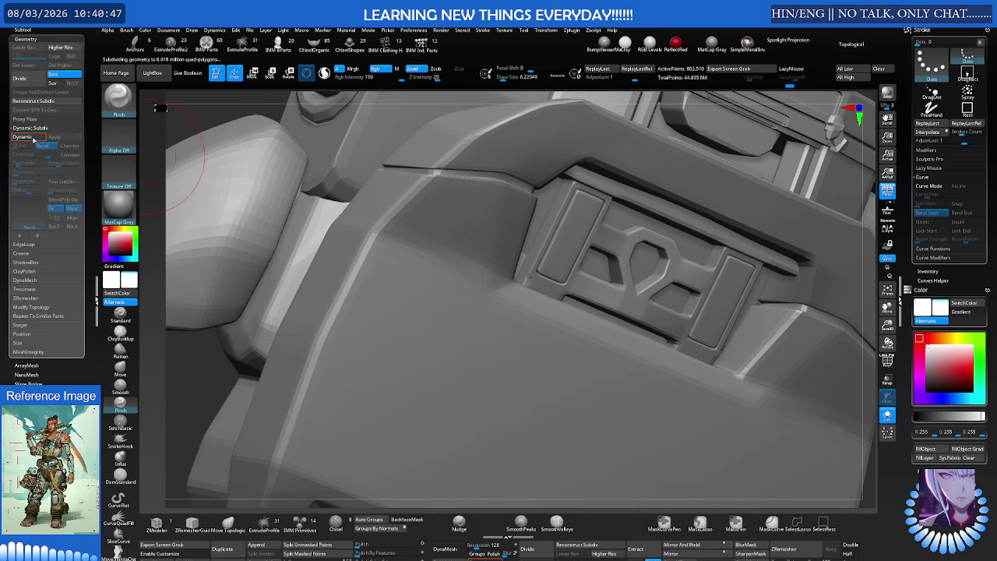
# Re-enable Dynamic Subdiv, raise SmoothSubdiv to 7 and show the polygroup wireframe
pyautogui.keyDown('alt'); pyautogui.moveTo(148, 168); pyautogui.dragTo(254, 199, button='right'); pyautogui.keyUp('alt')
pyautogui.click(25, 137)
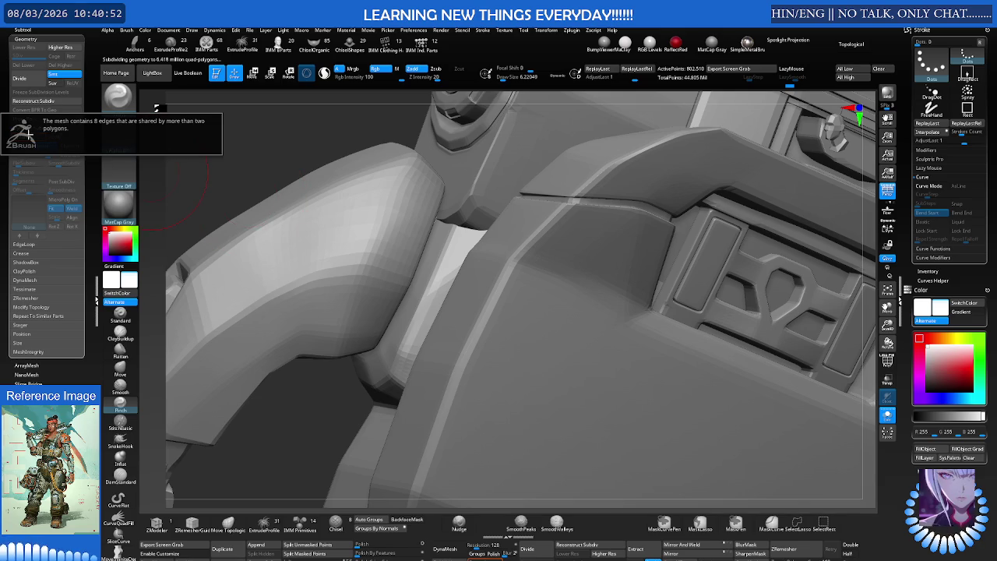
pyautogui.moveTo(334, 190)
pyautogui.keyDown('ctrl'); pyautogui.mouseDown(button='right')
pyautogui.moveTo(276, 169)
pyautogui.moveTo(336, 166)
pyautogui.moveTo(307, 172)
pyautogui.mouseUp(button='right'); pyautogui.keyUp('ctrl')
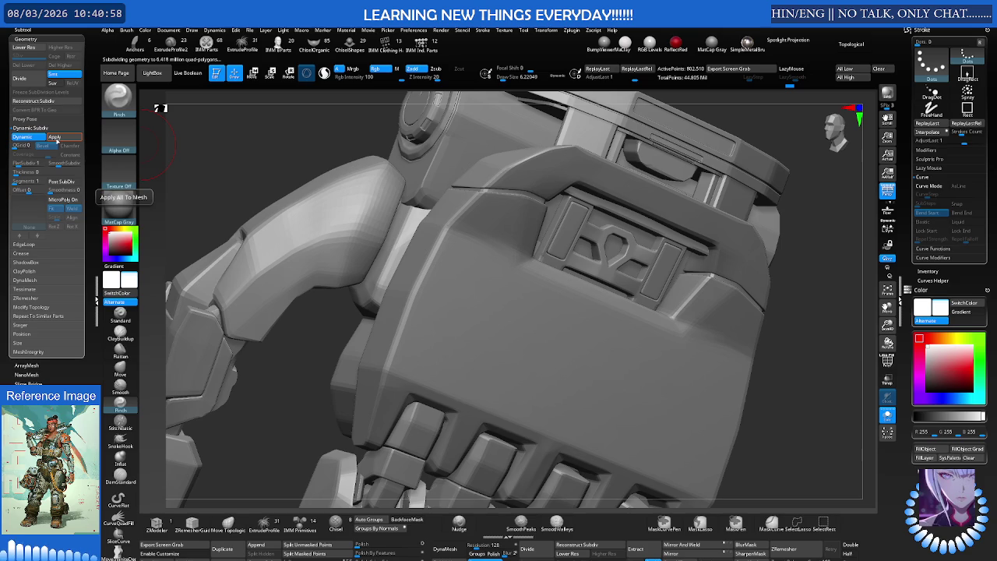
pyautogui.moveTo(47, 163); pyautogui.dragTo(92, 165)
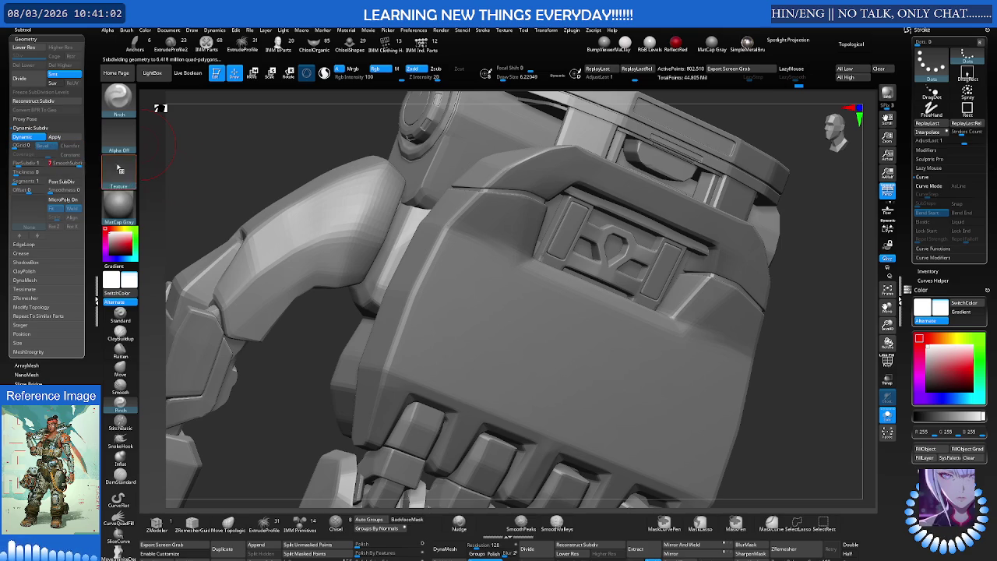
pyautogui.hotkey('shift', 'f')
# Enter 2 as the SmoothSubdiv value
pyautogui.moveTo(312, 182)
pyautogui.mouseDown(button='right')
pyautogui.moveTo(333, 204)
pyautogui.moveTo(331, 187)
pyautogui.mouseUp(button='right')
pyautogui.moveTo(382, 215)
pyautogui.mouseDown(button='right')
pyautogui.moveTo(366, 203)
pyautogui.moveTo(462, 201)
pyautogui.moveTo(479, 184)
pyautogui.mouseUp(button='right')
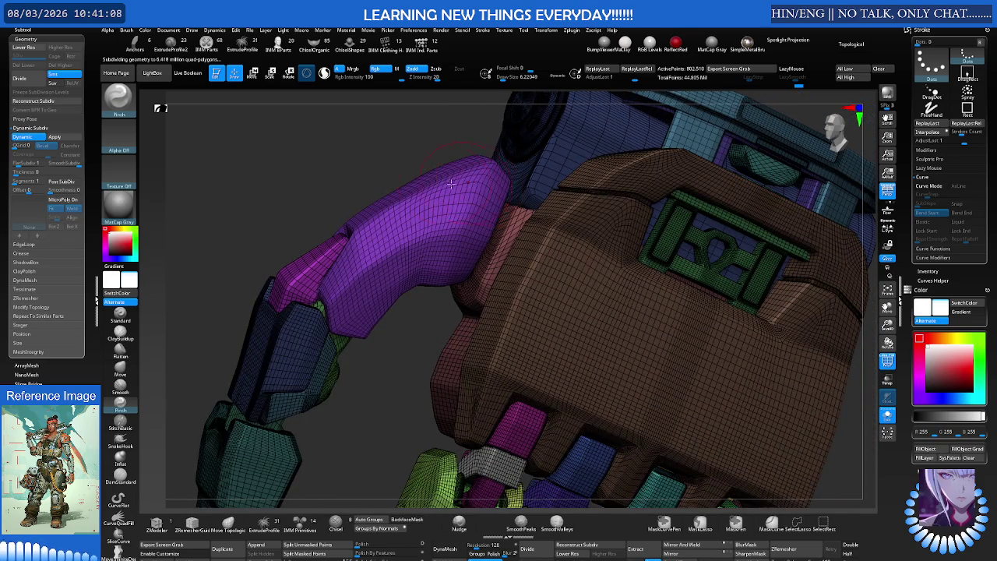
pyautogui.click(63, 163)
pyautogui.write('2')
pyautogui.press('Return')
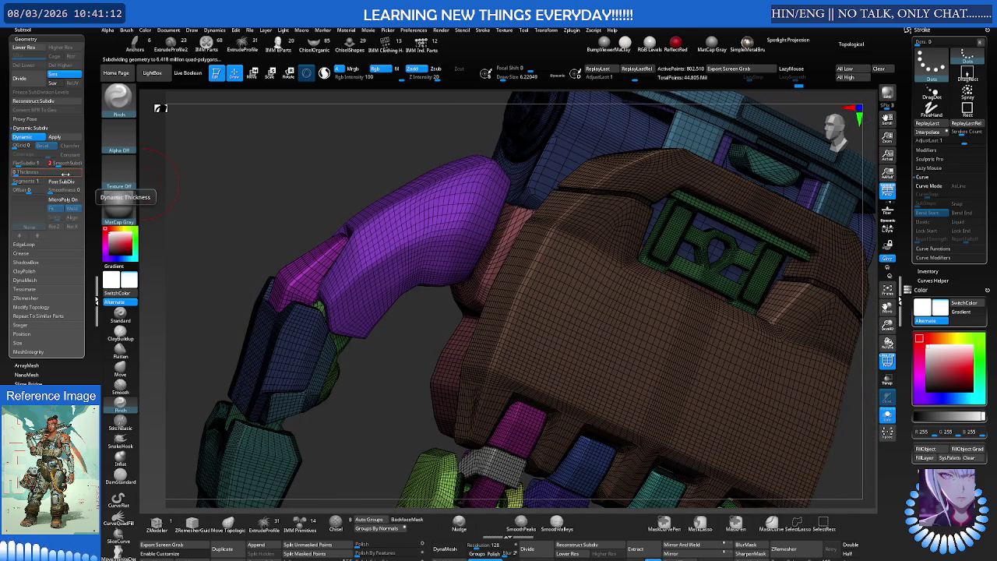
# Nudge the hand slightly up and left with the transform gizmo, then solo one small piece
pyautogui.moveTo(440, 181)
pyautogui.mouseDown(button='right')
pyautogui.moveTo(393, 193)
pyautogui.moveTo(419, 162)
pyautogui.moveTo(435, 204)
pyautogui.moveTo(395, 179)
pyautogui.moveTo(403, 200)
pyautogui.mouseUp(button='right')
pyautogui.hotkey('shift', 'f')
pyautogui.press('w')
pyautogui.press('q')
pyautogui.press('e')
pyautogui.moveTo(499, 234)
pyautogui.keyDown('alt'); pyautogui.mouseDown(button='right')
pyautogui.moveTo(484, 226)
pyautogui.moveTo(514, 207)
pyautogui.mouseUp(button='right'); pyautogui.keyUp('alt')
pyautogui.press('q')
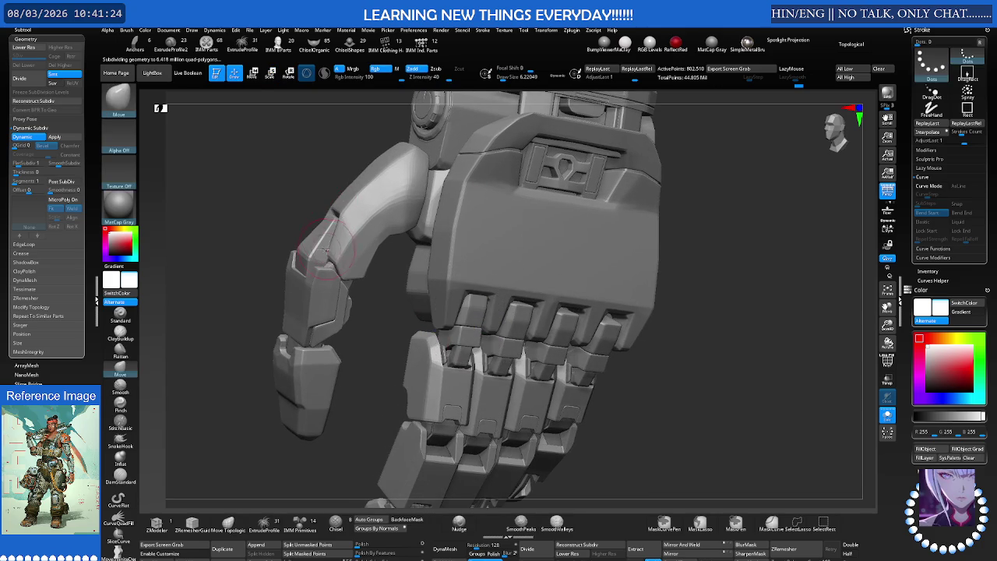
pyautogui.keyDown('ctrl'); pyautogui.keyDown('shift'); pyautogui.click(320, 245); pyautogui.keyUp('shift'); pyautogui.keyUp('ctrl')
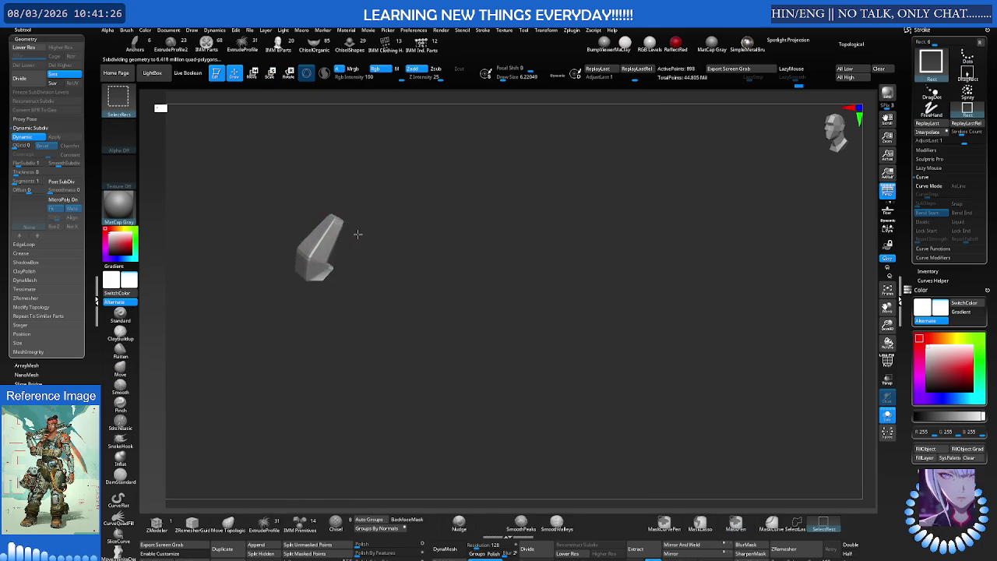
# Isolate the pink finger piece and move it up and to the right with the gizmo
pyautogui.keyDown('ctrl'); pyautogui.keyDown('shift'); pyautogui.click(356, 231); pyautogui.keyUp('shift'); pyautogui.keyUp('ctrl')
pyautogui.hotkey('shift', 'f')
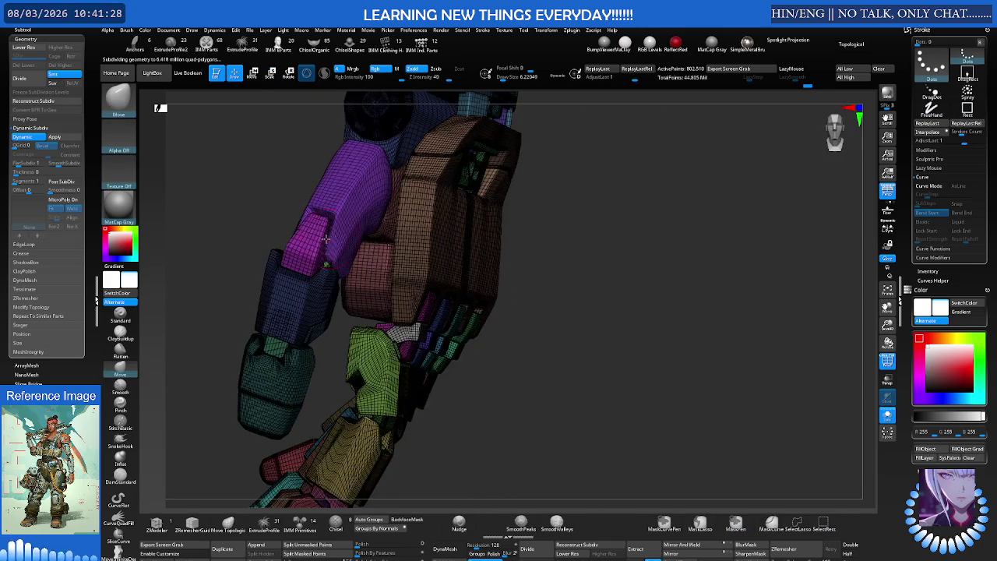
pyautogui.keyDown('ctrl'); pyautogui.keyDown('shift'); pyautogui.click(316, 241); pyautogui.keyUp('shift'); pyautogui.keyUp('ctrl')
pyautogui.keyDown('ctrl'); pyautogui.click(349, 230); pyautogui.keyUp('ctrl')
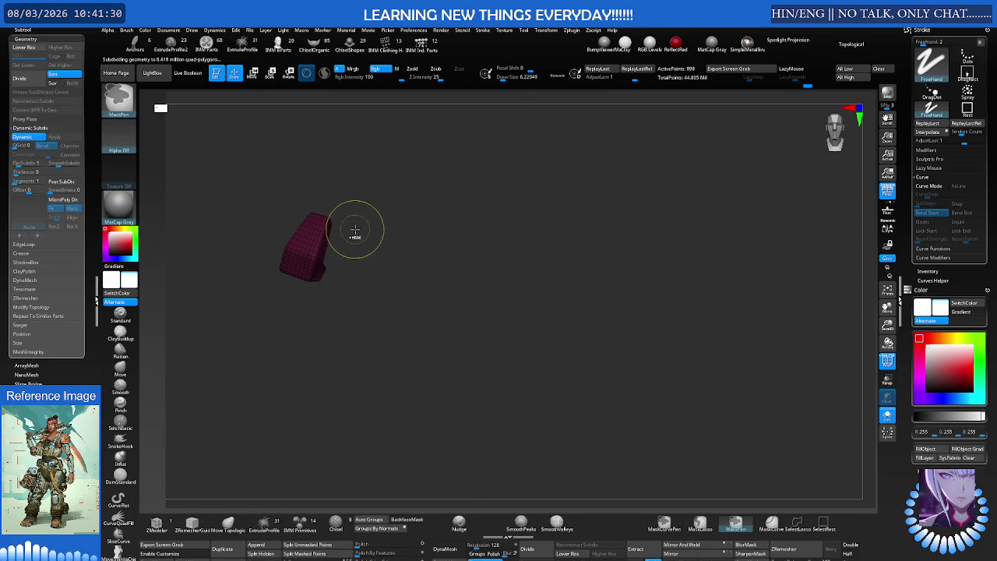
pyautogui.press('e')
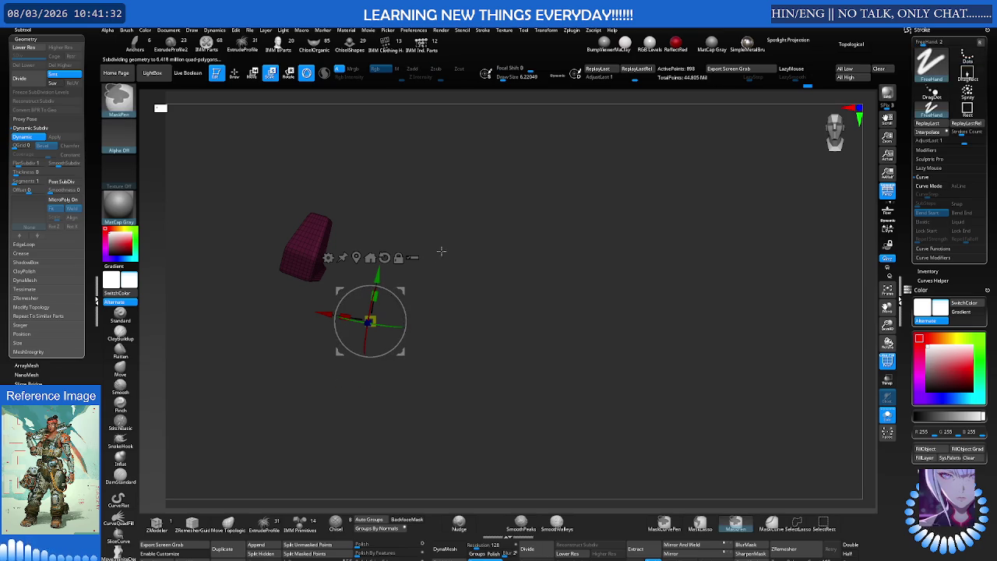
pyautogui.keyDown('ctrl'); pyautogui.click(441, 249); pyautogui.keyUp('ctrl')
pyautogui.moveTo(403, 287)
pyautogui.keyDown('alt'); pyautogui.mouseDown()
pyautogui.moveTo(478, 247)
pyautogui.moveTo(563, 251)
pyautogui.moveTo(468, 223)
pyautogui.moveTo(466, 184)
pyautogui.mouseUp(); pyautogui.keyUp('alt')
pyautogui.keyDown('ctrl'); pyautogui.click(480, 247); pyautogui.keyUp('ctrl')
# Unhide all hand parts and zoom in close on the brown hand piece
pyautogui.keyDown('ctrl'); pyautogui.keyDown('shift'); pyautogui.click(483, 245); pyautogui.keyUp('shift'); pyautogui.keyUp('ctrl')
pyautogui.scroll(10, 466, 184)
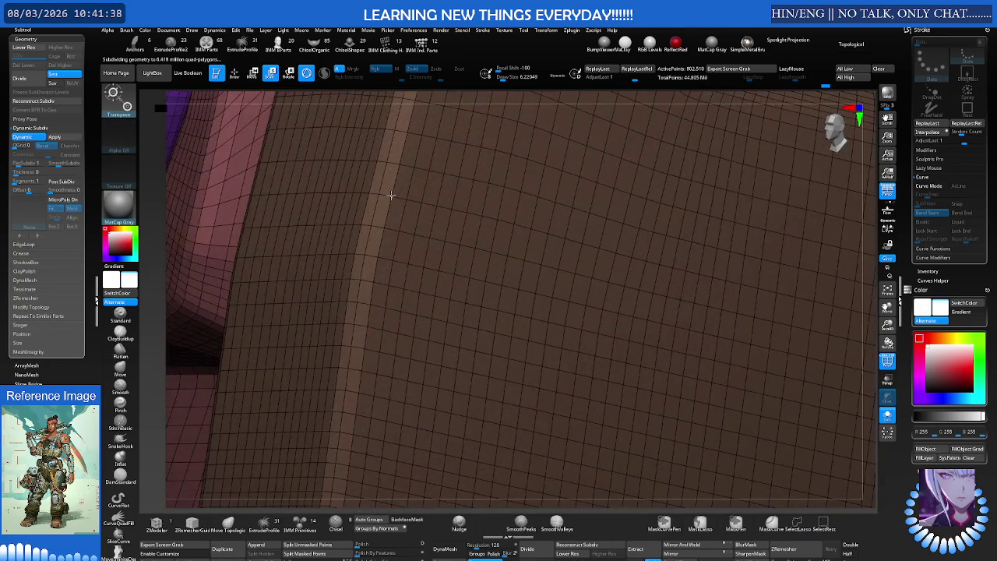
pyautogui.moveTo(360, 216)
pyautogui.mouseDown(button='right')
pyautogui.moveTo(524, 189)
pyautogui.moveTo(331, 225)
pyautogui.moveTo(516, 186)
pyautogui.moveTo(478, 184)
pyautogui.moveTo(232, 251)
pyautogui.moveTo(272, 234)
pyautogui.mouseUp(button='right')
pyautogui.hotkey('ctrl', 'd')
# Open Crease options, refresh the subdivision preview, hide PolyFrame and zoom out to the whole hand
pyautogui.click(23, 253)
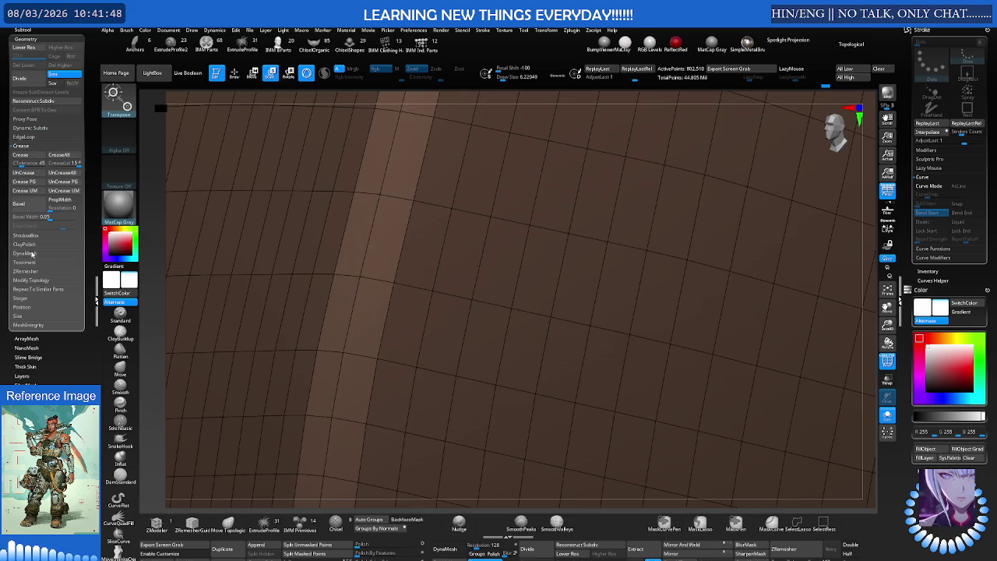
pyautogui.hotkey('ctrl', 'd')
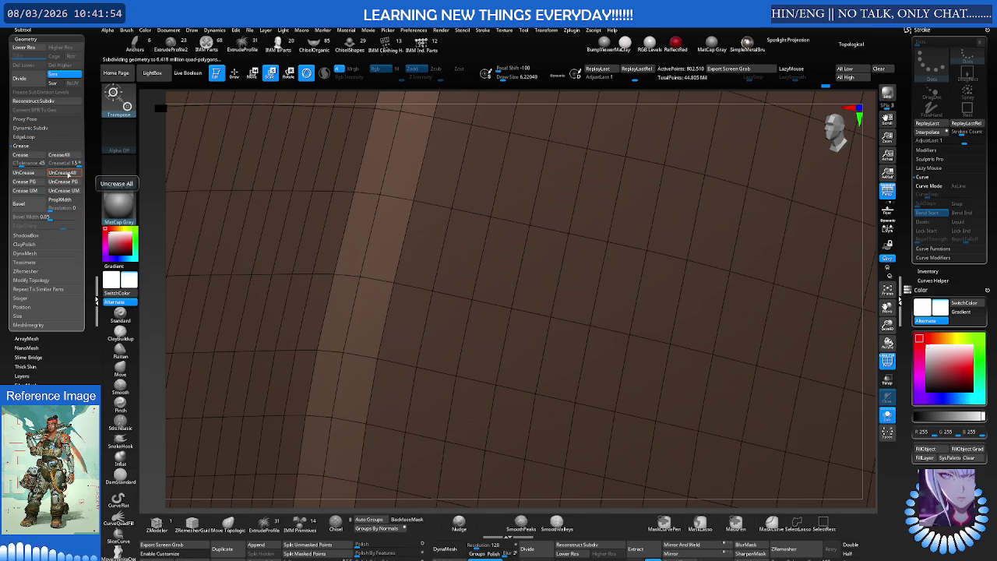
pyautogui.keyDown('ctrl'); pyautogui.moveTo(390, 185); pyautogui.dragTo(243, 209, button='right'); pyautogui.keyUp('ctrl')
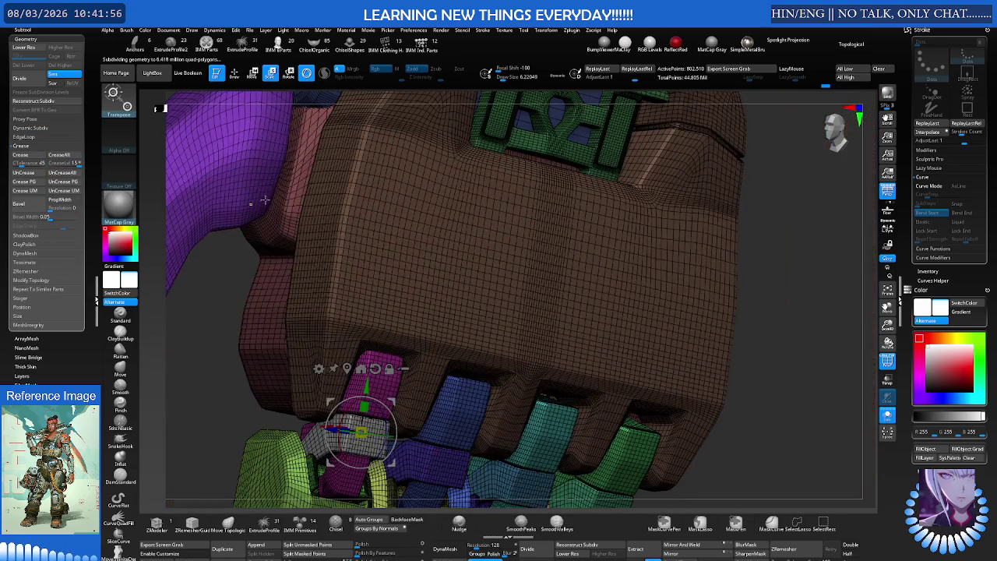
pyautogui.hotkey('shift', 'f')
pyautogui.moveTo(322, 182)
pyautogui.keyDown('ctrl'); pyautogui.mouseDown(button='right')
pyautogui.moveTo(287, 202)
pyautogui.moveTo(388, 188)
pyautogui.mouseUp(button='right'); pyautogui.keyUp('ctrl')
pyautogui.press('q')
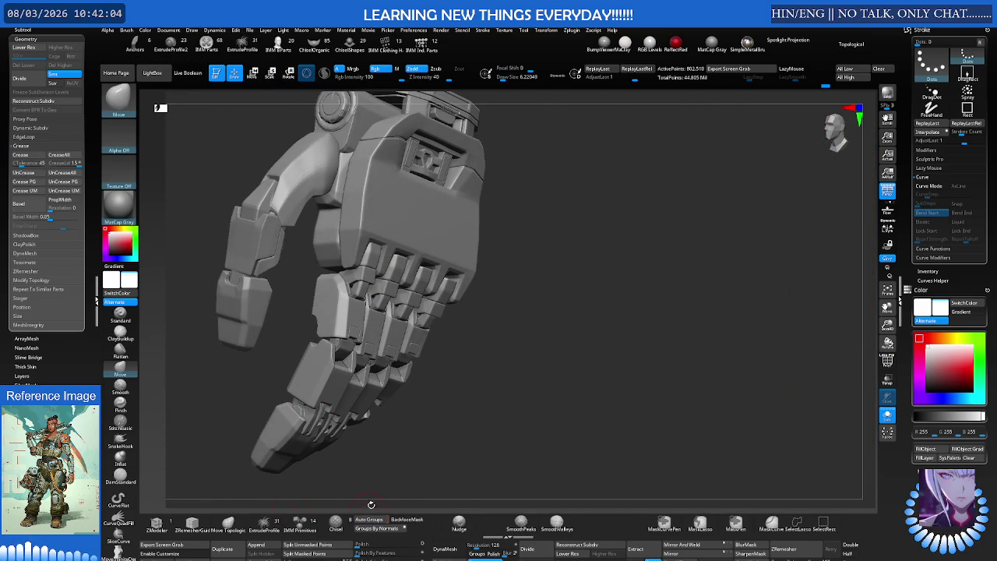
# Give each hand part its own polygroup, then briefly isolate the blue upper-arm group
pyautogui.hotkey('shift', 'f')
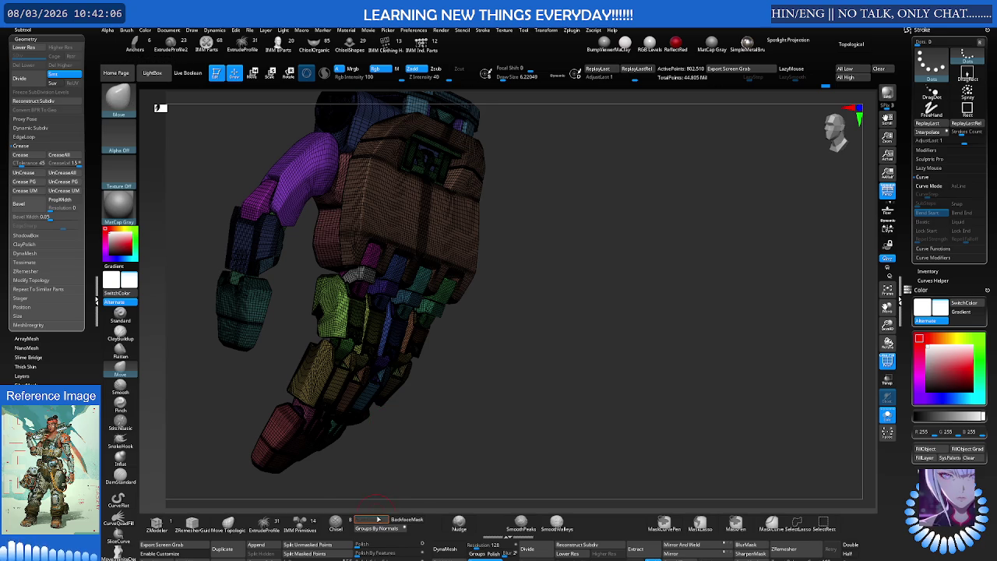
pyautogui.click(378, 519)
pyautogui.moveTo(418, 394); pyautogui.dragTo(359, 167)
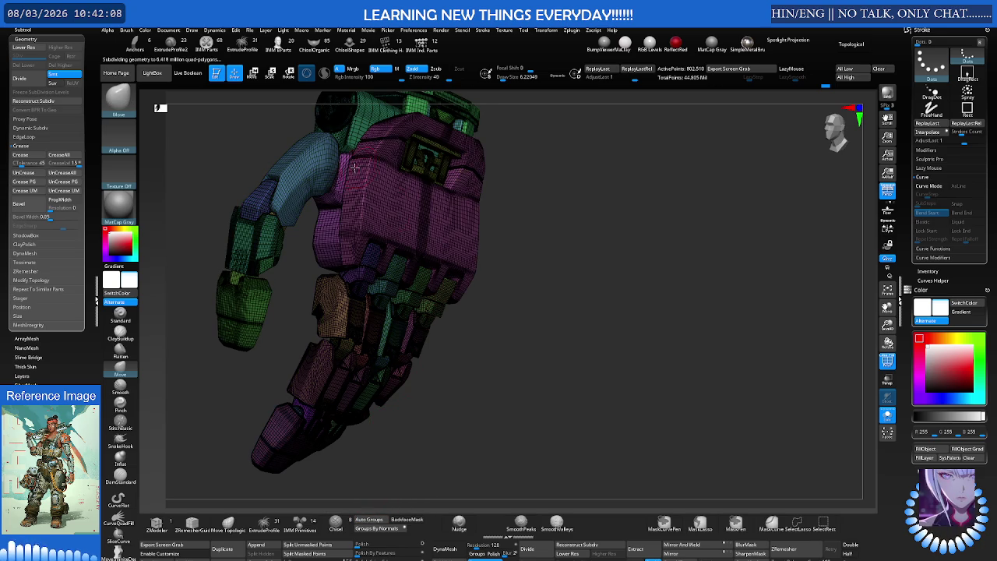
pyautogui.keyDown('ctrl'); pyautogui.moveTo(341, 183); pyautogui.dragTo(331, 175, button='right'); pyautogui.keyUp('ctrl')
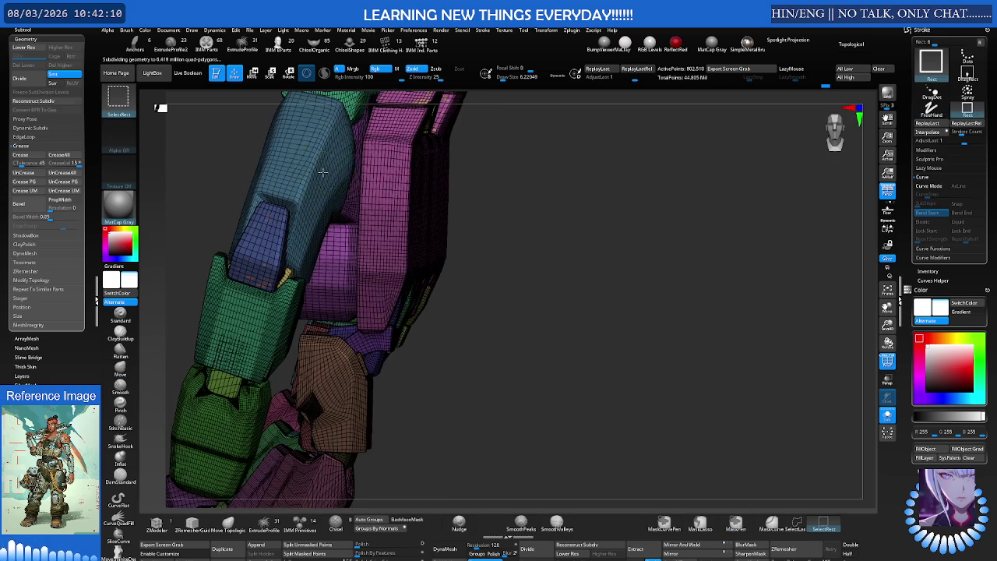
pyautogui.keyDown('ctrl'); pyautogui.keyDown('shift'); pyautogui.click(331, 172); pyautogui.keyUp('shift'); pyautogui.keyUp('ctrl')
pyautogui.keyDown('ctrl'); pyautogui.keyDown('shift'); pyautogui.click(402, 172); pyautogui.keyUp('shift'); pyautogui.keyUp('ctrl')
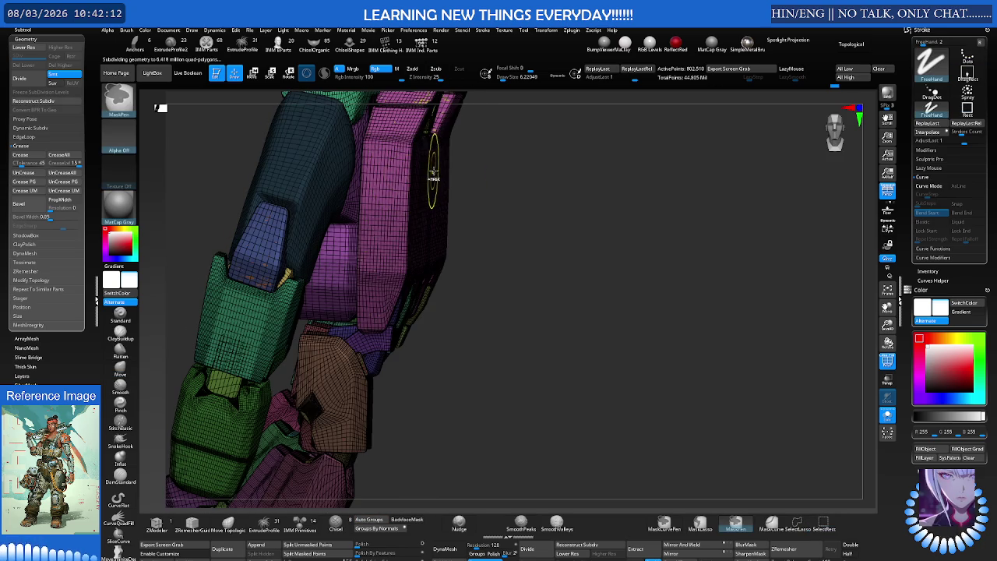
# Mask the lower arm, test a gizmo move and undo it, then isolate a small hand part
pyautogui.keyDown('ctrl'); pyautogui.click(473, 167); pyautogui.keyUp('ctrl')
pyautogui.moveTo(474, 167); pyautogui.dragTo(403, 173)
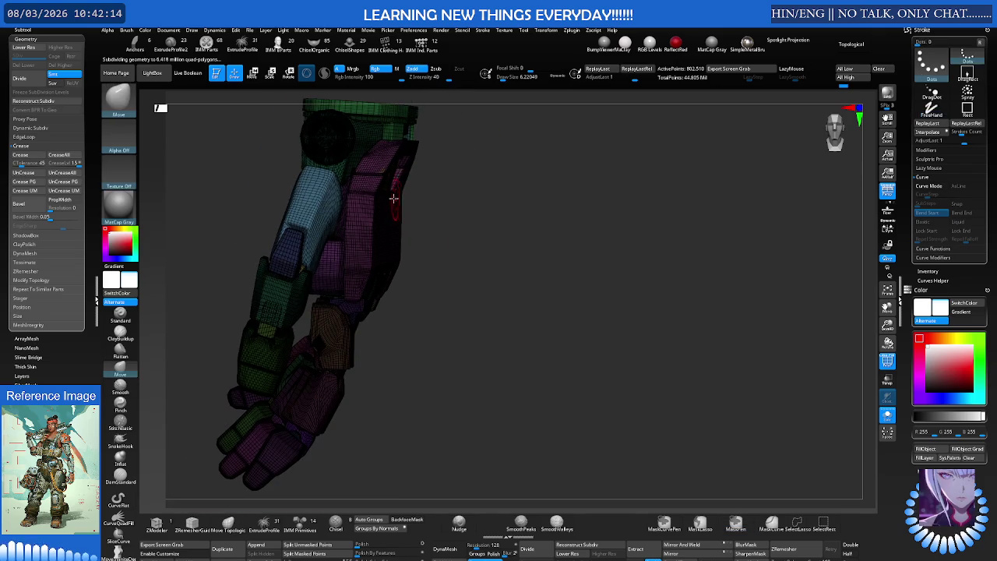
pyautogui.press('w')
pyautogui.moveTo(351, 264)
pyautogui.mouseDown()
pyautogui.moveTo(412, 255)
pyautogui.moveTo(367, 217)
pyautogui.moveTo(441, 181)
pyautogui.moveTo(467, 187)
pyautogui.mouseUp()
pyautogui.hotkey('ctrl', 'z')
pyautogui.press('w')
pyautogui.scroll(-3, 434, 190)
pyautogui.moveTo(434, 189); pyautogui.dragTo(469, 189, button='right')
pyautogui.keyDown('ctrl'); pyautogui.keyDown('shift'); pyautogui.click(470, 188); pyautogui.keyUp('shift'); pyautogui.keyUp('ctrl')
# Toggle isolation of the small purple part several times, ending with the full arm shown
pyautogui.keyDown('ctrl'); pyautogui.keyDown('shift'); pyautogui.click(470, 188); pyautogui.keyUp('shift'); pyautogui.keyUp('ctrl')
pyautogui.keyDown('ctrl'); pyautogui.keyDown('shift'); pyautogui.click(471, 187); pyautogui.keyUp('shift'); pyautogui.keyUp('ctrl')
pyautogui.keyDown('ctrl'); pyautogui.keyDown('shift'); pyautogui.click(471, 185); pyautogui.keyUp('shift'); pyautogui.keyUp('ctrl')
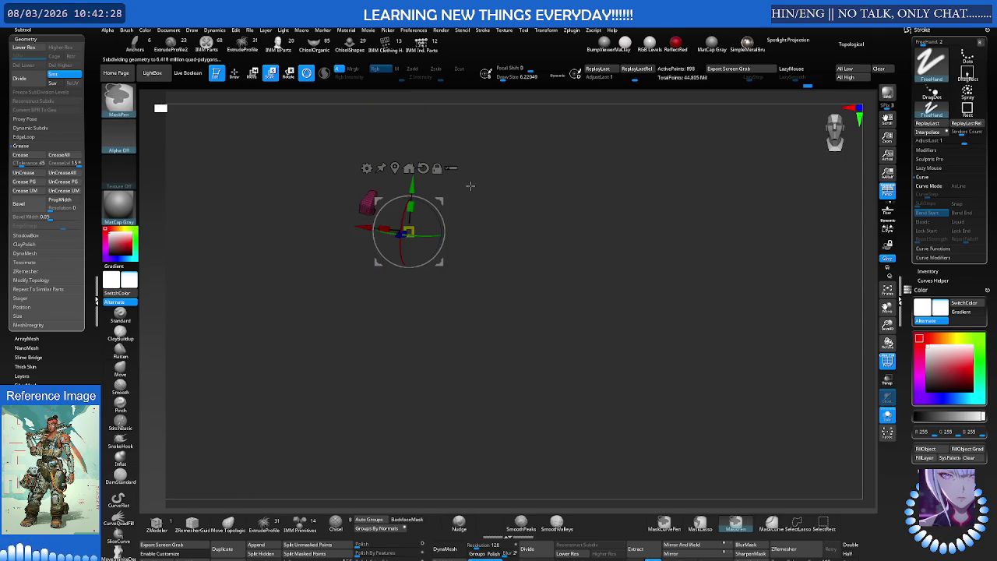
pyautogui.keyDown('ctrl'); pyautogui.keyDown('shift'); pyautogui.click(470, 185); pyautogui.keyUp('shift'); pyautogui.keyUp('ctrl')
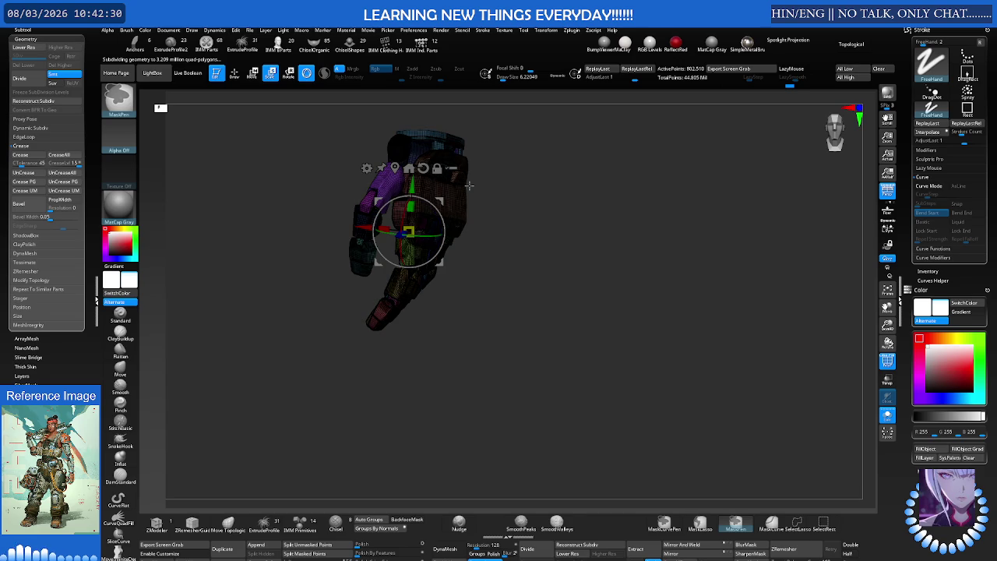
pyautogui.keyDown('ctrl'); pyautogui.keyDown('shift'); pyautogui.click(468, 185); pyautogui.keyUp('shift'); pyautogui.keyUp('ctrl')
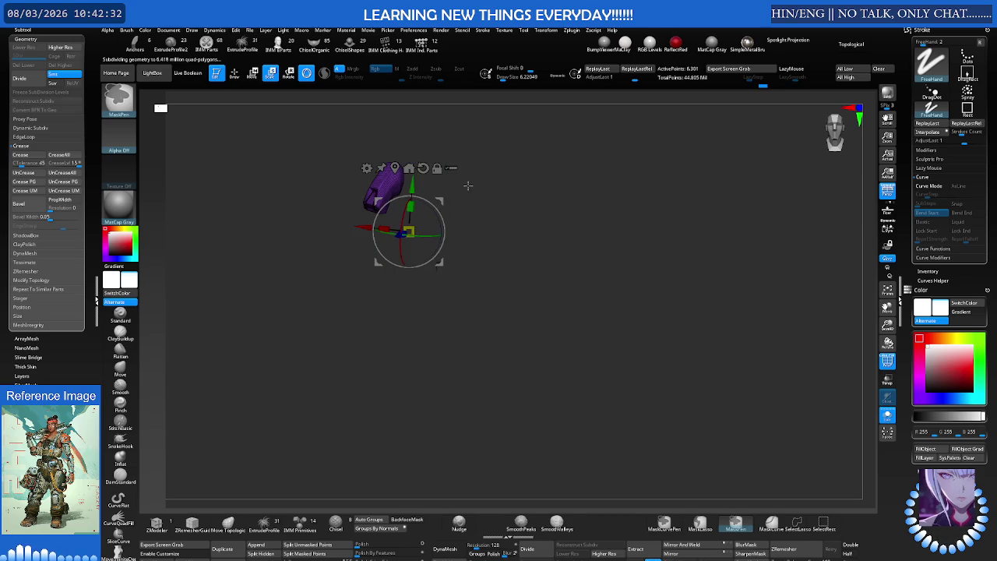
pyautogui.keyDown('ctrl'); pyautogui.keyDown('shift'); pyautogui.click(468, 185); pyautogui.keyUp('shift'); pyautogui.keyUp('ctrl')
pyautogui.keyDown('ctrl'); pyautogui.keyDown('shift'); pyautogui.click(468, 186); pyautogui.keyUp('shift'); pyautogui.keyUp('ctrl')
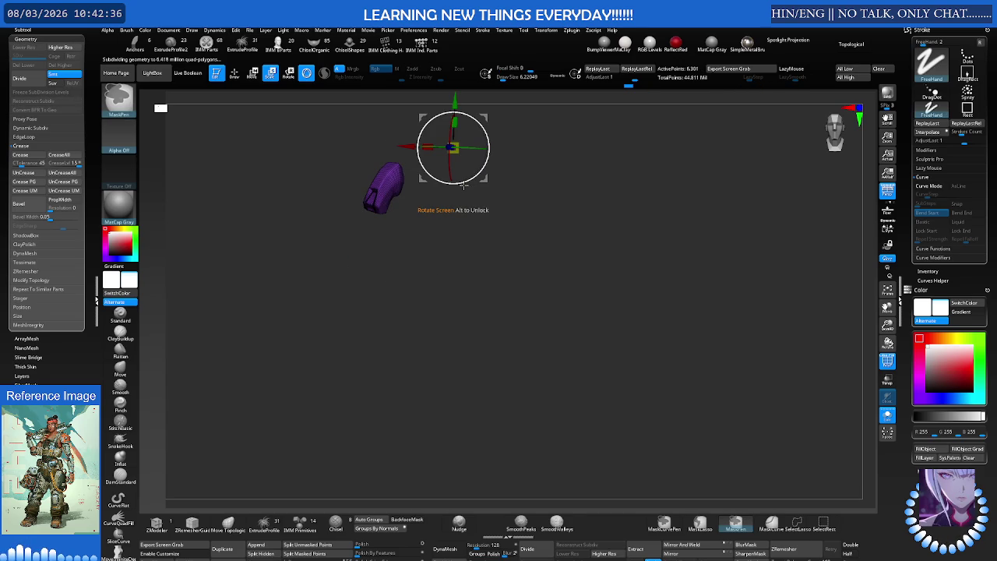
pyautogui.keyDown('ctrl'); pyautogui.keyDown('shift'); pyautogui.click(462, 184); pyautogui.keyUp('shift'); pyautogui.keyUp('ctrl')
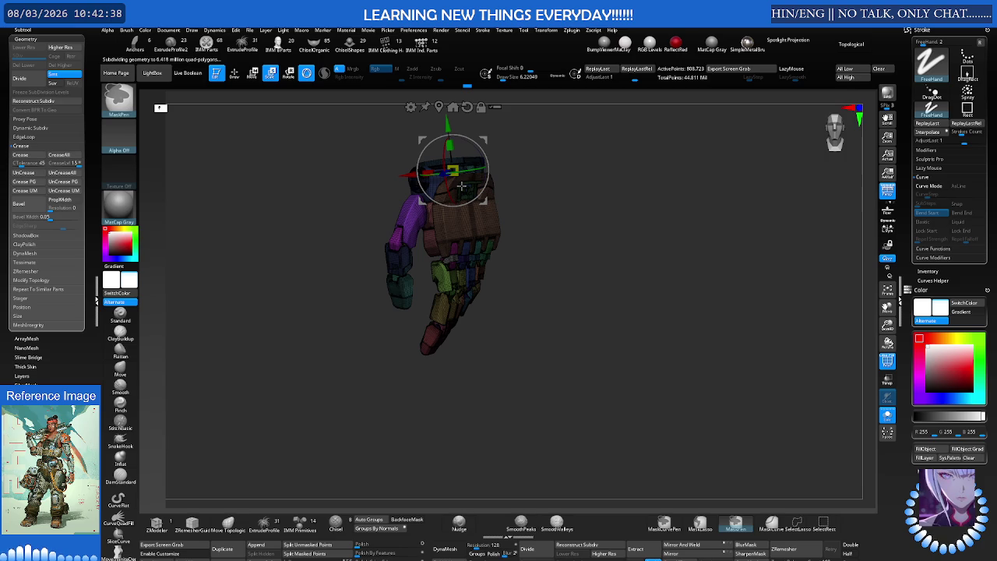
# Isolate the purple upper-arm part, then unhide all parts and view the hand from behind
pyautogui.keyDown('ctrl'); pyautogui.moveTo(476, 184); pyautogui.dragTo(564, 190, button='right'); pyautogui.keyUp('ctrl')
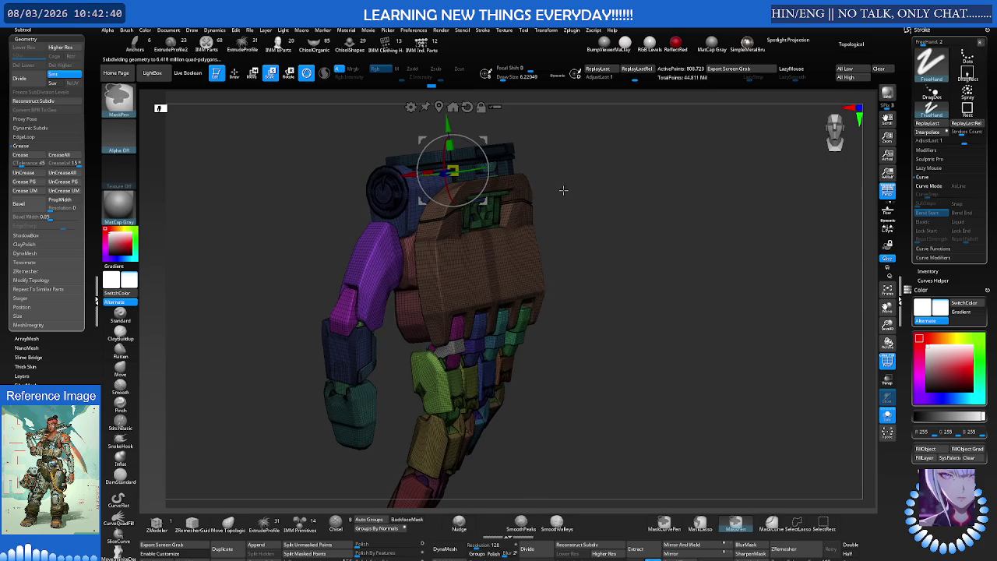
pyautogui.moveTo(556, 189); pyautogui.dragTo(551, 188)
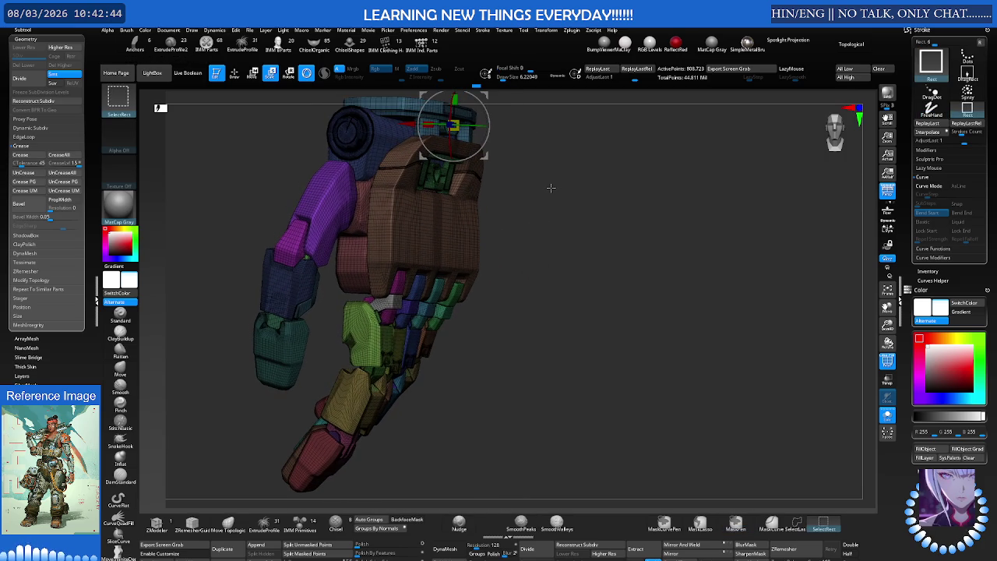
pyautogui.hotkey('ctrl', 'shift', 'i')
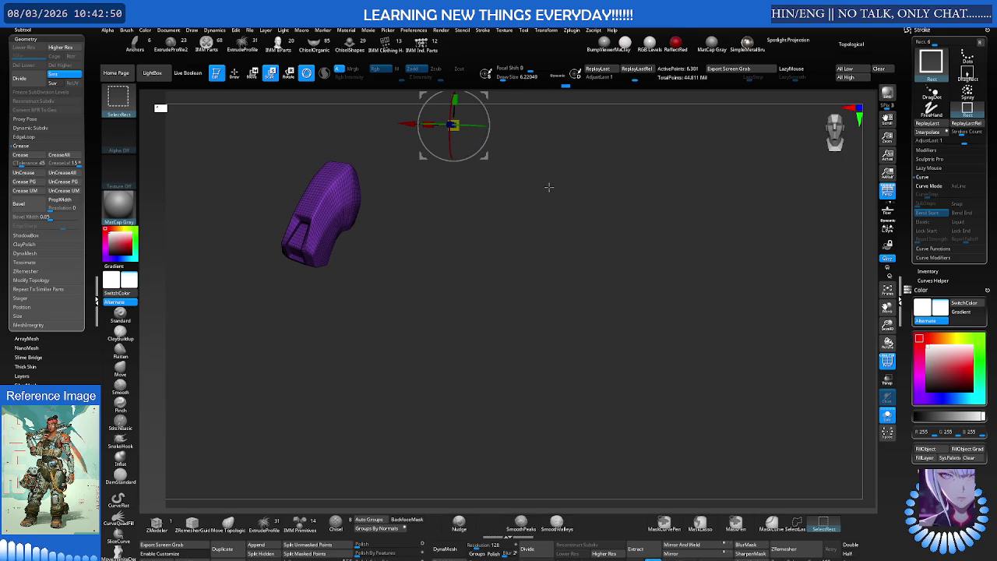
pyautogui.press('ctrl')
pyautogui.keyDown('ctrl'); pyautogui.keyDown('shift'); pyautogui.click(547, 187); pyautogui.keyUp('shift'); pyautogui.keyUp('ctrl')
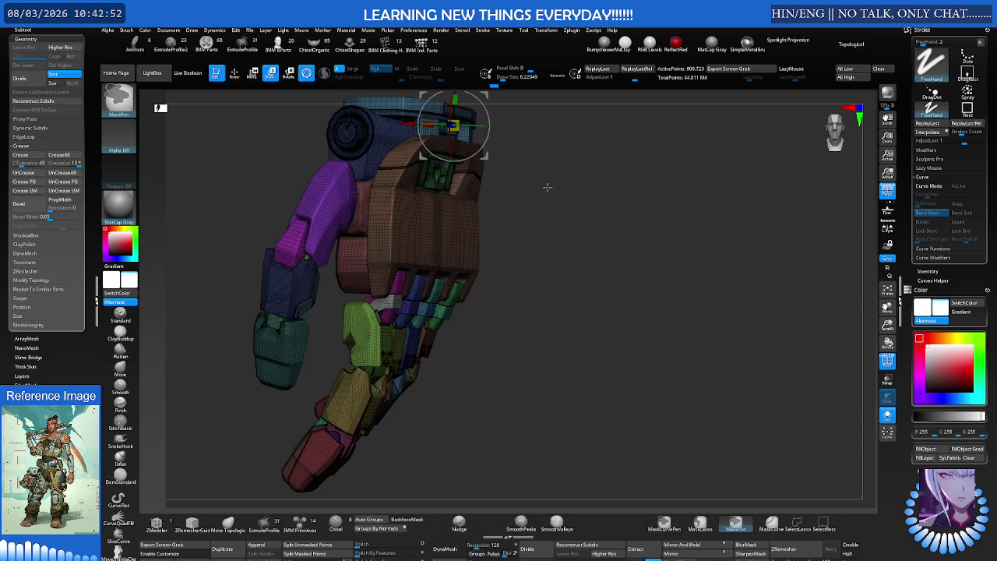
pyautogui.moveTo(547, 187)
pyautogui.mouseDown()
pyautogui.moveTo(523, 183)
pyautogui.moveTo(496, 197)
pyautogui.mouseUp()
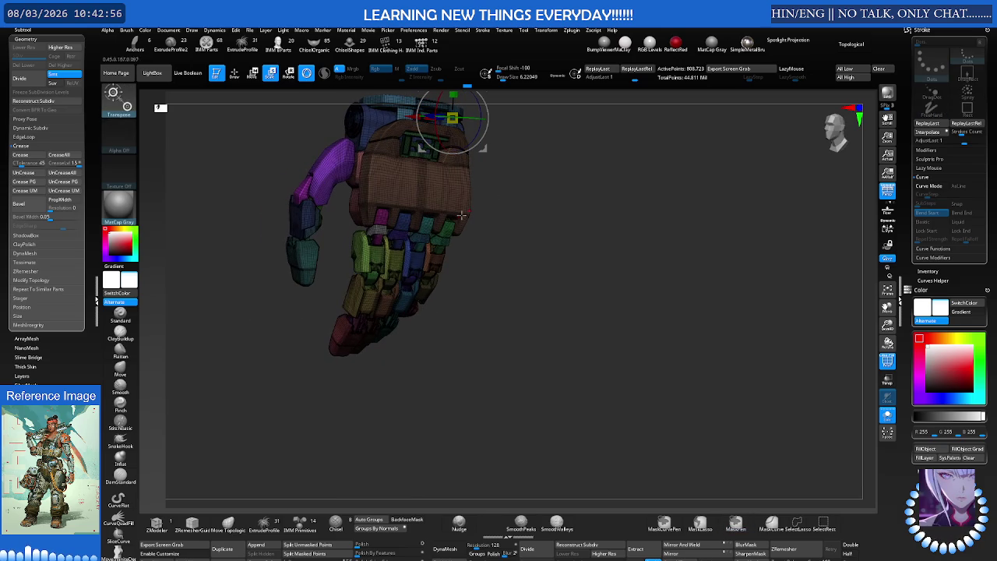
pyautogui.moveTo(415, 315); pyautogui.dragTo(390, 233)
# Enable Dynamic Subdiv on the robotic hand, past the 8 shared-edges warning, with polyframe shown
pyautogui.press('q')
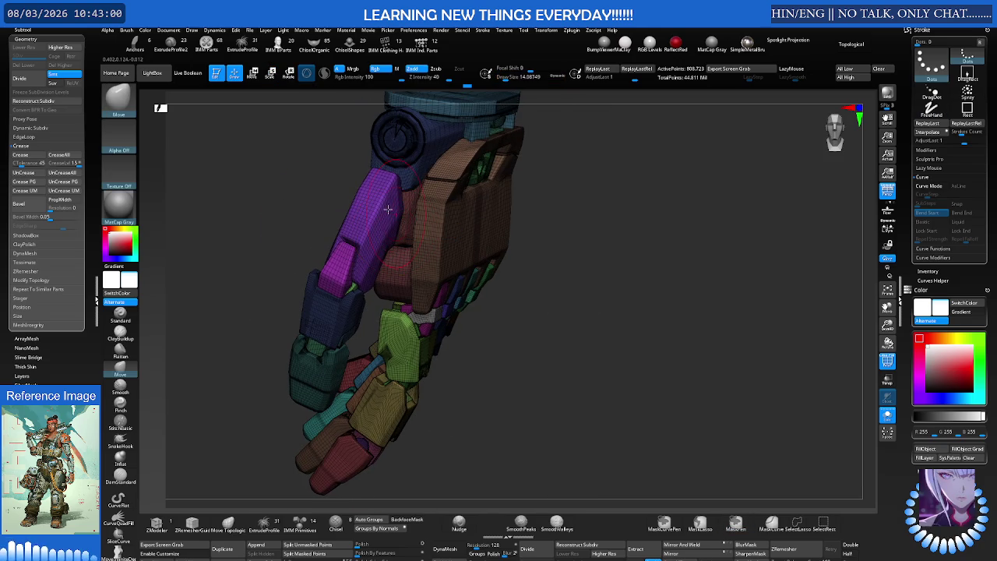
pyautogui.hotkey('ctrl', 'shift')
pyautogui.moveTo(384, 209); pyautogui.dragTo(405, 187, button='right')
pyautogui.hotkey('shift', 'f')
pyautogui.moveTo(233, 211); pyautogui.dragTo(179, 202, button='right')
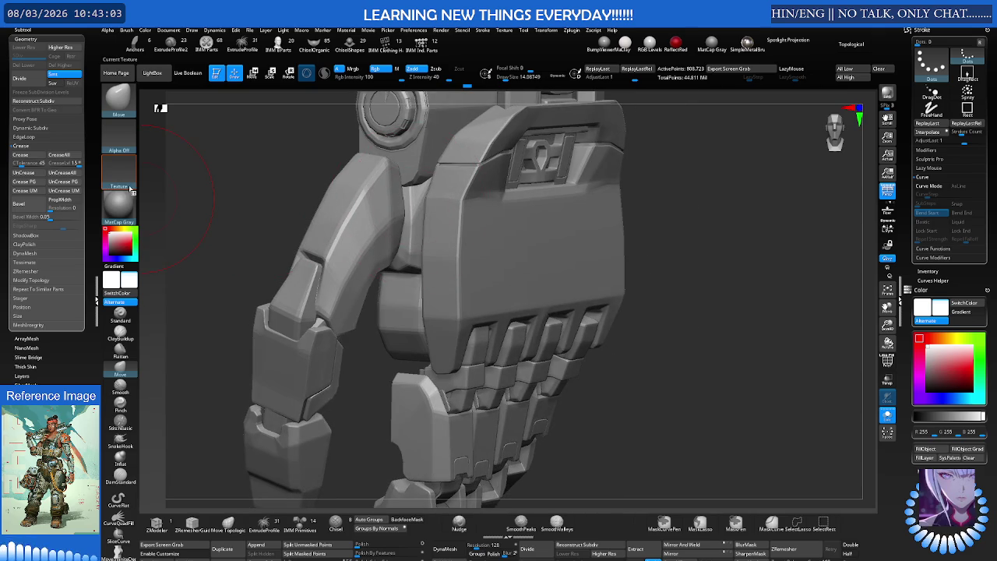
pyautogui.click(37, 128)
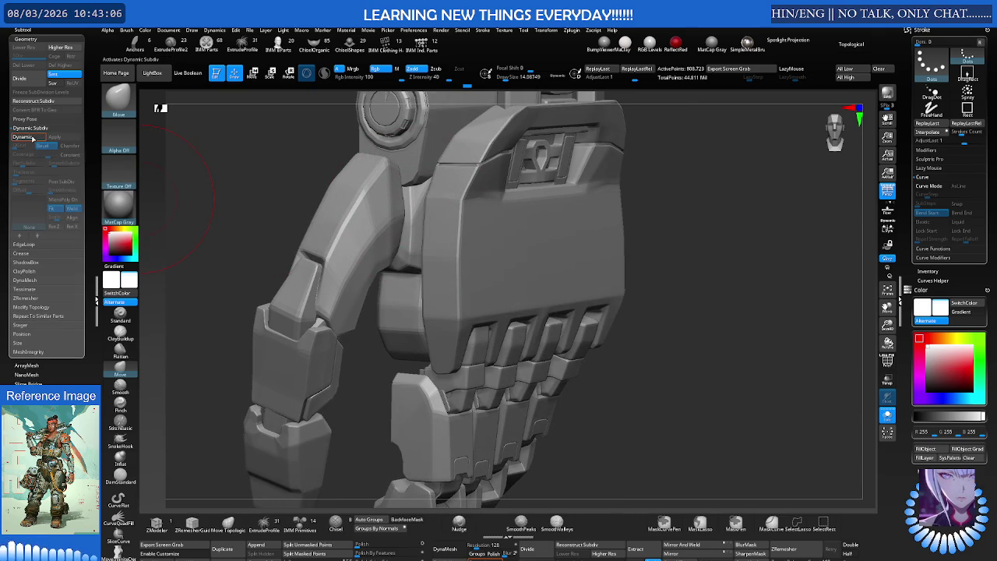
pyautogui.click(34, 137)
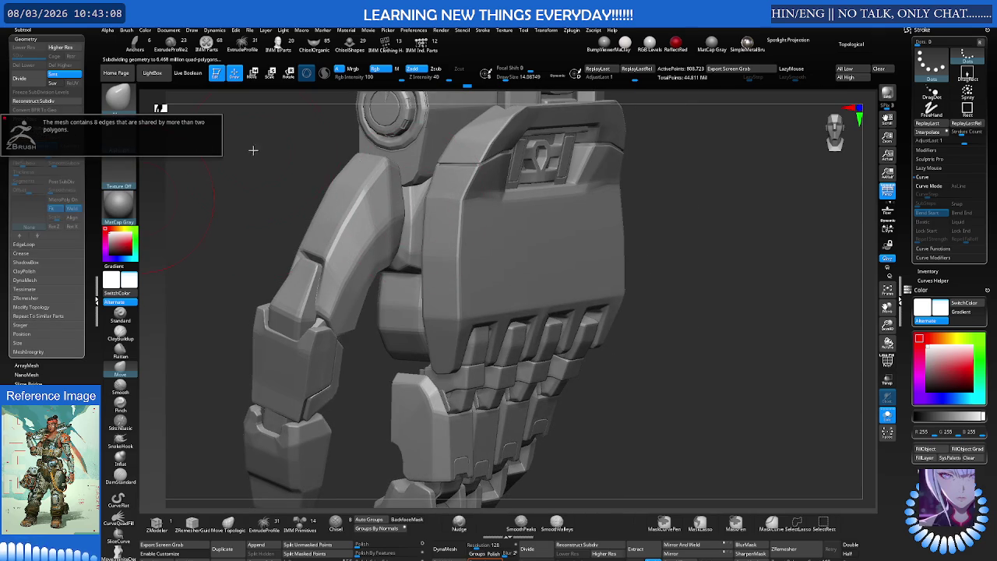
pyautogui.hotkey('shift', 'f')
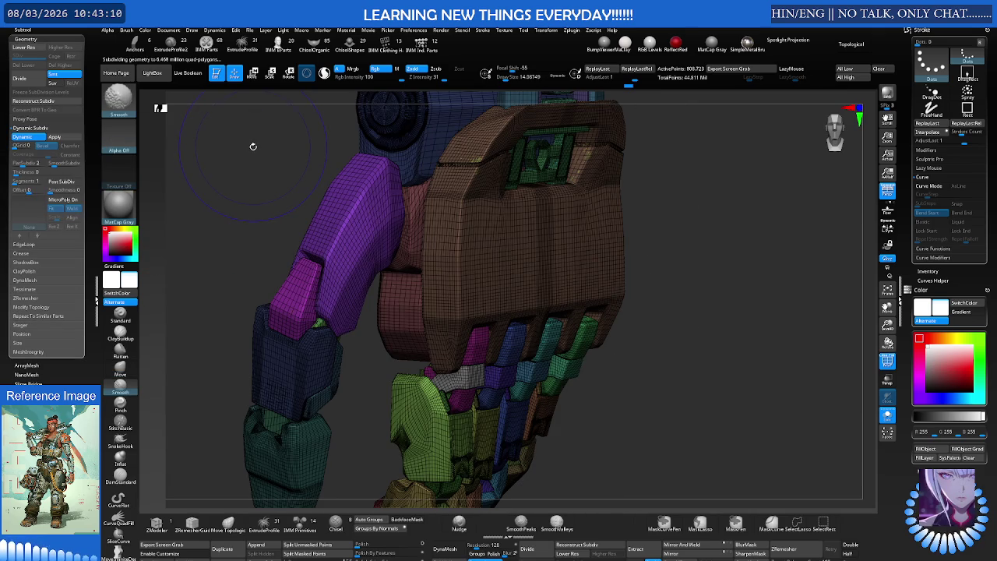
pyautogui.keyDown('shift'); pyautogui.moveTo(253, 147); pyautogui.dragTo(244, 145); pyautogui.keyUp('shift')
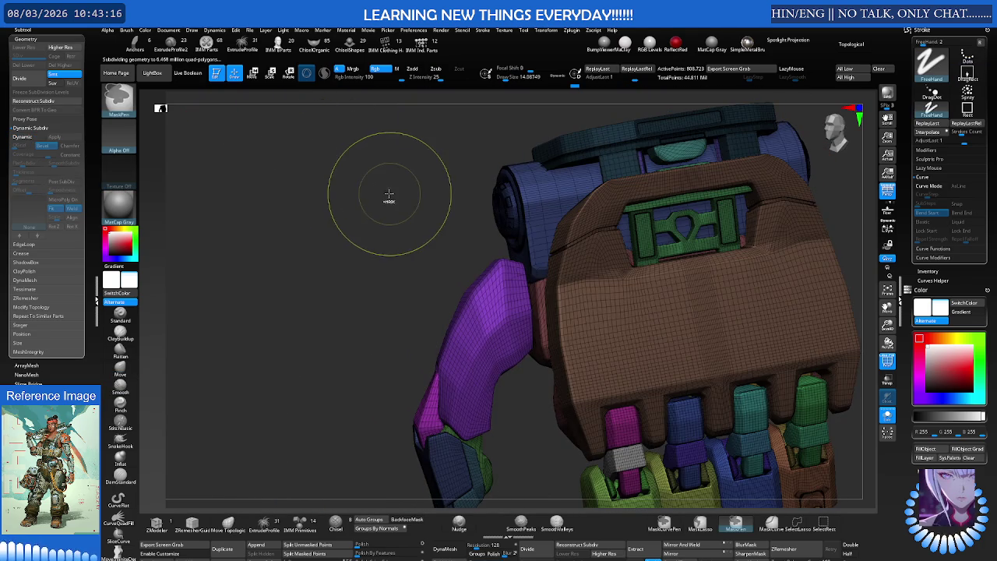
# Try Delete Hidden, mask and unmask the hand, then Apply Dynamic Subdiv, hitting the 8-edge warning
pyautogui.moveTo(384, 195)
pyautogui.mouseDown()
pyautogui.moveTo(277, 224)
pyautogui.moveTo(366, 203)
pyautogui.moveTo(324, 205)
pyautogui.mouseUp()
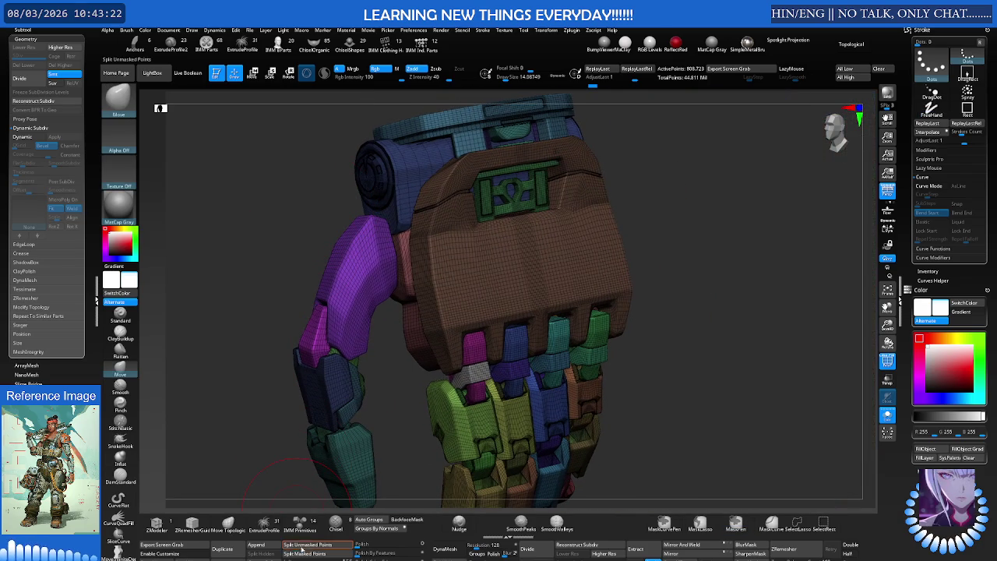
pyautogui.click(360, 550)
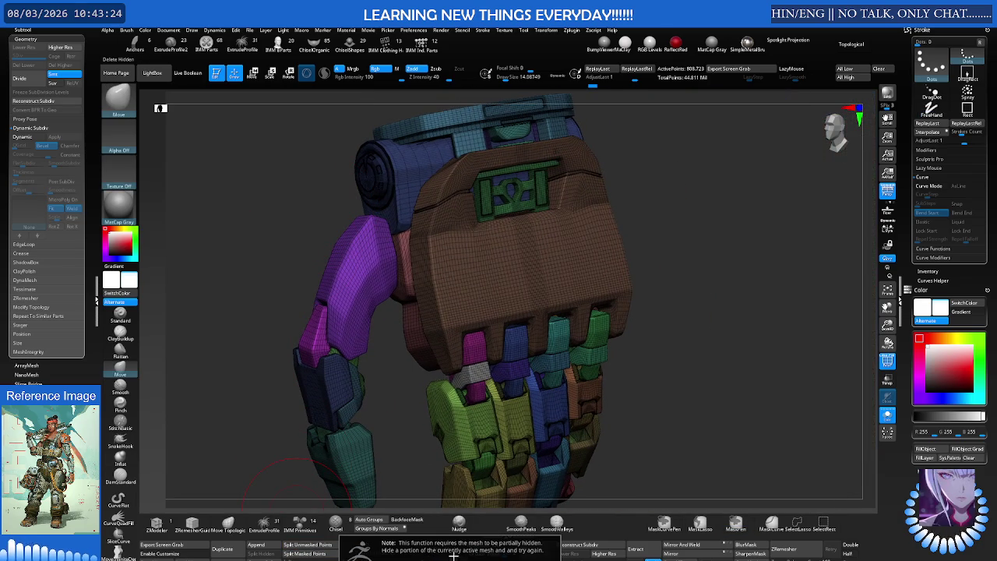
pyautogui.moveTo(690, 289)
pyautogui.keyDown('ctrl'); pyautogui.mouseDown()
pyautogui.moveTo(357, 346)
pyautogui.moveTo(407, 379)
pyautogui.mouseUp(); pyautogui.keyUp('ctrl')
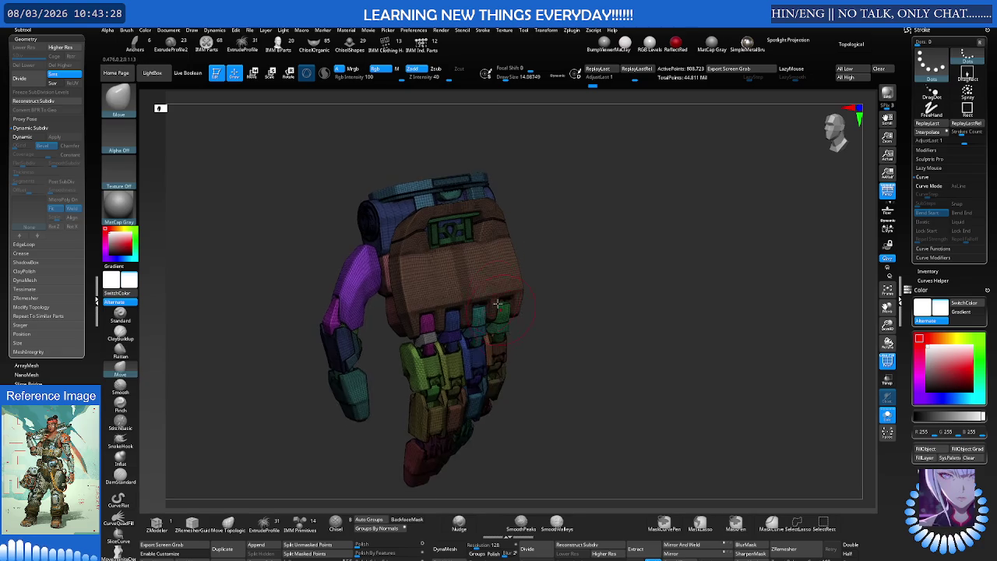
pyautogui.keyDown('alt'); pyautogui.moveTo(563, 283); pyautogui.dragTo(482, 265); pyautogui.keyUp('alt')
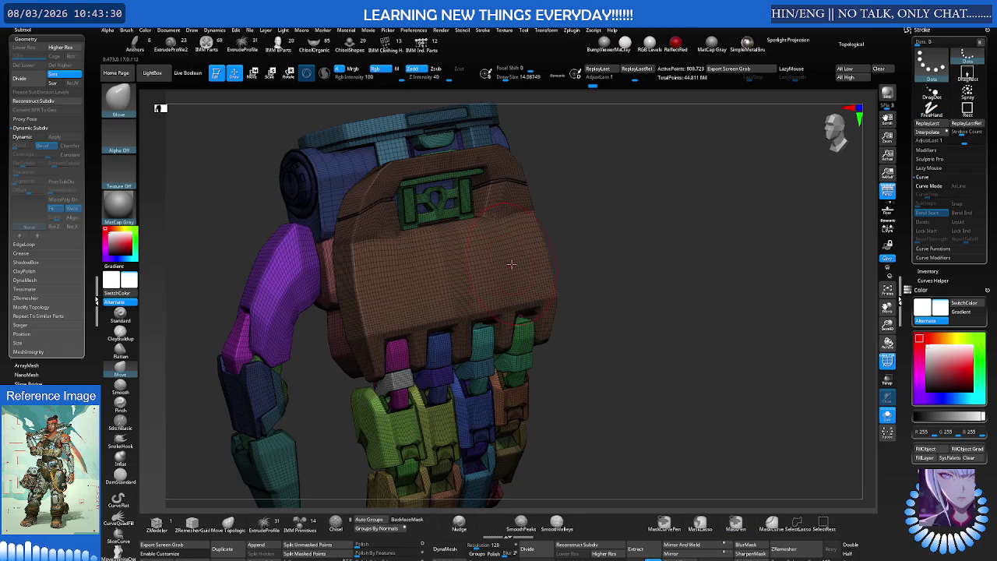
pyautogui.moveTo(510, 264)
pyautogui.mouseDown(button='right')
pyautogui.moveTo(485, 278)
pyautogui.moveTo(392, 243)
pyautogui.moveTo(307, 239)
pyautogui.mouseUp(button='right')
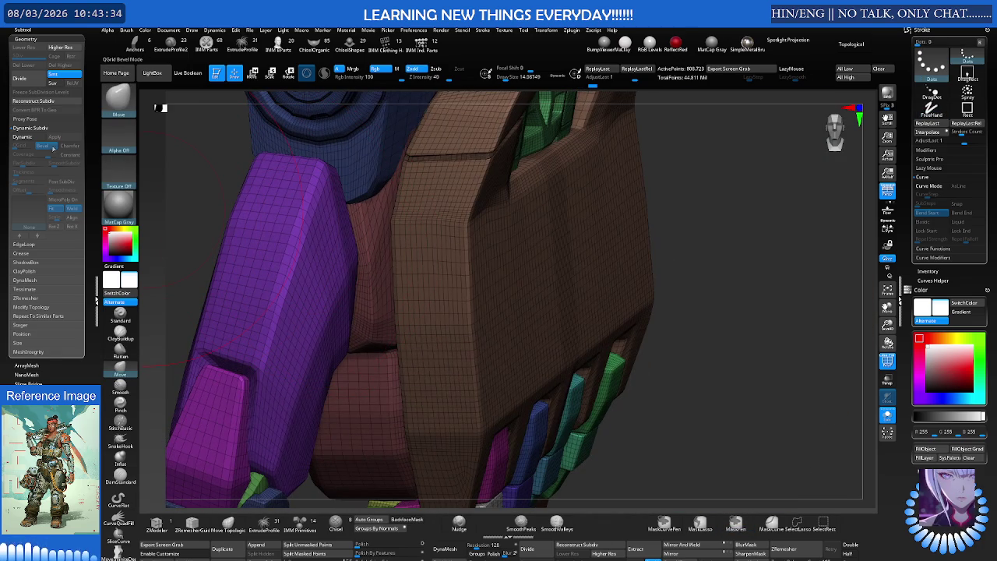
pyautogui.click(39, 138)
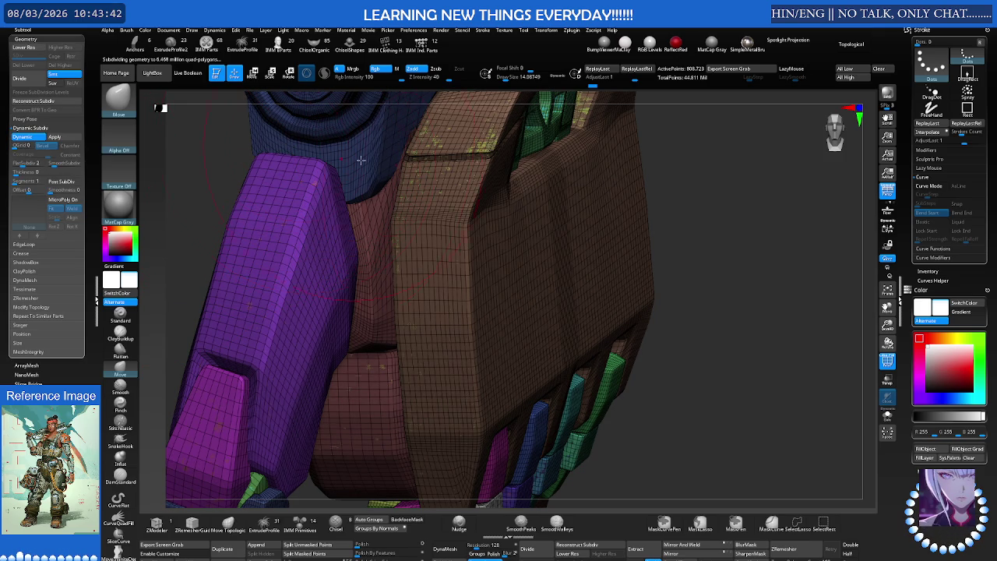
# Orbit to the purple piece and mask, clear and re-mask the whole hand mesh
pyautogui.moveTo(336, 157)
pyautogui.mouseDown(button='right')
pyautogui.moveTo(428, 181)
pyautogui.moveTo(526, 178)
pyautogui.mouseUp(button='right')
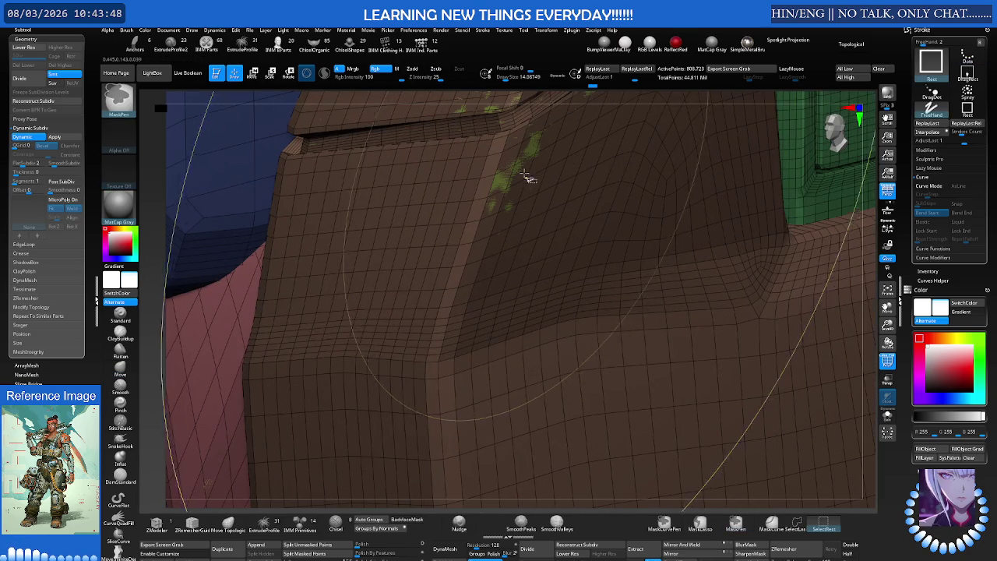
pyautogui.moveTo(534, 165)
pyautogui.keyDown('ctrl'); pyautogui.mouseDown(button='right')
pyautogui.moveTo(483, 167)
pyautogui.moveTo(348, 203)
pyautogui.moveTo(412, 190)
pyautogui.moveTo(357, 204)
pyautogui.mouseUp(button='right'); pyautogui.keyUp('ctrl')
pyautogui.hotkey('ctrl', 'i')
pyautogui.scroll(-3, 348, 203)
pyautogui.hotkey('ctrl', 'shift', 'a')
pyautogui.hotkey('ctrl', 'i')
# Step back and forward through undo history to return to the full hand view
pyautogui.hotkey('ctrl', 'z')
pyautogui.hotkey('ctrl', 'shift', 'z')
pyautogui.hotkey('ctrl', 'z')
pyautogui.hotkey('ctrl', 'z')
pyautogui.hotkey('ctrl', 'z')
pyautogui.hotkey('ctrl', 'z')
pyautogui.hotkey('ctrl', 'z')
pyautogui.hotkey('ctrl', 'z')
pyautogui.hotkey('ctrl', 'shift', 'z')
pyautogui.hotkey('ctrl', 'shift', 'z')
pyautogui.hotkey('ctrl', 'shift', 'z')
pyautogui.hotkey('ctrl', 'shift', 'z')
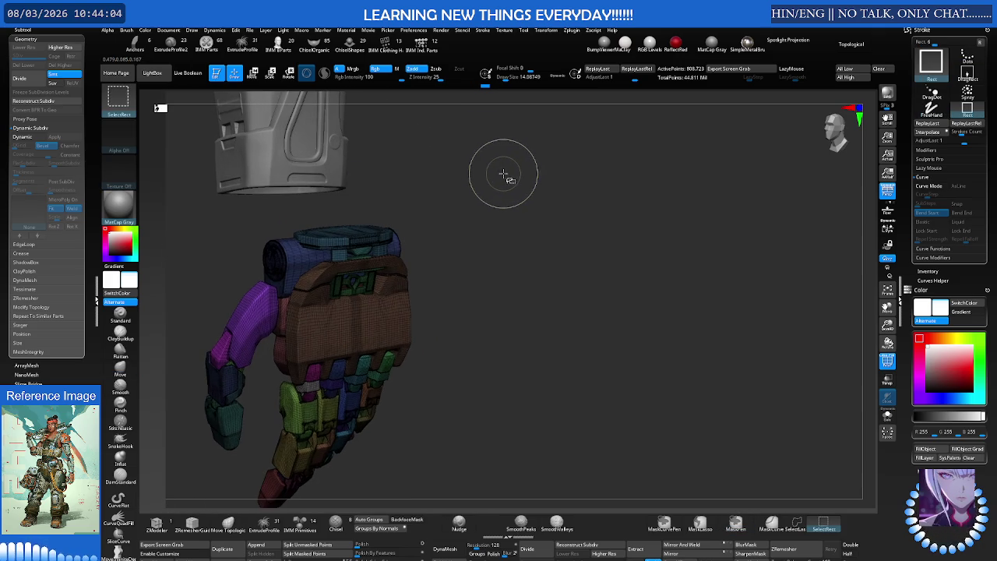
pyautogui.hotkey('ctrl', 'shift', 'z')
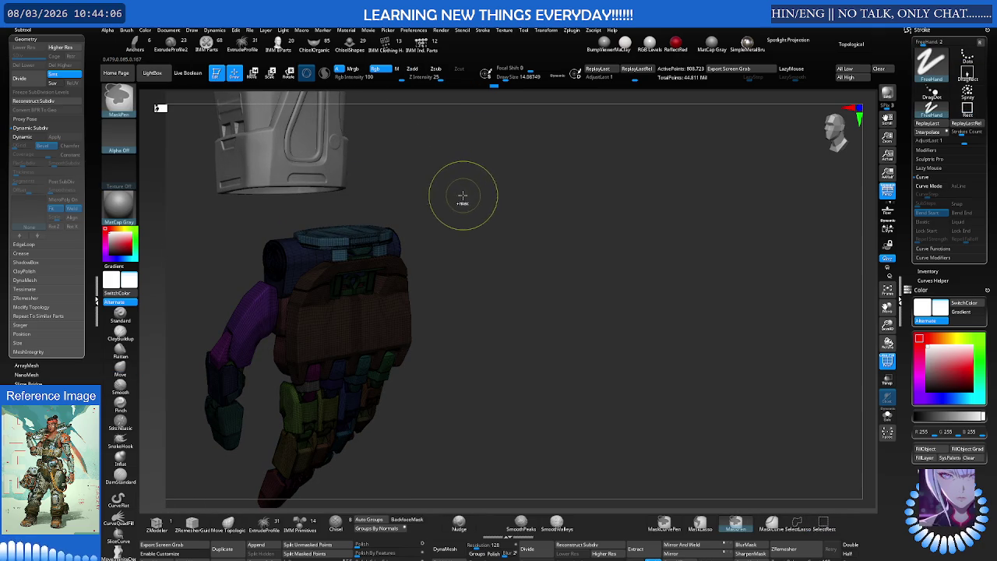
pyautogui.hotkey('ctrl', 'shift', 'z')
pyautogui.hotkey('ctrl', 'shift', 'z')
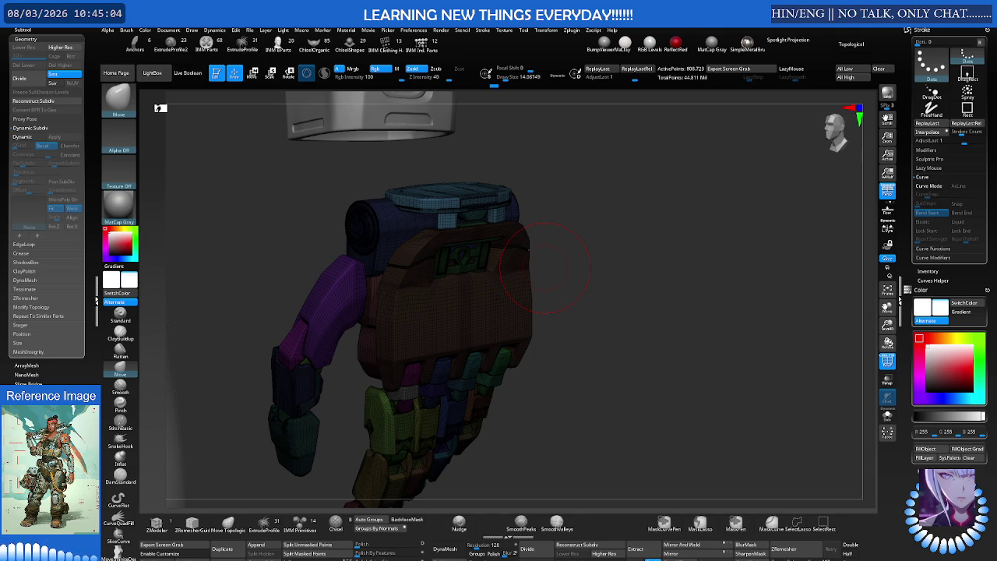
pyautogui.scroll(2, 425, 207)
# Zoom and orbit around the hand armour, trying a Geometry function that needs hidden parts
pyautogui.scroll(2, 478, 160)
pyautogui.scroll(2, 646, 205)
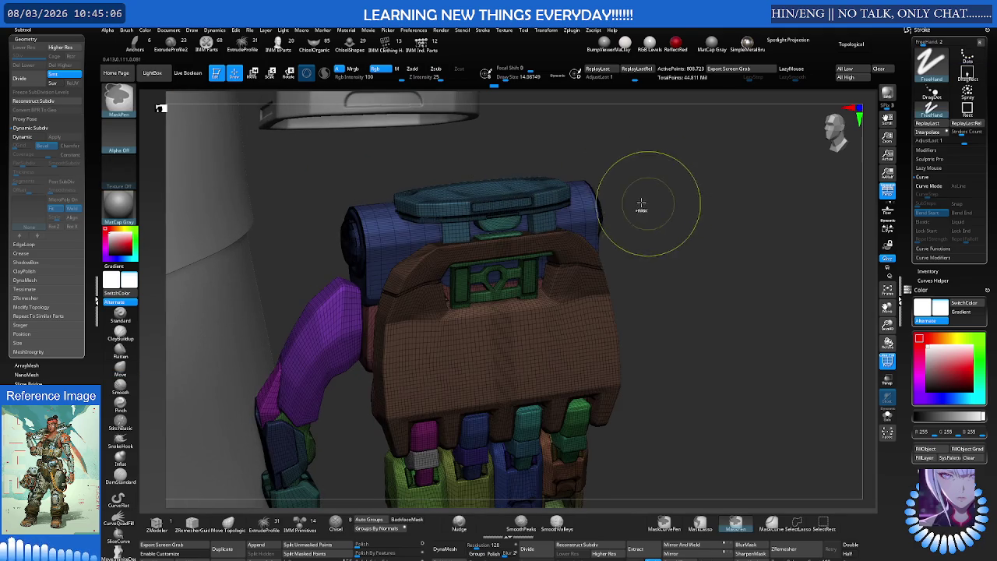
pyautogui.scroll(1, 574, 180)
pyautogui.scroll(3, 545, 190)
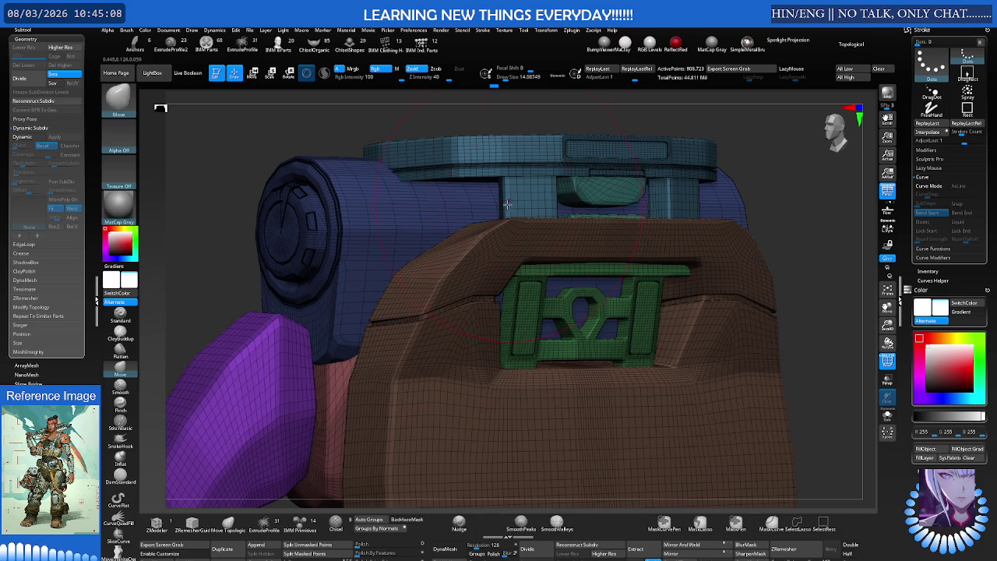
pyautogui.moveTo(484, 205); pyautogui.dragTo(535, 185, button='right')
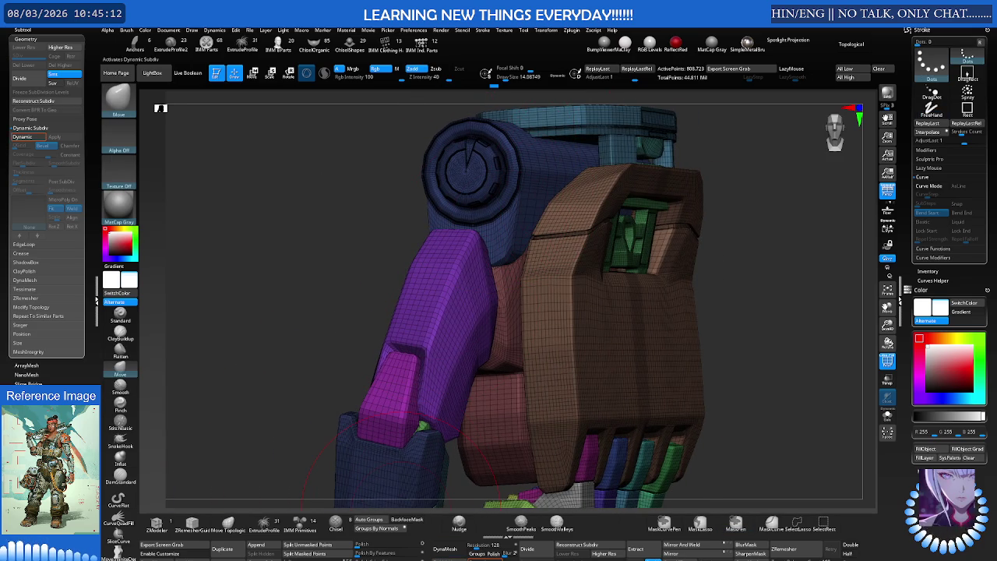
pyautogui.click(461, 553)
pyautogui.moveTo(564, 367); pyautogui.dragTo(557, 342, button='right')
# Reposition the transform gizmo onto the lower hand area with polyframe off
pyautogui.hotkey('shift', 'f')
pyautogui.press('e')
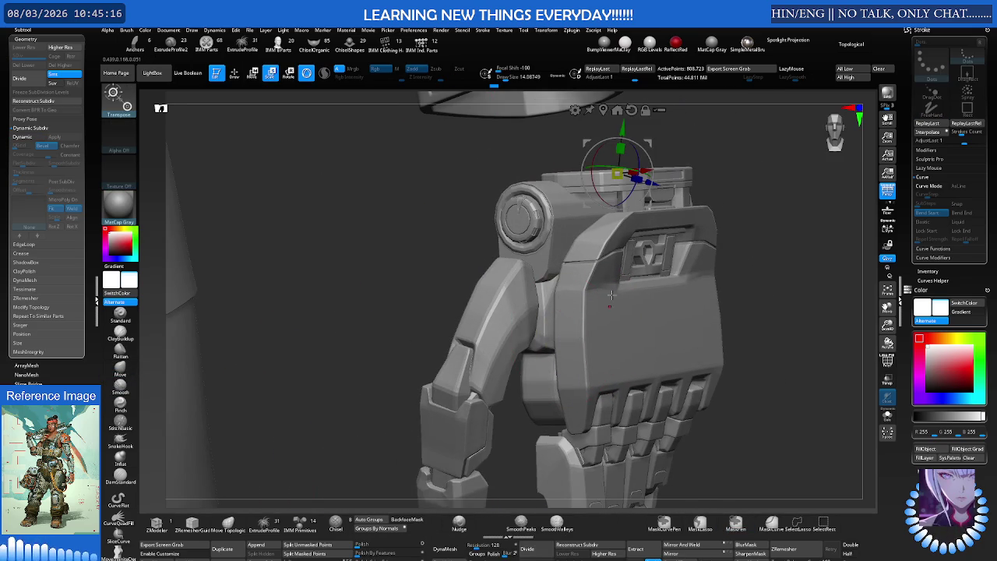
pyautogui.moveTo(629, 110); pyautogui.dragTo(630, 113, button='right')
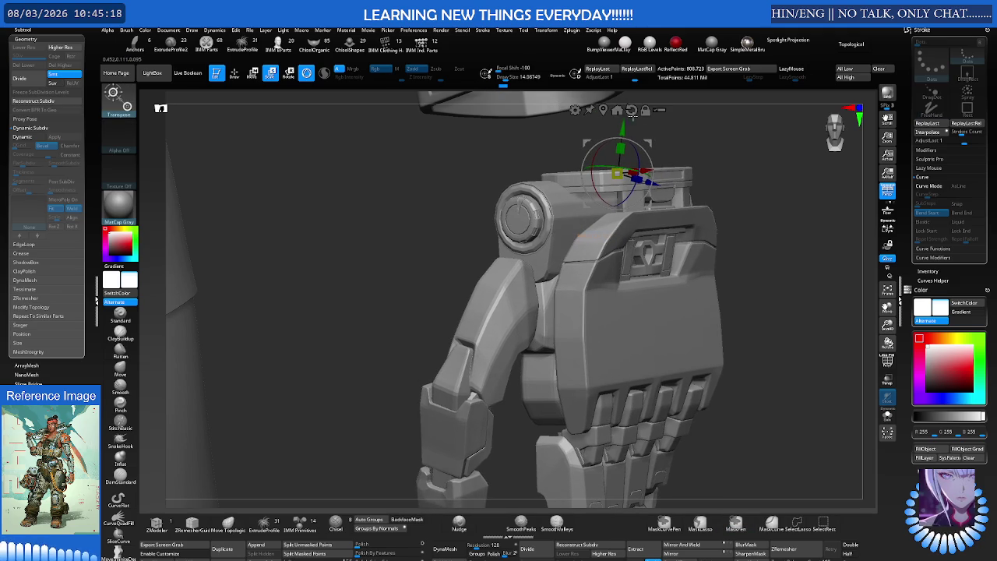
pyautogui.click(615, 111)
pyautogui.moveTo(607, 155)
pyautogui.mouseDown(button='right')
pyautogui.moveTo(597, 141)
pyautogui.moveTo(583, 175)
pyautogui.mouseUp(button='right')
pyautogui.hotkey('shift', 'f')
pyautogui.hotkey('shift', 'f')
pyautogui.hotkey('shift', 'f')
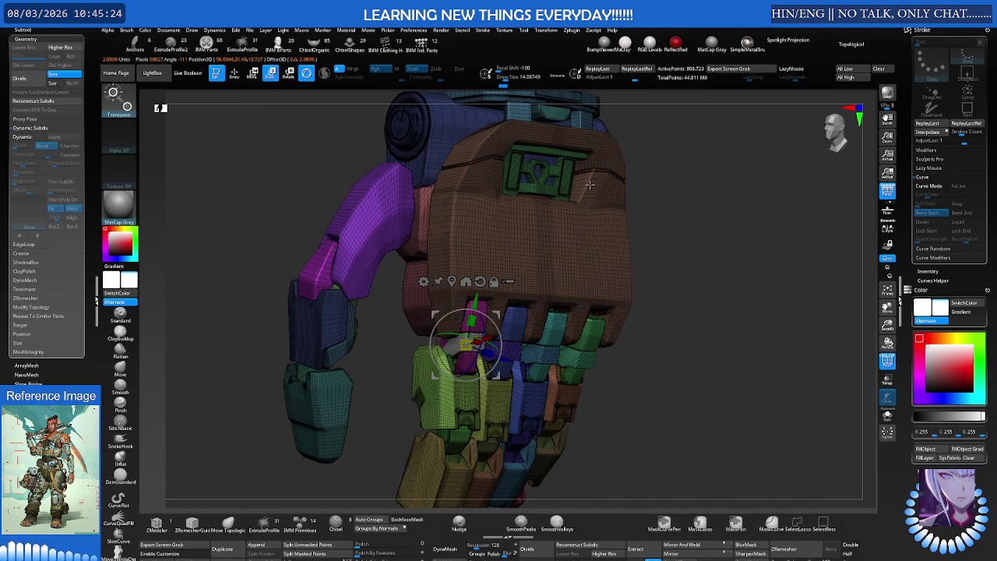
pyautogui.hotkey('shift', 'f')
pyautogui.moveTo(594, 184); pyautogui.dragTo(606, 180, button='right')
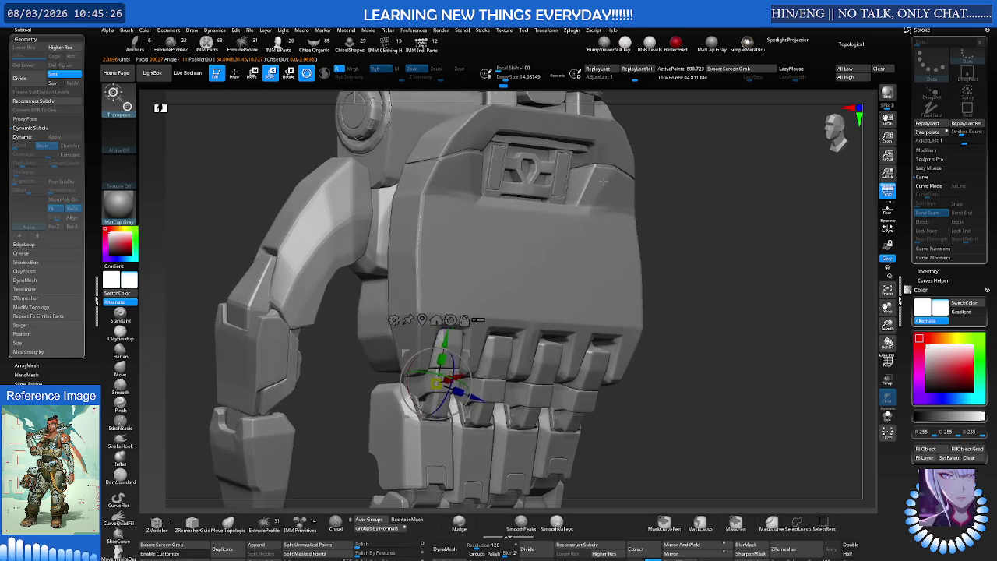
pyautogui.press('q')
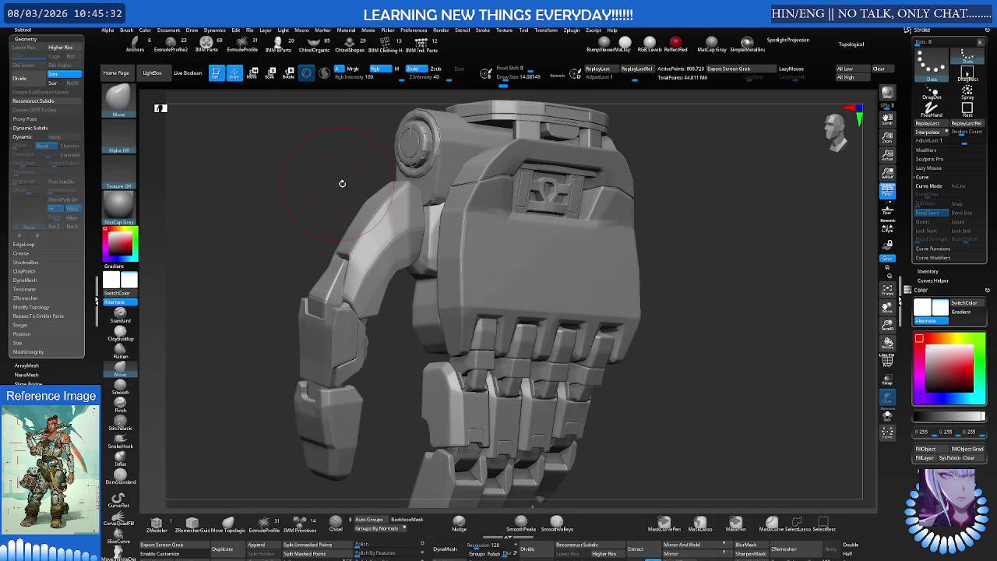
# Divide the hand mesh to about 6.468 million quads, then show polyframe and clear the mask
pyautogui.click(21, 139)
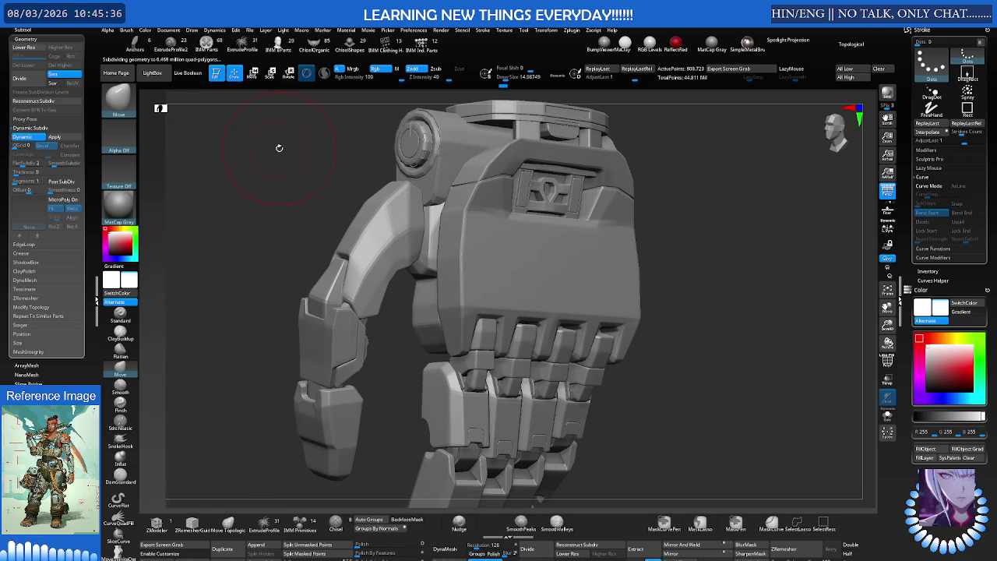
pyautogui.hotkey('shift', 'f')
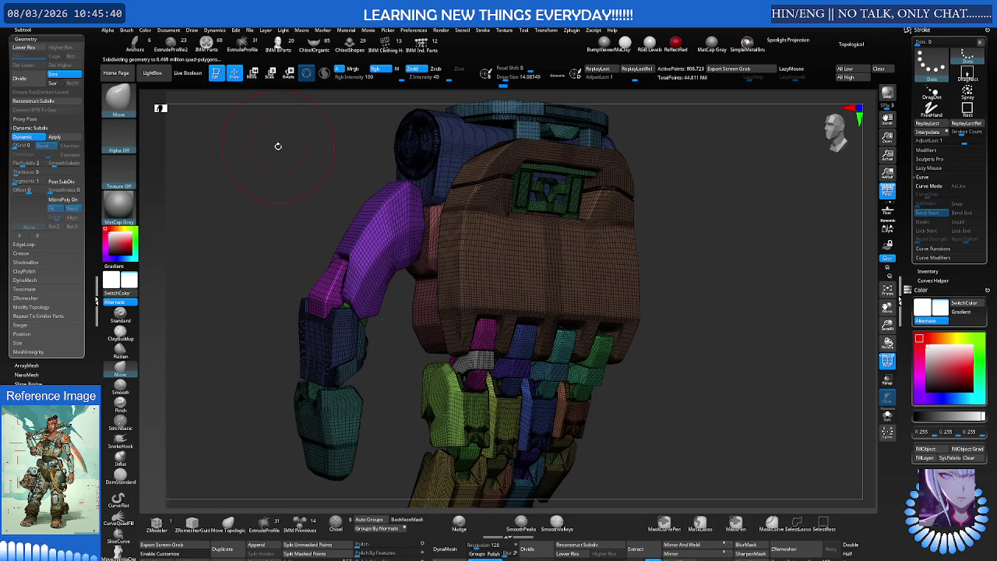
pyautogui.hotkey('shift', 'f')
pyautogui.hotkey('shift', 'f')
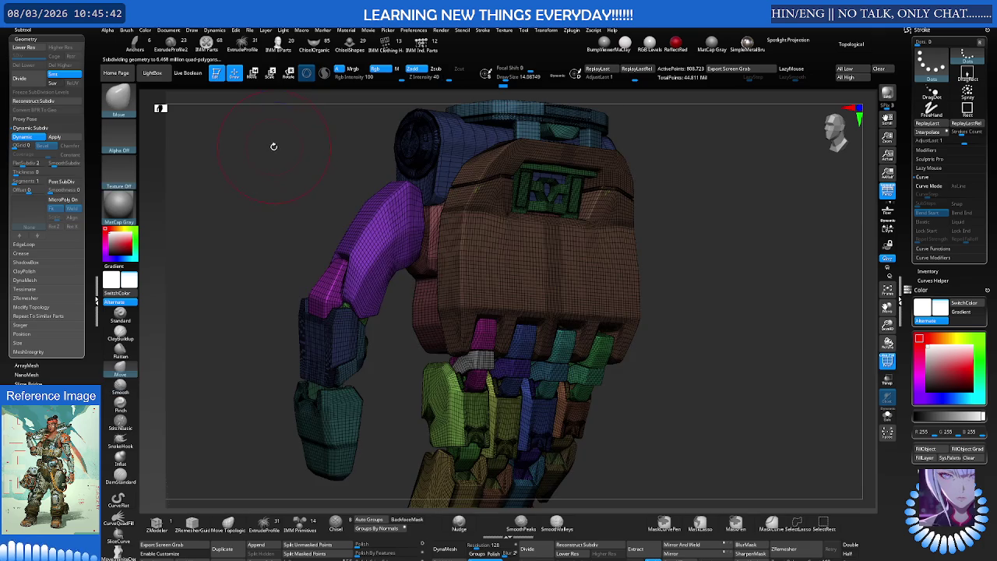
pyautogui.keyDown('ctrl'); pyautogui.click(274, 151); pyautogui.keyUp('ctrl')
pyautogui.moveTo(272, 151)
pyautogui.keyDown('ctrl'); pyautogui.mouseDown()
pyautogui.moveTo(254, 151)
pyautogui.moveTo(267, 155)
pyautogui.mouseUp(); pyautogui.keyUp('ctrl')
# Reposition the hand with the gizmo and reframe the view on its back plate
pyautogui.press('w')
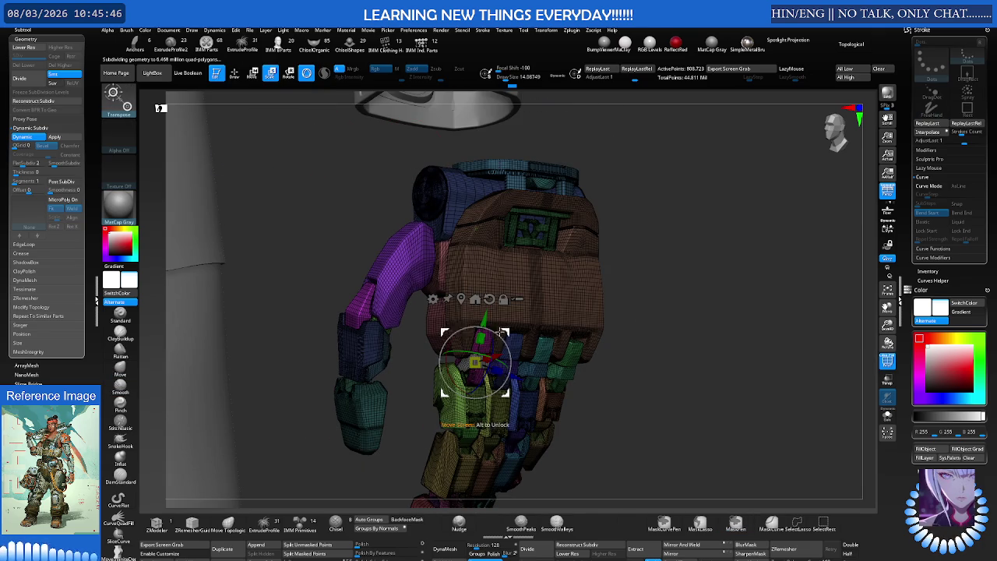
pyautogui.moveTo(501, 330); pyautogui.dragTo(577, 286)
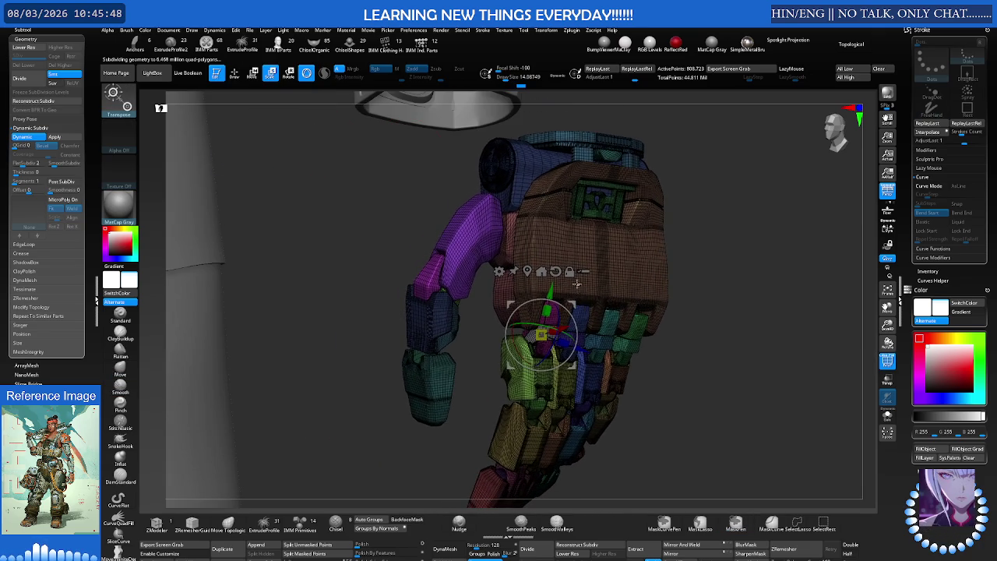
pyautogui.keyDown('ctrl'); pyautogui.moveTo(577, 286); pyautogui.dragTo(495, 242, button='right'); pyautogui.keyUp('ctrl')
pyautogui.press('q')
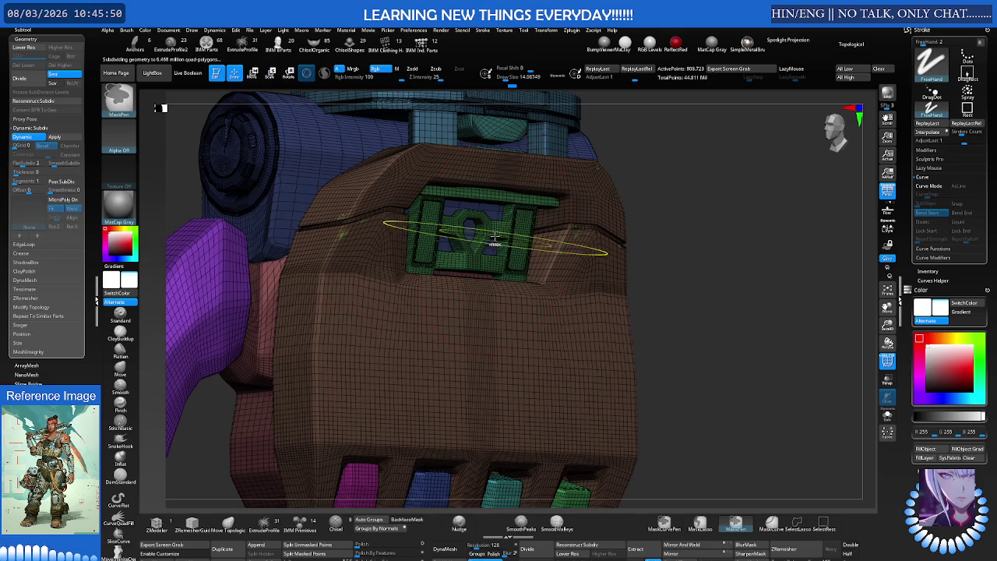
pyautogui.press('f')
pyautogui.press('w')
pyautogui.moveTo(612, 241); pyautogui.dragTo(526, 241, button='right')
pyautogui.press('q')
pyautogui.press('w')
# Solo the hand subtool and turn it sideways to inspect it
pyautogui.hotkey('ctrl', 'shift', 's')
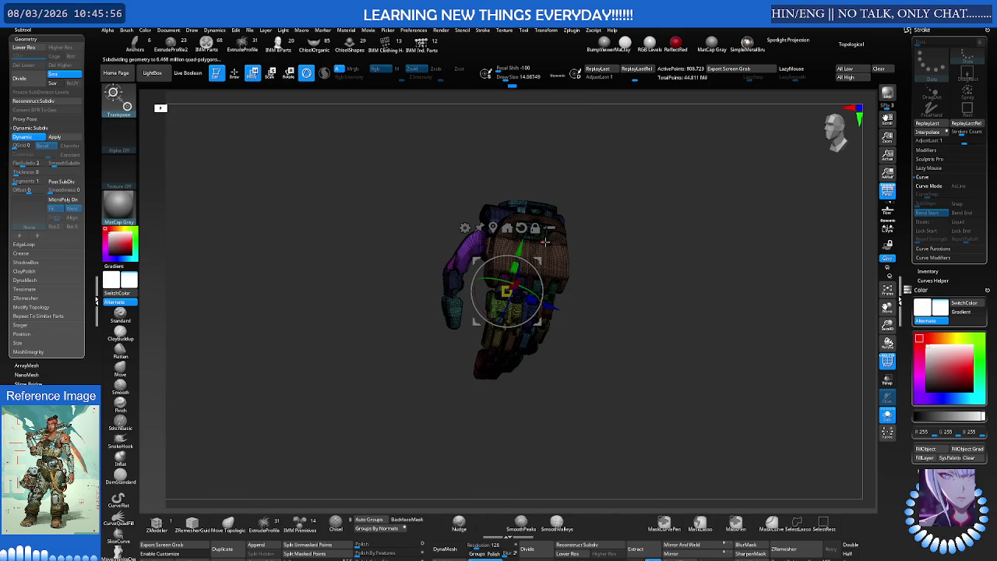
pyautogui.moveTo(580, 297)
pyautogui.mouseDown(button='right')
pyautogui.moveTo(656, 267)
pyautogui.moveTo(618, 283)
pyautogui.moveTo(645, 285)
pyautogui.moveTo(608, 279)
pyautogui.moveTo(624, 270)
pyautogui.mouseUp(button='right')
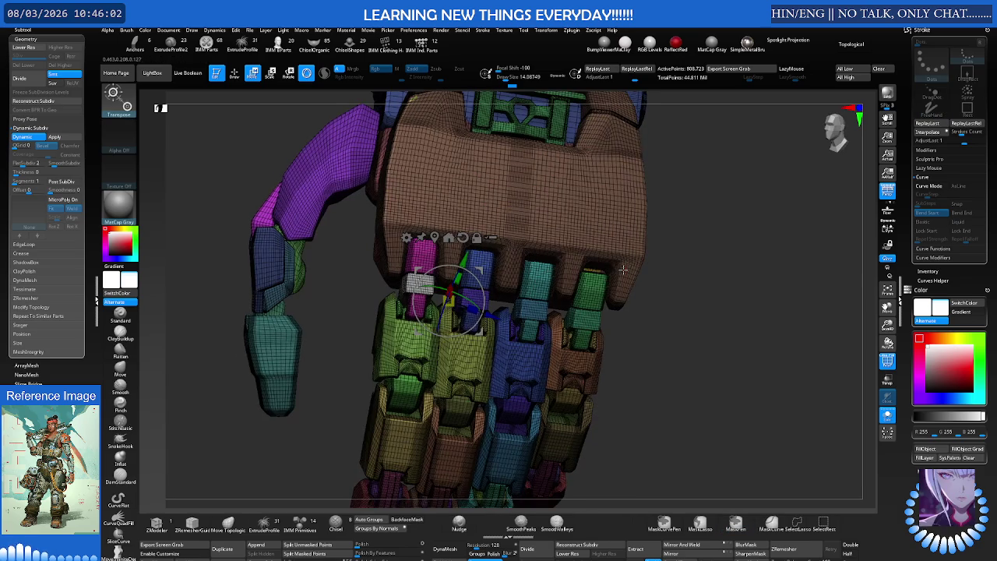
pyautogui.press('q')
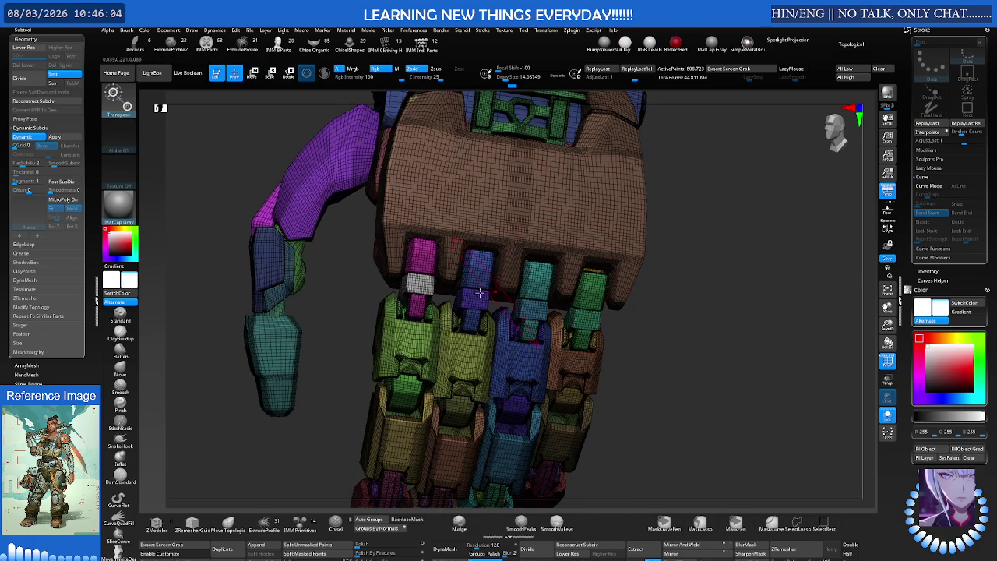
pyautogui.moveTo(374, 344); pyautogui.dragTo(345, 405, button='right')
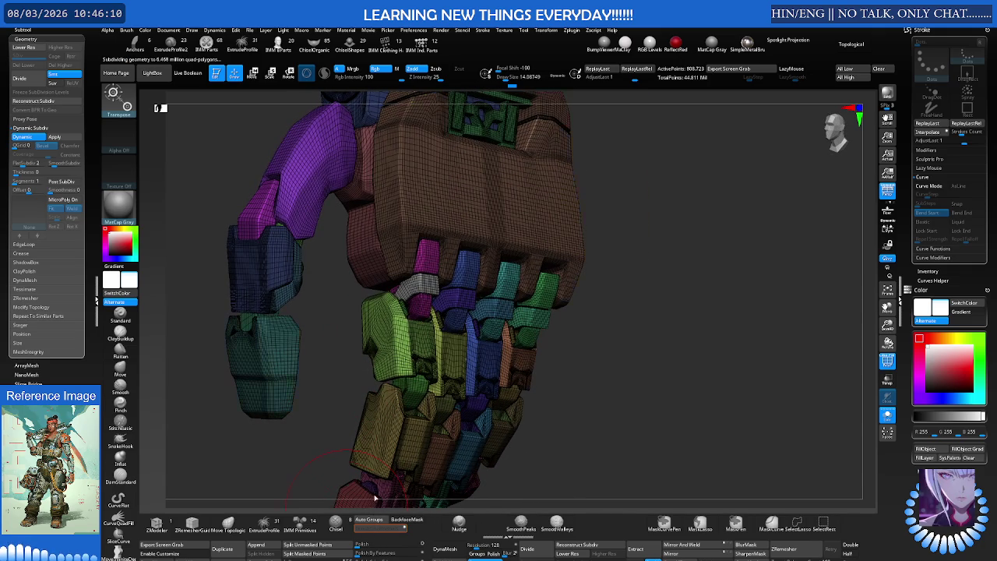
# Regroup the hand with Groups By Normals and Auto Groups, making the back plate green
pyautogui.hotkey('ctrl', 'shift', 'g')
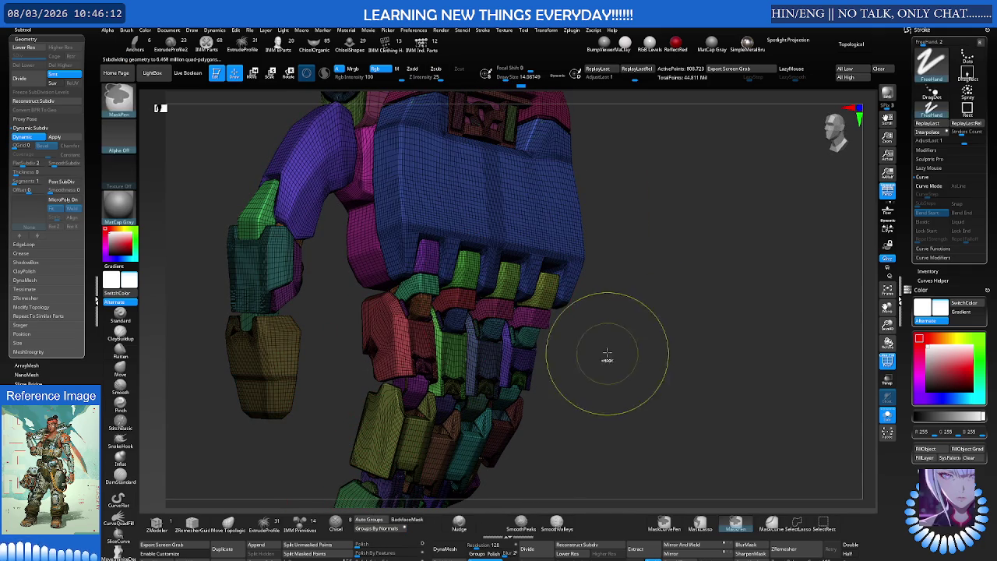
pyautogui.press('w')
pyautogui.hotkey('ctrl', 'shift', 'g')
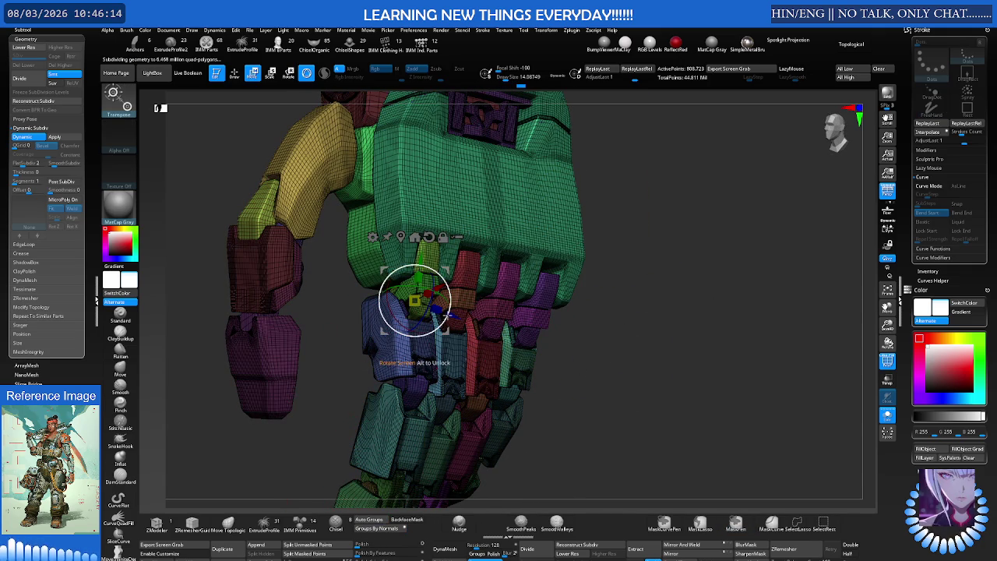
pyautogui.press('q')
pyautogui.hotkey('ctrl', 'shift')
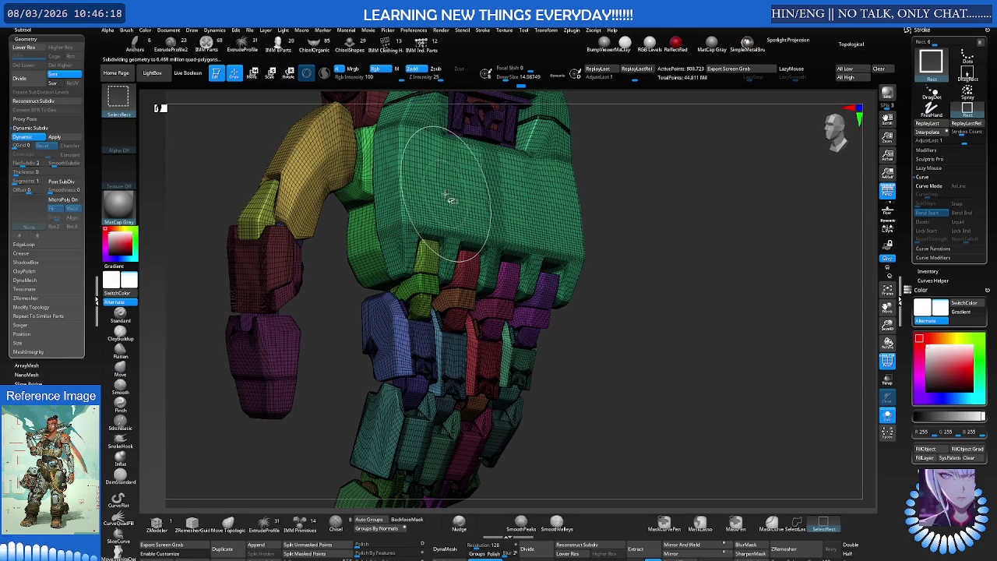
# Isolate the green hand block, then unhide everything and frame the model
pyautogui.moveTo(460, 200)
pyautogui.mouseDown(button='right')
pyautogui.moveTo(469, 222)
pyautogui.moveTo(462, 204)
pyautogui.moveTo(516, 211)
pyautogui.mouseUp(button='right')
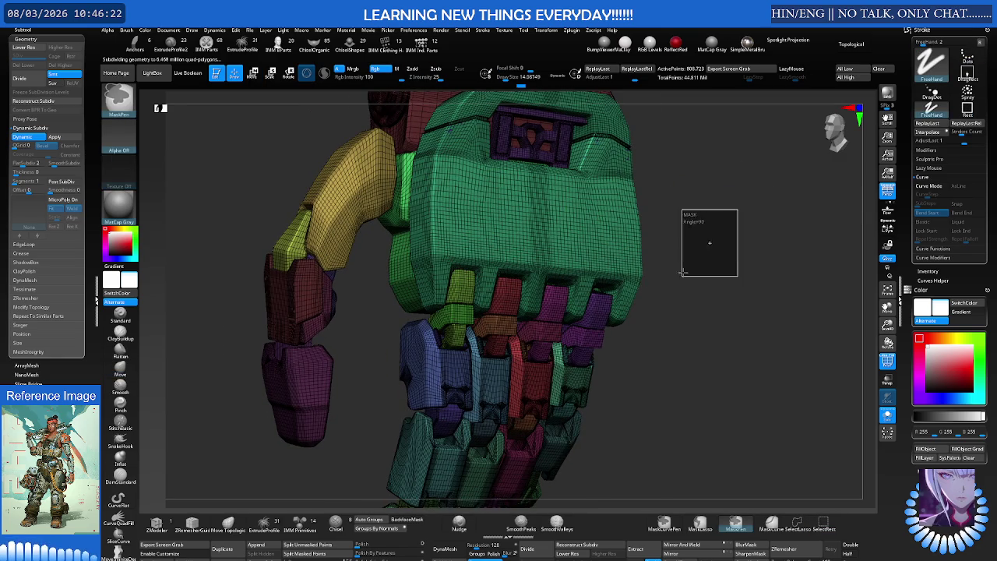
pyautogui.hotkey('ctrl', 'shift')
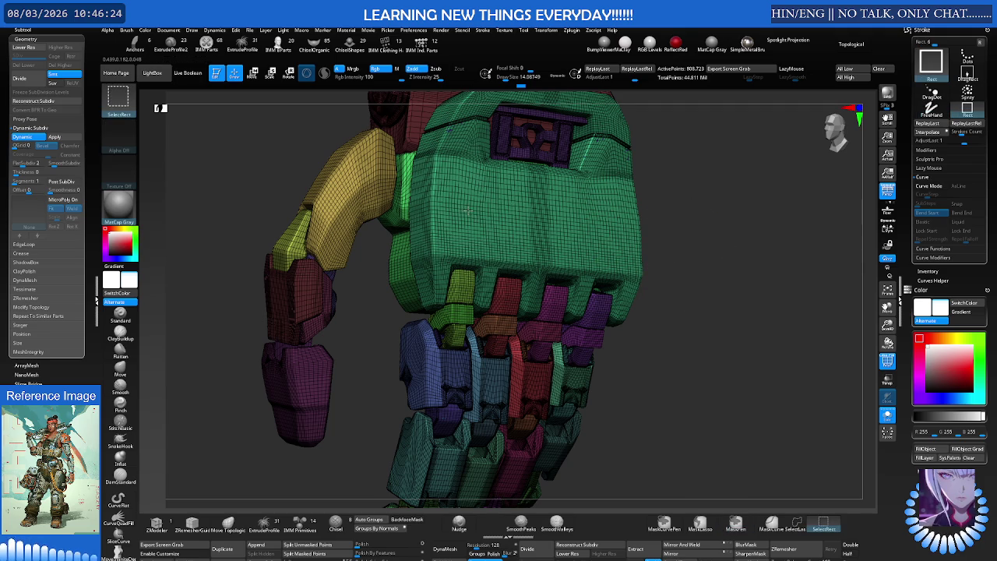
pyautogui.moveTo(469, 216); pyautogui.dragTo(363, 196, button='right')
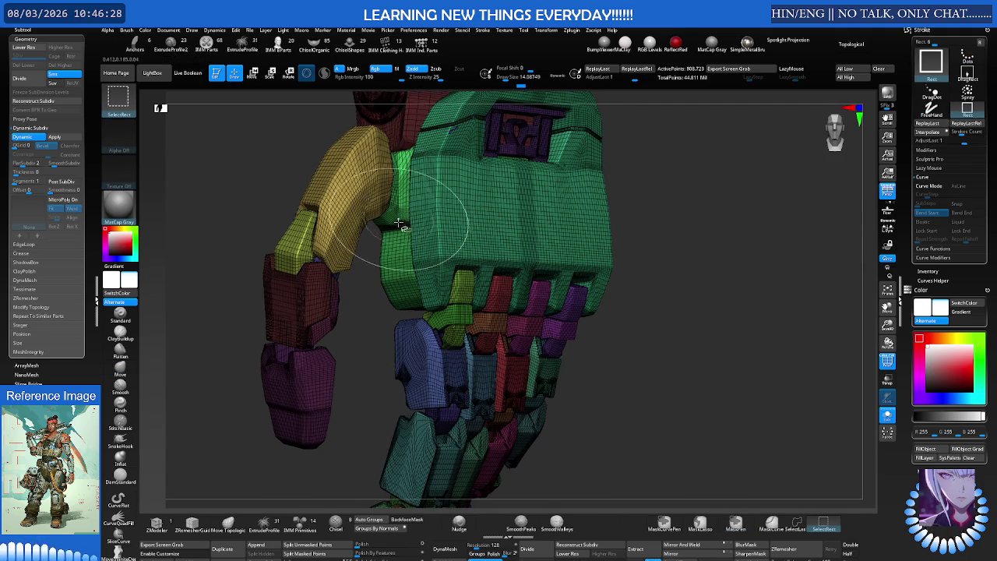
pyautogui.keyDown('ctrl'); pyautogui.keyDown('shift'); pyautogui.click(397, 247); pyautogui.keyUp('shift'); pyautogui.keyUp('ctrl')
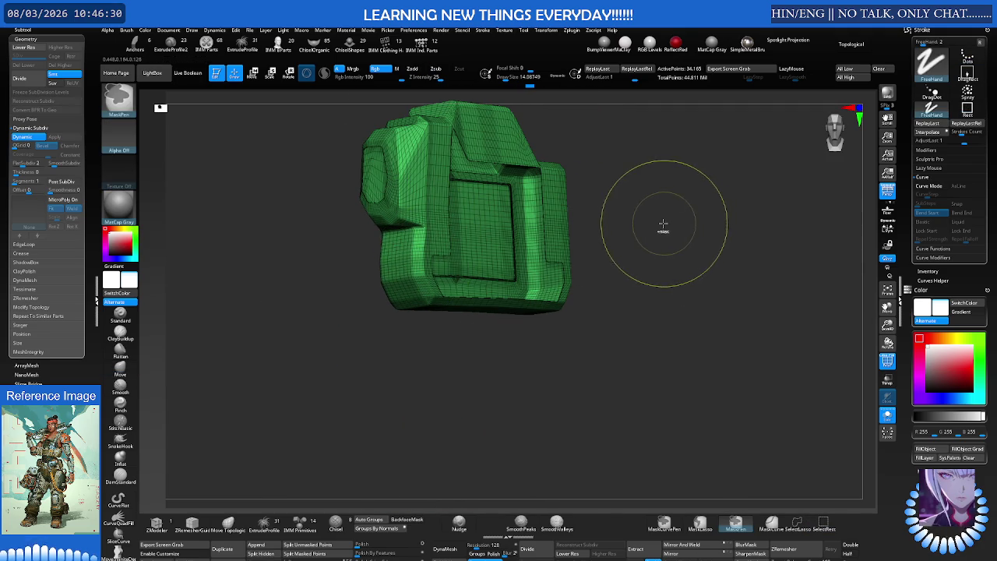
pyautogui.moveTo(661, 225); pyautogui.dragTo(568, 229, button='right')
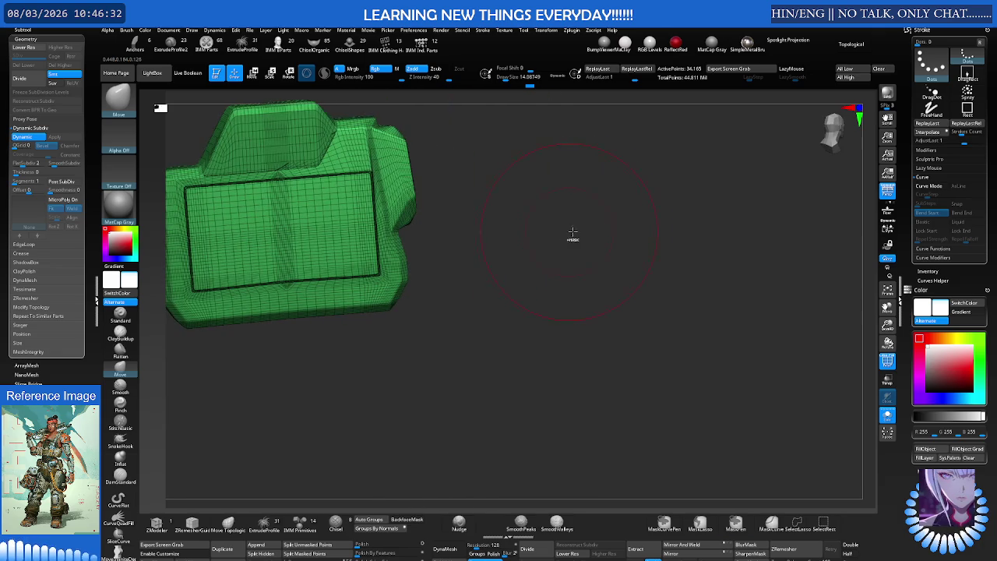
pyautogui.keyDown('ctrl'); pyautogui.keyDown('shift'); pyautogui.moveTo(568, 229); pyautogui.dragTo(575, 251); pyautogui.keyUp('shift'); pyautogui.keyUp('ctrl')
pyautogui.press('f')
pyautogui.moveTo(509, 252)
pyautogui.mouseDown(button='right')
pyautogui.moveTo(541, 262)
pyautogui.moveTo(525, 241)
pyautogui.moveTo(603, 223)
pyautogui.mouseUp(button='right')
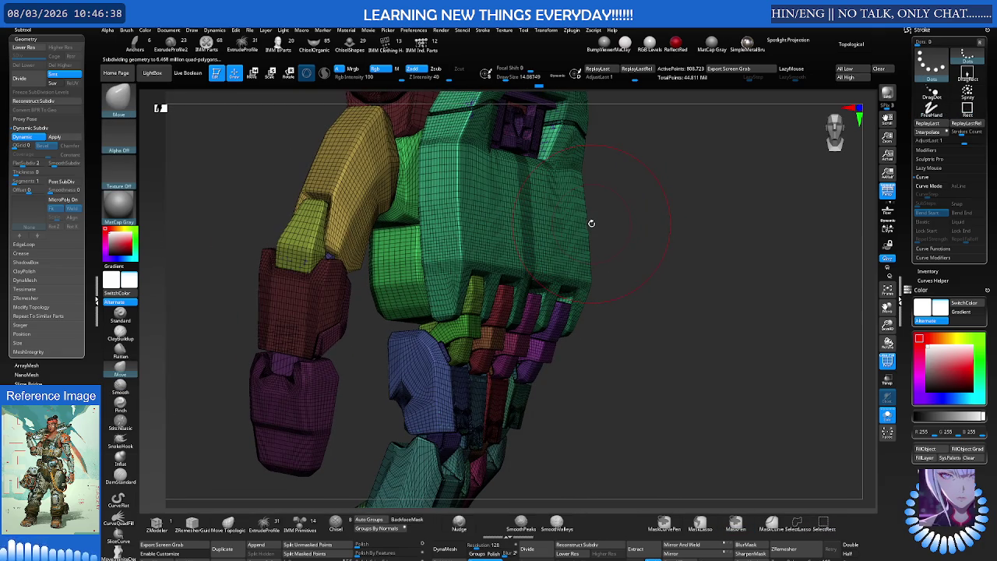
# Slide the green back-of-hand section to the right and clear the mask from the model
pyautogui.keyDown('ctrl'); pyautogui.keyDown('shift'); pyautogui.moveTo(515, 209); pyautogui.dragTo(545, 218); pyautogui.keyUp('shift'); pyautogui.keyUp('ctrl')
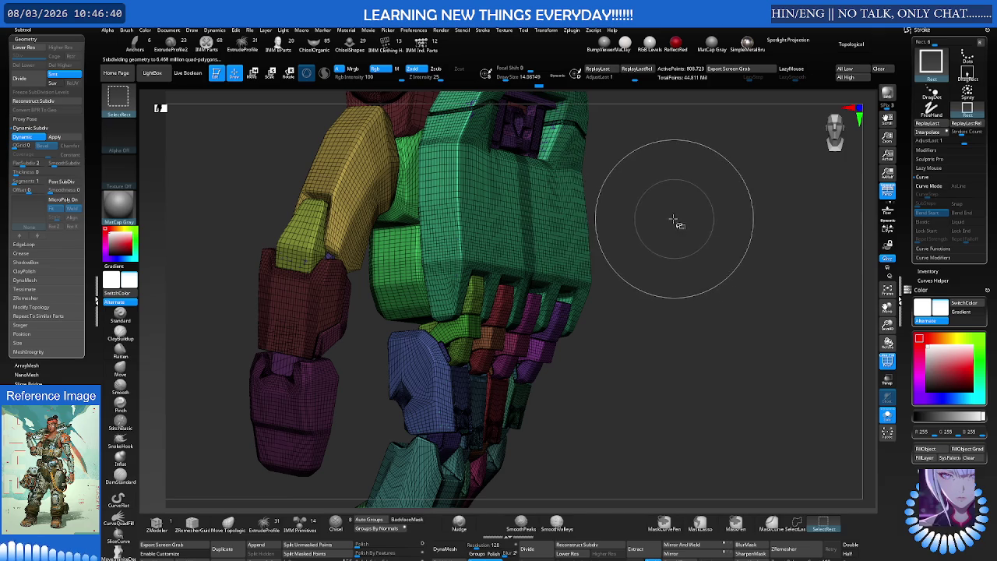
pyautogui.keyDown('ctrl'); pyautogui.keyDown('shift'); pyautogui.click(545, 218); pyautogui.keyUp('shift'); pyautogui.keyUp('ctrl')
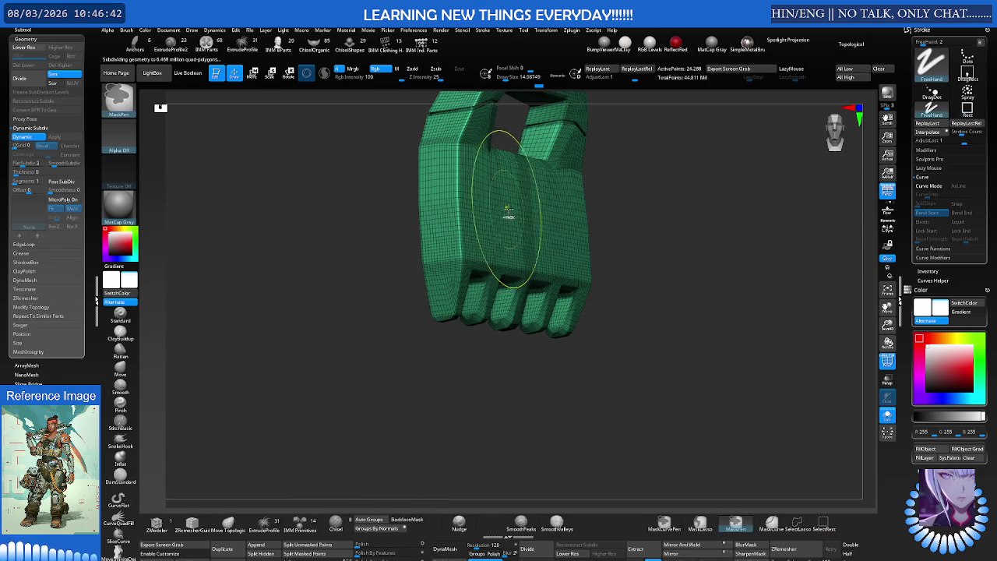
pyautogui.moveTo(498, 220); pyautogui.dragTo(616, 223, button='right')
pyautogui.keyDown('ctrl'); pyautogui.keyDown('shift'); pyautogui.click(627, 220); pyautogui.keyUp('shift'); pyautogui.keyUp('ctrl')
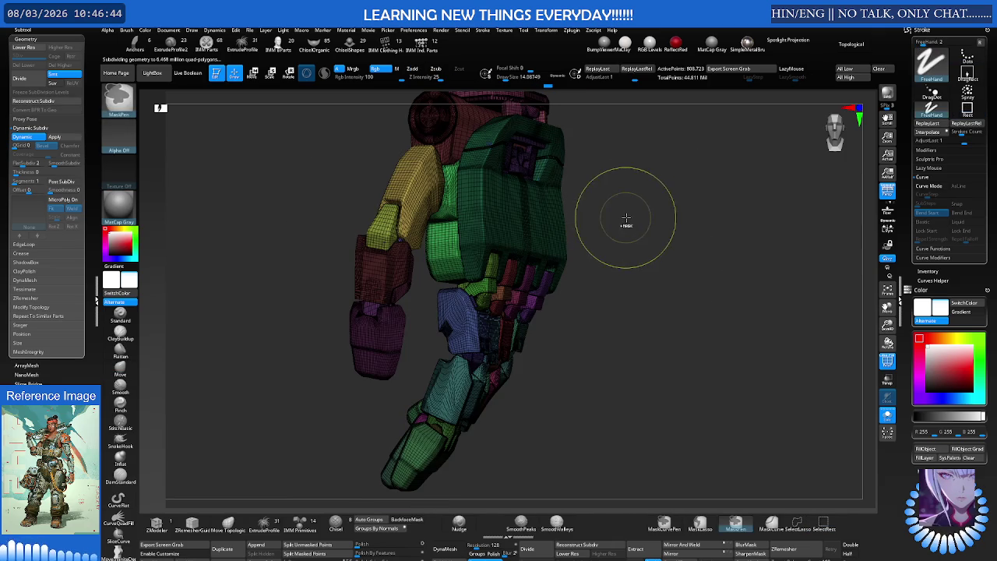
pyautogui.press('e')
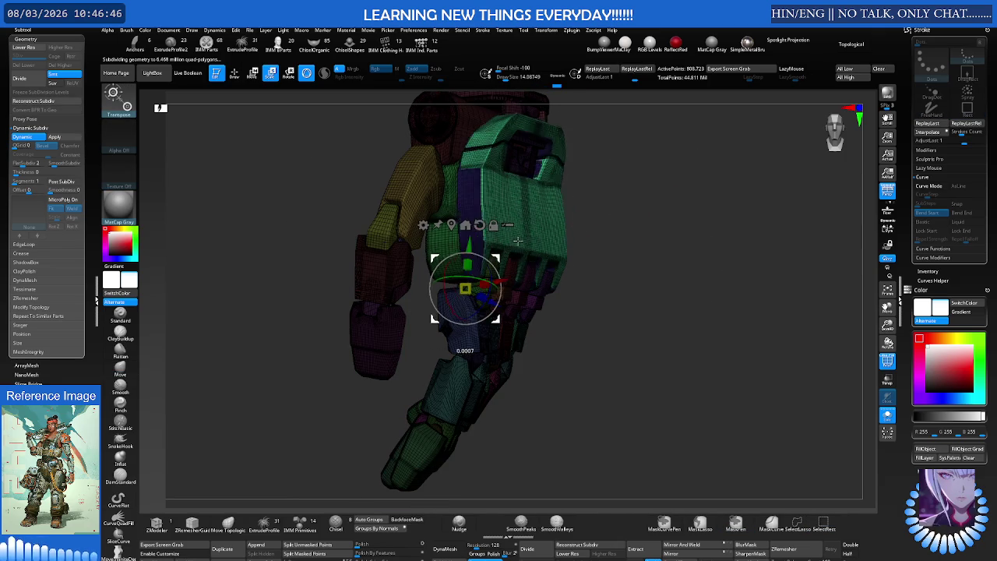
pyautogui.moveTo(494, 247); pyautogui.dragTo(580, 241)
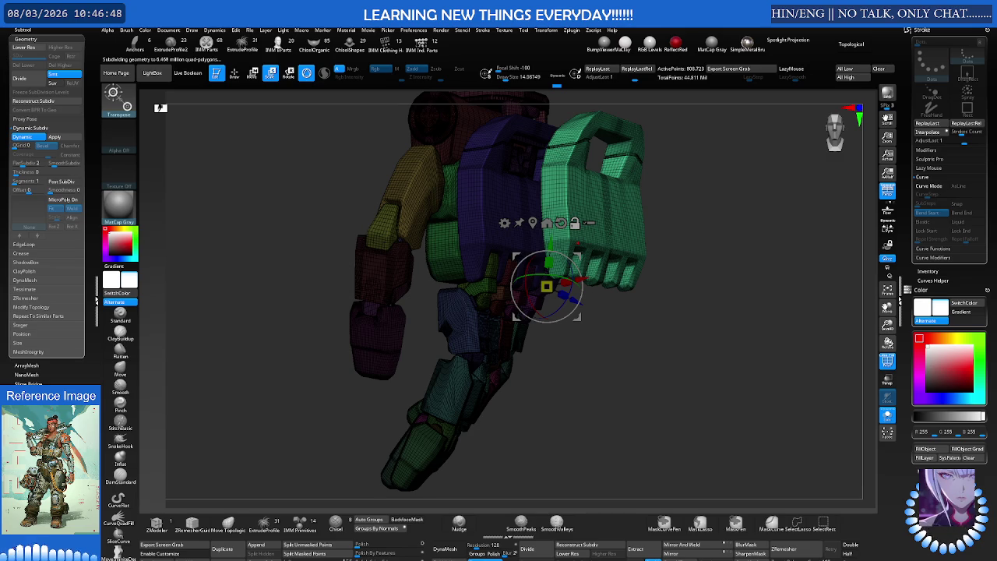
pyautogui.moveTo(574, 232); pyautogui.dragTo(413, 220, button='right')
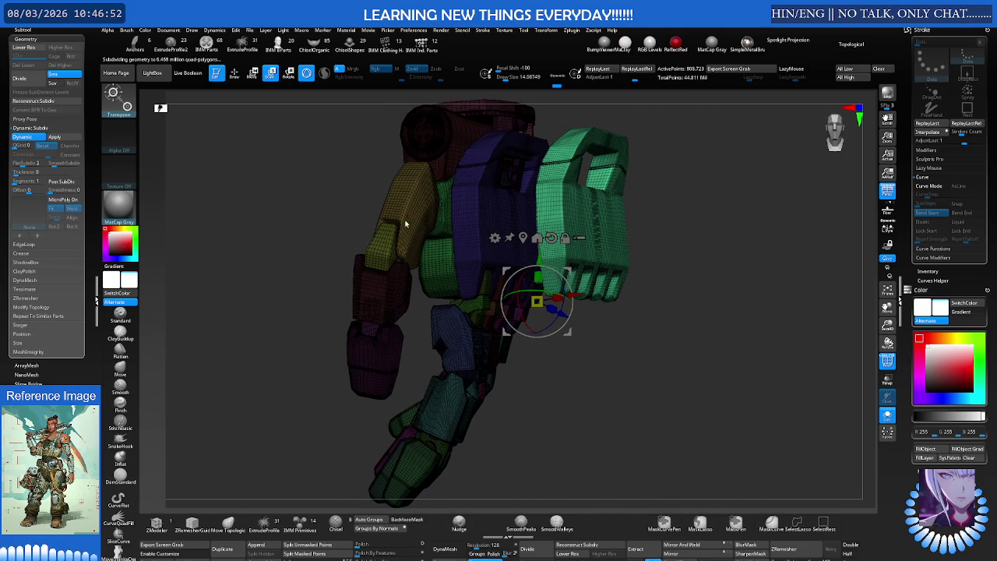
pyautogui.keyDown('ctrl'); pyautogui.click(310, 245); pyautogui.keyUp('ctrl')
pyautogui.press('q')
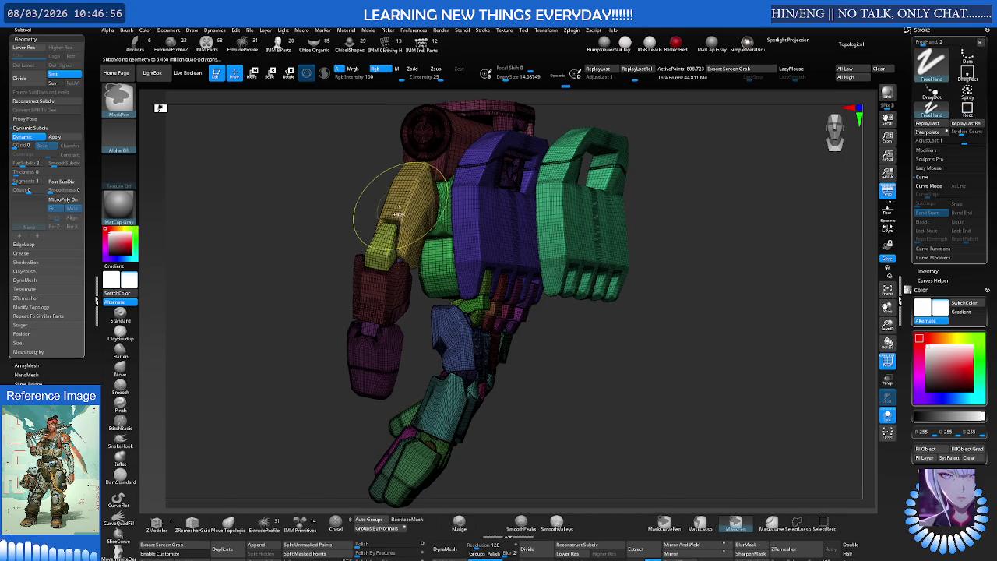
pyautogui.keyDown('ctrl'); pyautogui.click(321, 220); pyautogui.keyUp('ctrl')
pyautogui.press('ctrl')
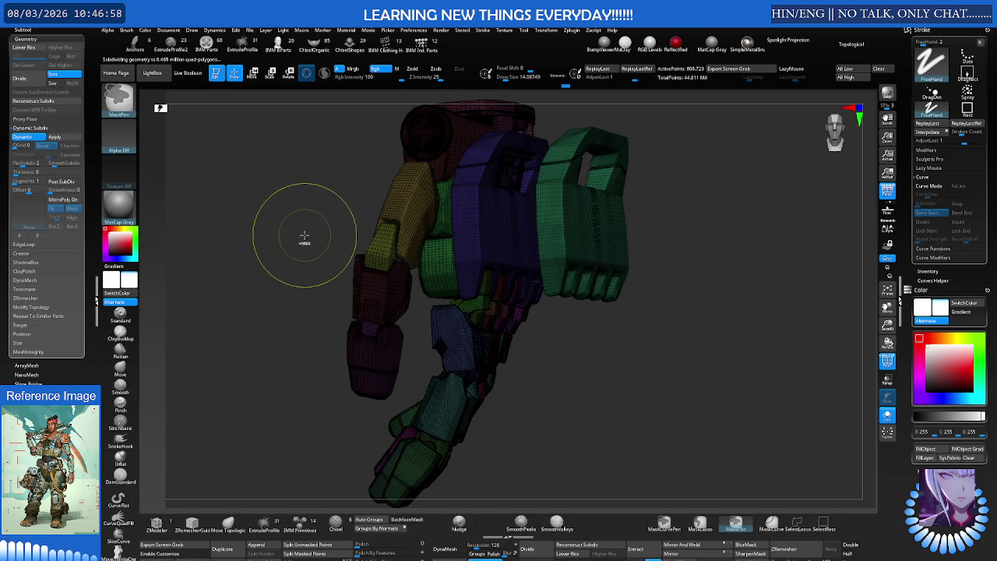
pyautogui.keyDown('ctrl'); pyautogui.click(310, 232); pyautogui.keyUp('ctrl')
pyautogui.scroll(5, 429, 203)
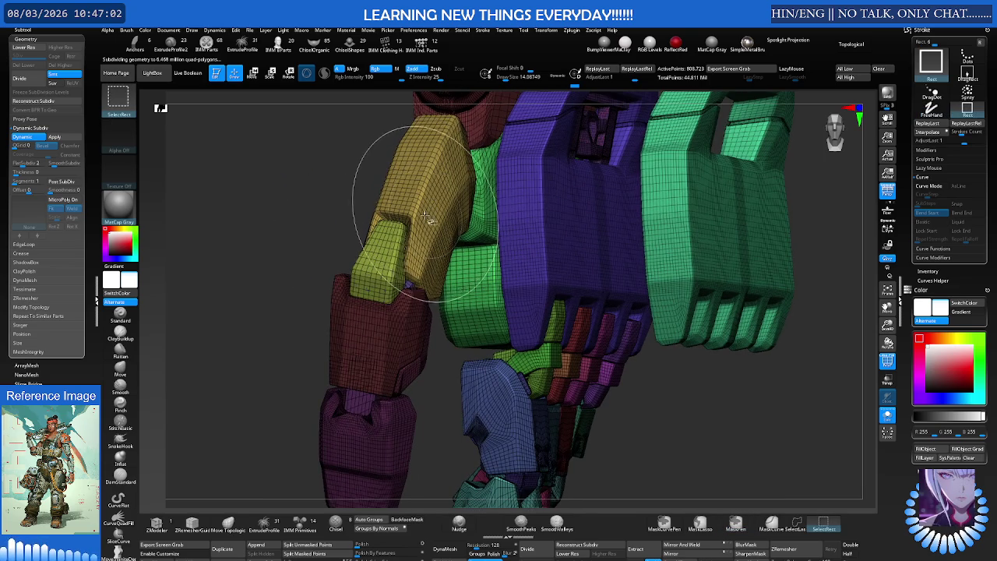
pyautogui.scroll(3, 432, 226)
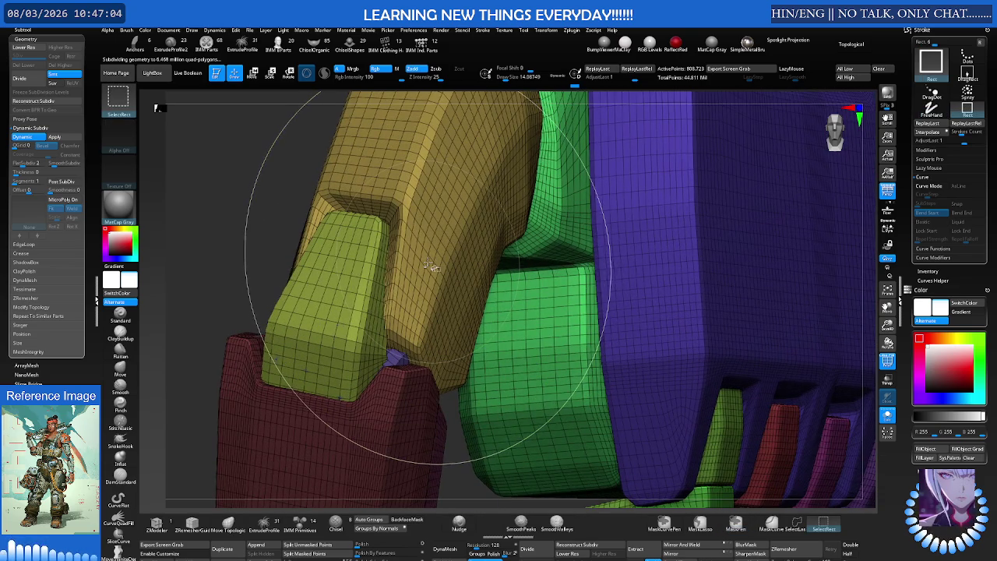
pyautogui.press('w')
pyautogui.press('s')
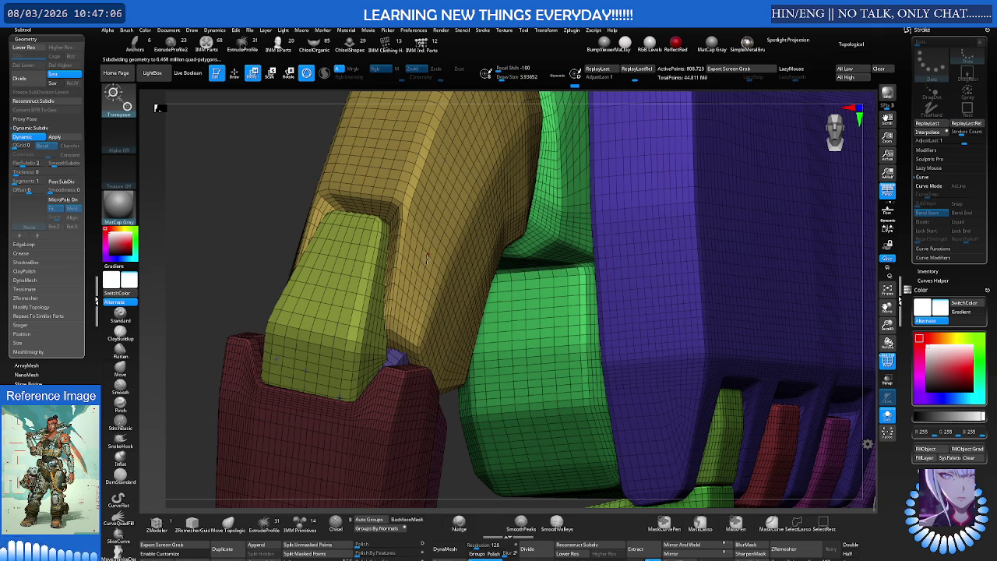
pyautogui.keyDown('ctrl'); pyautogui.click(426, 258); pyautogui.keyUp('ctrl')
pyautogui.scroll(-5, 457, 234)
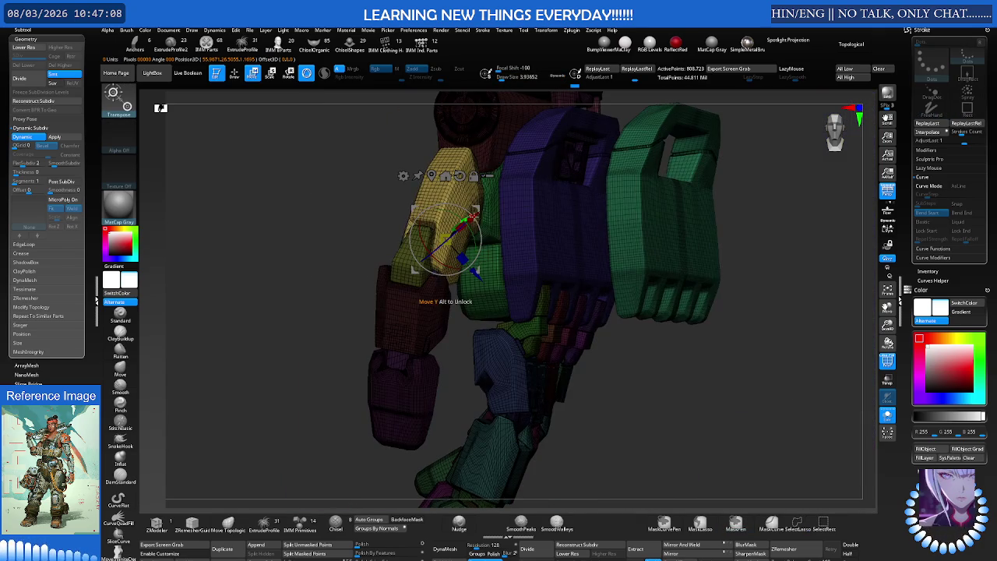
pyautogui.moveTo(445, 242); pyautogui.dragTo(376, 243)
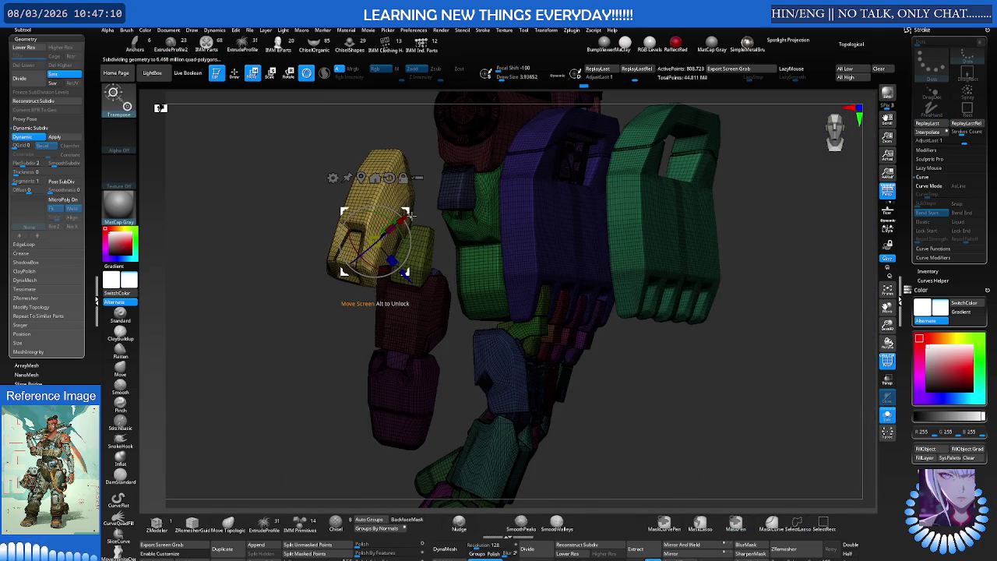
pyautogui.hotkey('ctrl', 'z')
pyautogui.keyDown('ctrl'); pyautogui.moveTo(318, 267); pyautogui.dragTo(330, 260); pyautogui.keyUp('ctrl')
pyautogui.press('q')
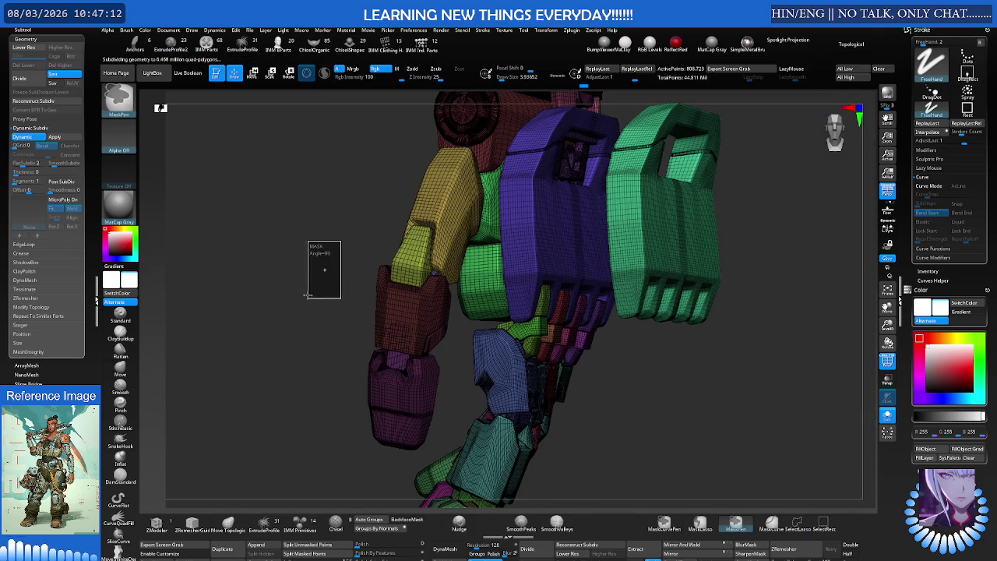
pyautogui.scroll(2, 436, 234)
pyautogui.scroll(2, 461, 222)
pyautogui.press('w')
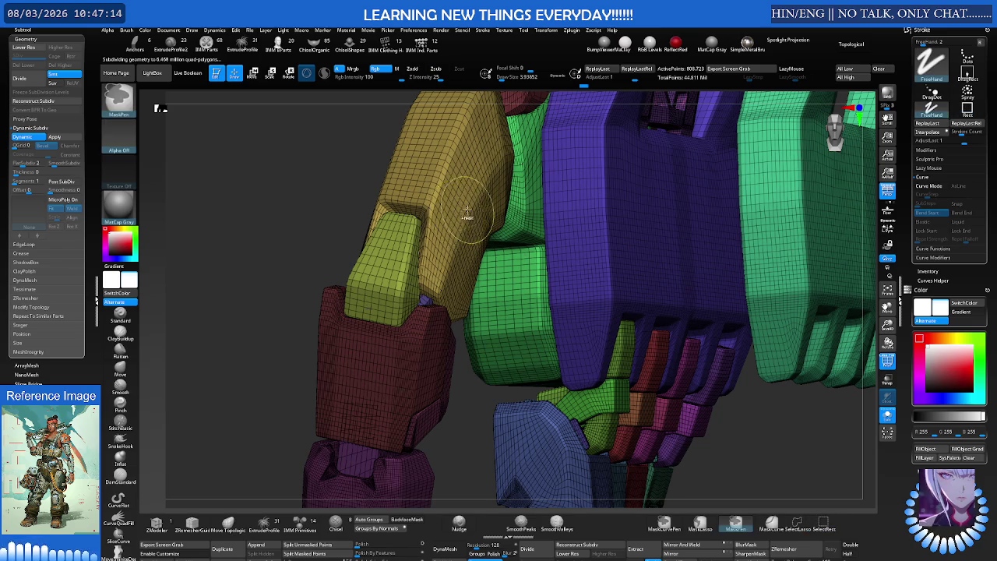
pyautogui.scroll(-2, 436, 220)
pyautogui.moveTo(485, 192); pyautogui.dragTo(439, 204)
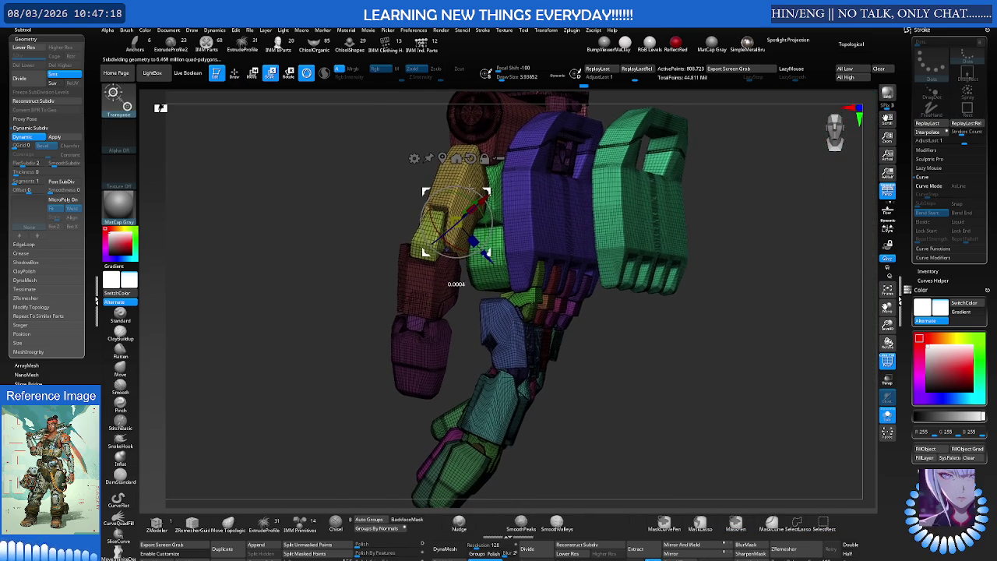
pyautogui.press('q')
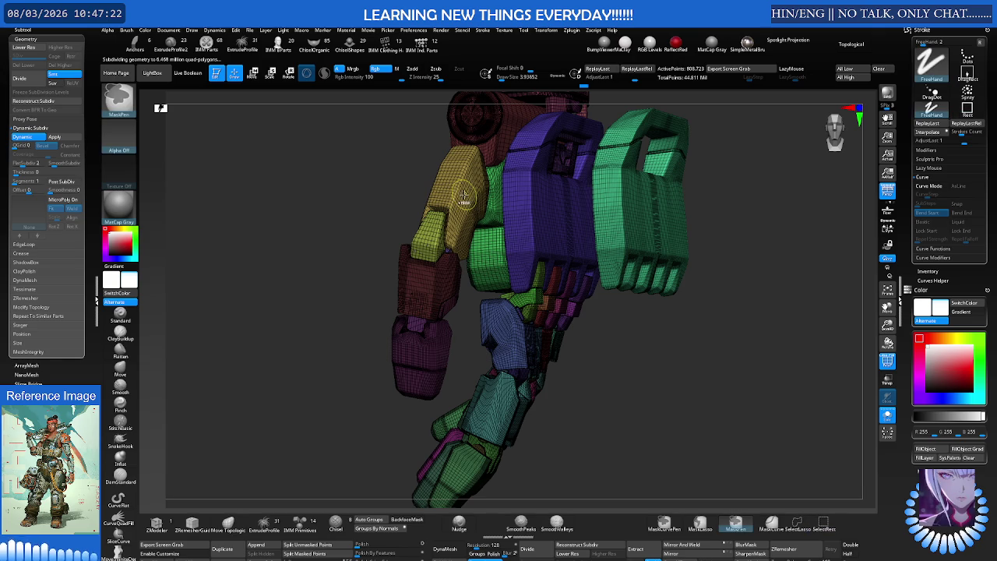
pyautogui.press('ctrl')
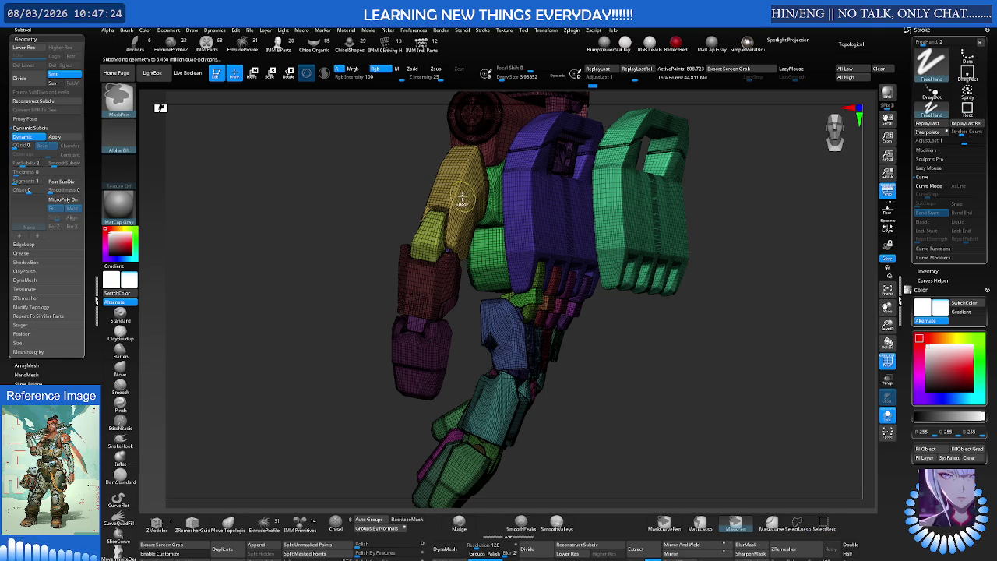
pyautogui.moveTo(367, 256)
pyautogui.mouseDown()
pyautogui.moveTo(423, 244)
pyautogui.moveTo(634, 244)
pyautogui.moveTo(417, 287)
pyautogui.moveTo(422, 275)
pyautogui.moveTo(462, 271)
pyautogui.mouseUp()
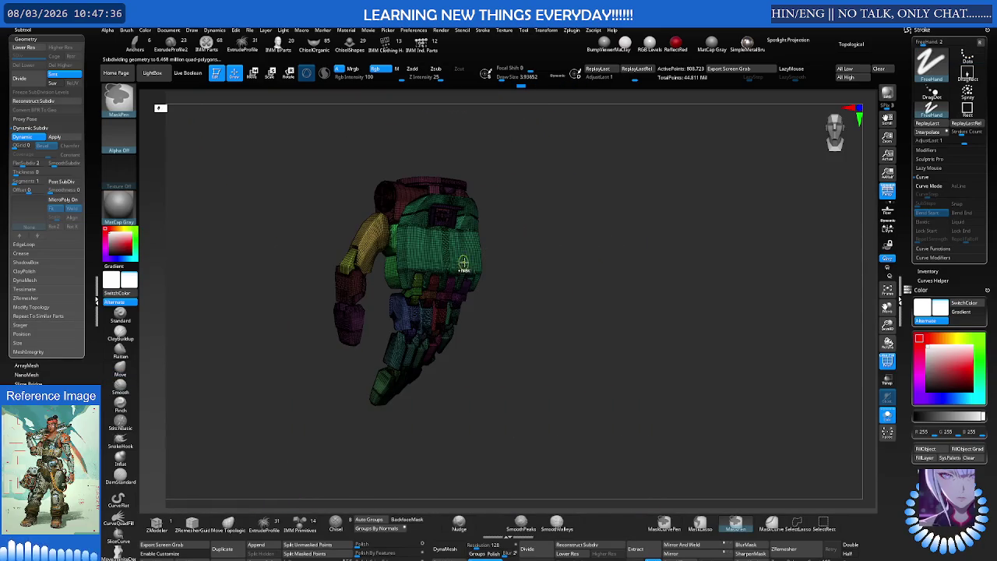
# Drop the hand to its lowest subdivision level and select the Move brush
pyautogui.moveTo(466, 267); pyautogui.dragTo(578, 241)
pyautogui.hotkey('shift', 'd')
pyautogui.press('b')
pyautogui.press('m')
pyautogui.press('v')
pyautogui.hotkey('shift', 'f')
pyautogui.hotkey('shift', 'f')
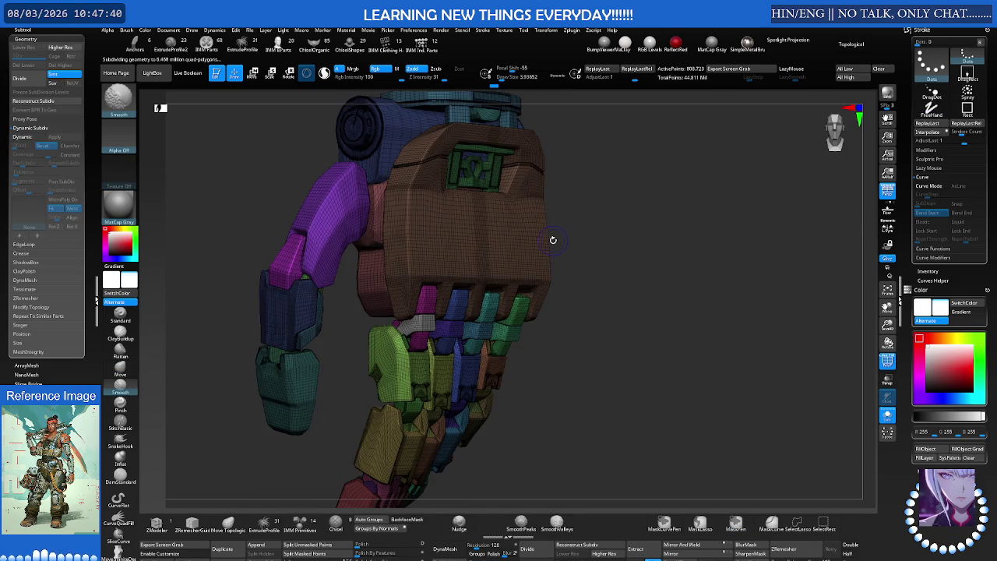
pyautogui.hotkey('shift', 'f')
pyautogui.keyDown('ctrl'); pyautogui.moveTo(553, 240); pyautogui.dragTo(538, 280, button='right'); pyautogui.keyUp('ctrl')
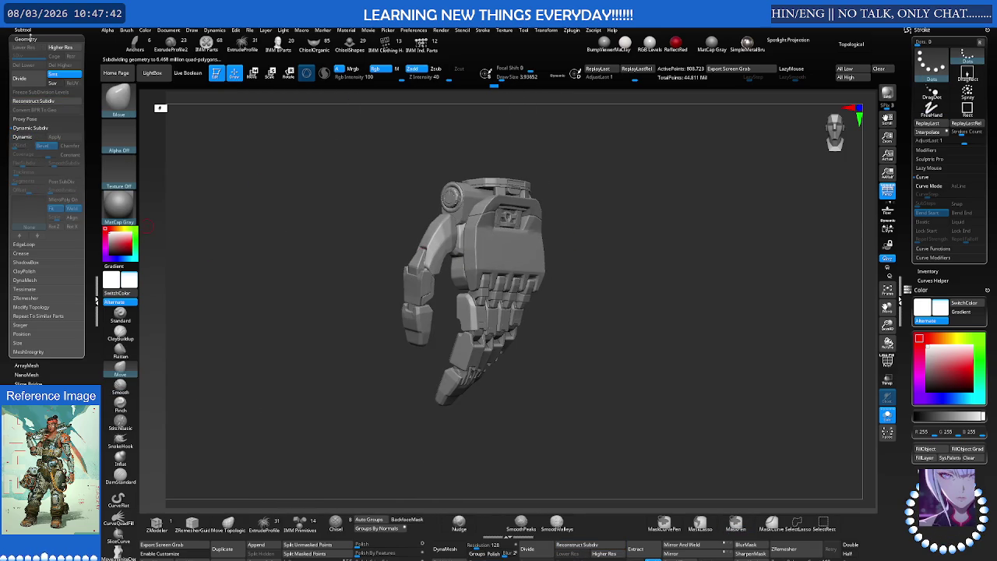
# Delete the Cube_112 subtool, confirming the irreversible operation
pyautogui.click(26, 38)
pyautogui.click(22, 29)
pyautogui.scroll(-3, 24, 119)
pyautogui.scroll(-2, 46, 210)
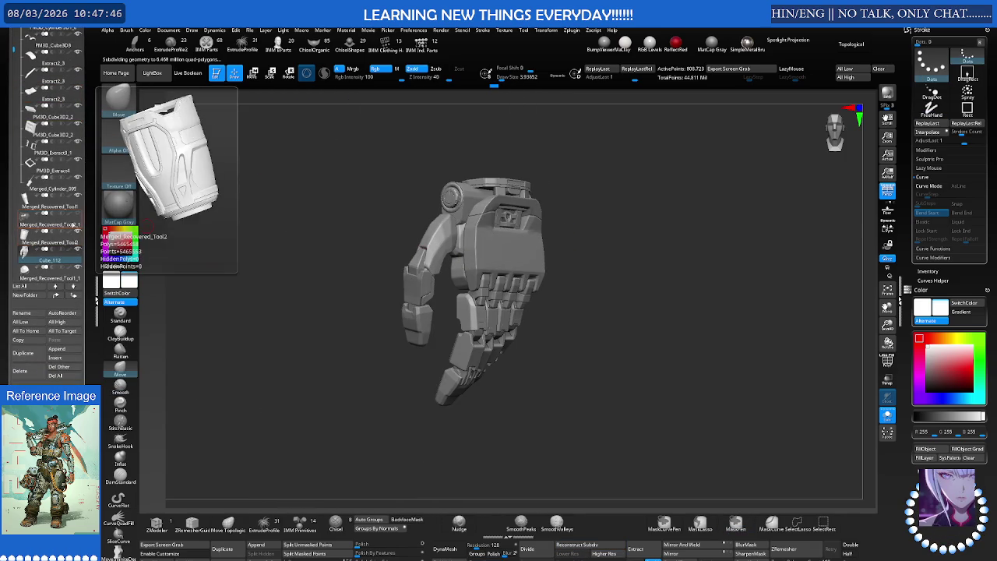
pyautogui.click(34, 260)
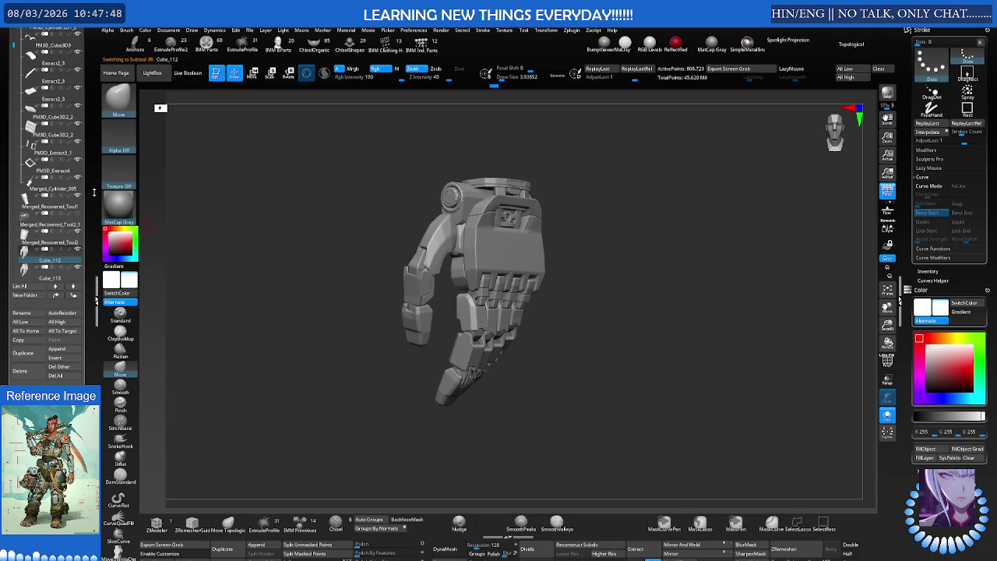
pyautogui.press('Delete')
pyautogui.click(418, 322)
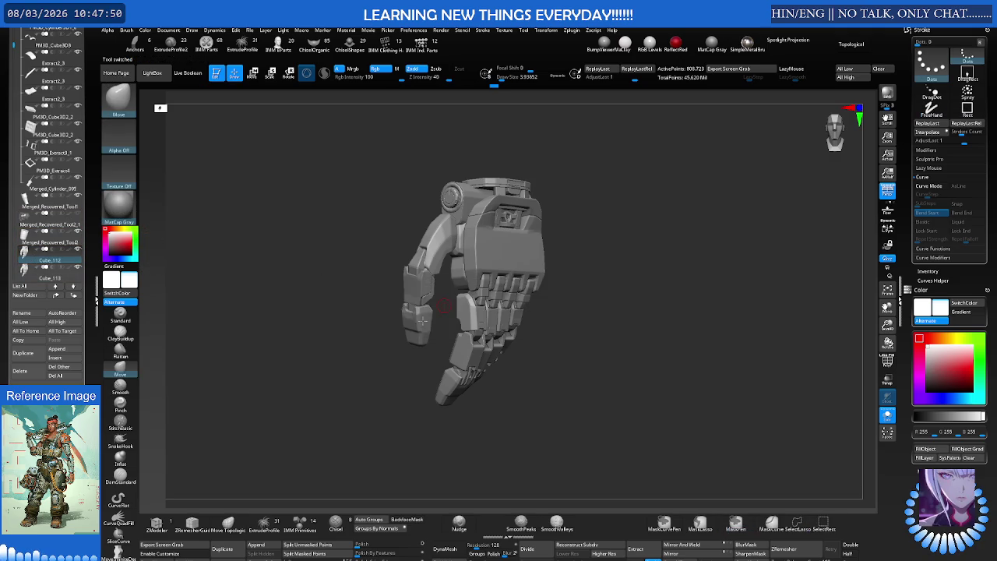
pyautogui.scroll(5, 566, 251)
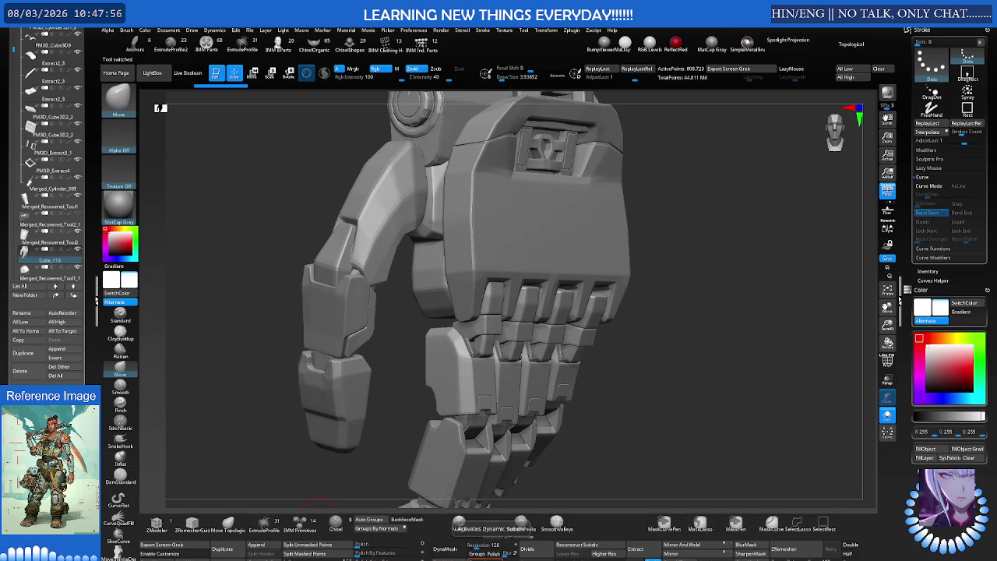
# Apply dynamic subdivision to the hand and check it with the polyframe overlay
pyautogui.click(489, 555)
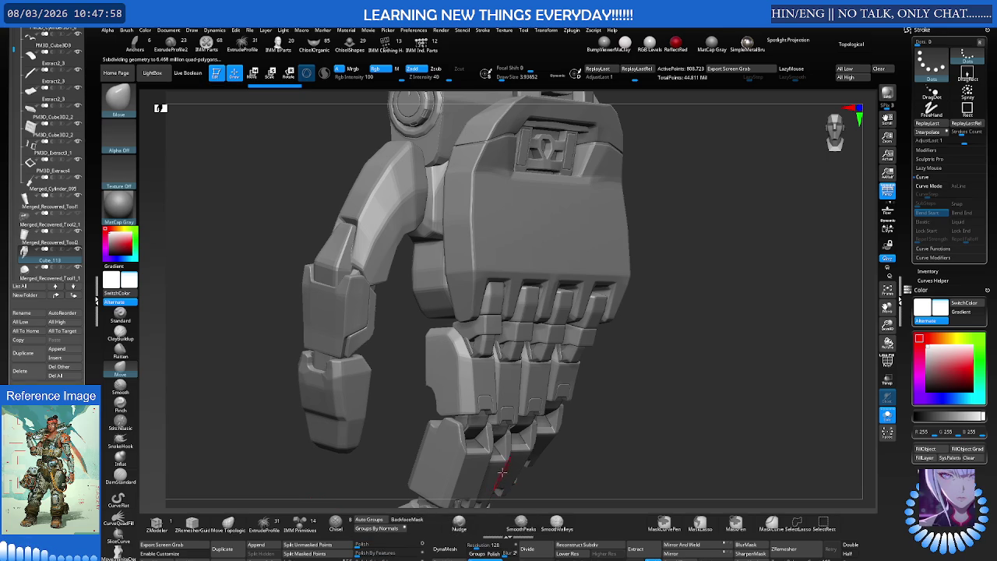
pyautogui.hotkey('shift', 'f')
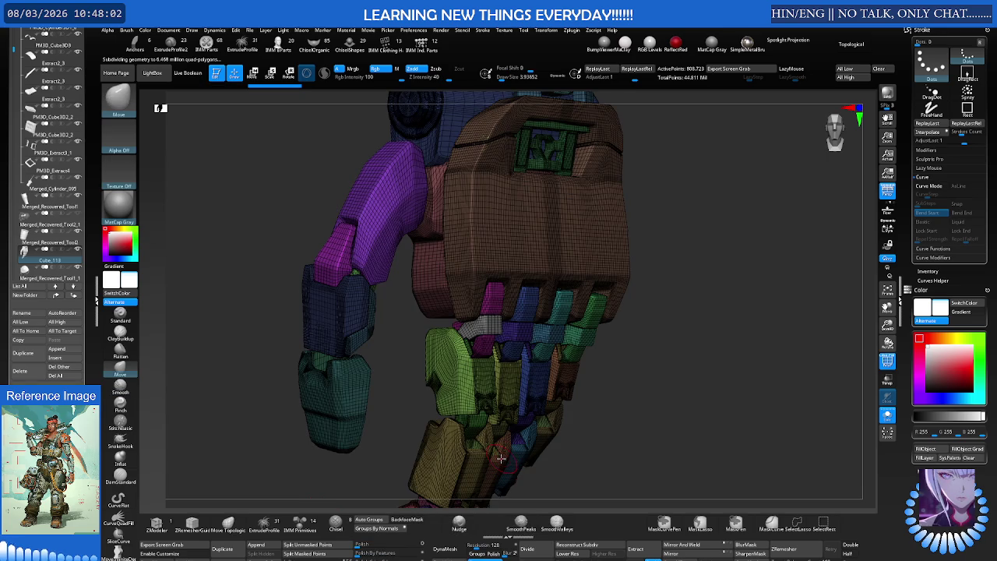
pyautogui.hotkey('shift', 'f')
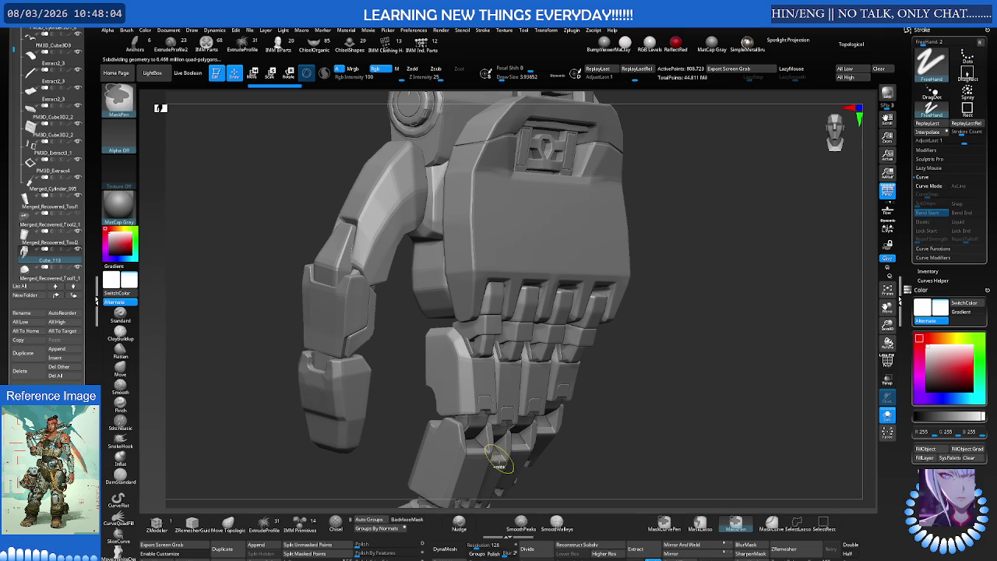
pyautogui.hotkey('shift', 'f')
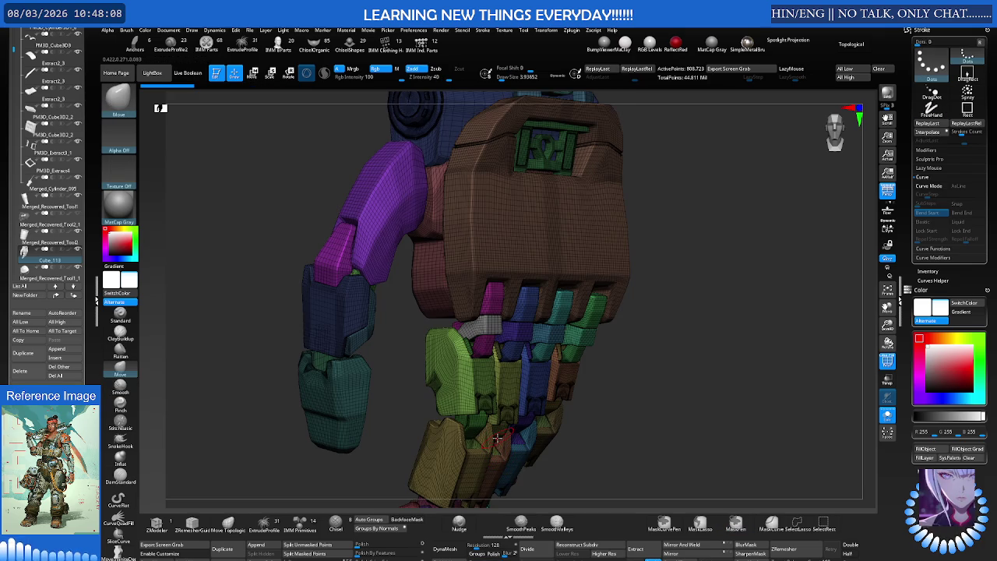
# Mask everything except the brown back-of-hand plate, then unhide all parts
pyautogui.hotkey('ctrl', 'shift')
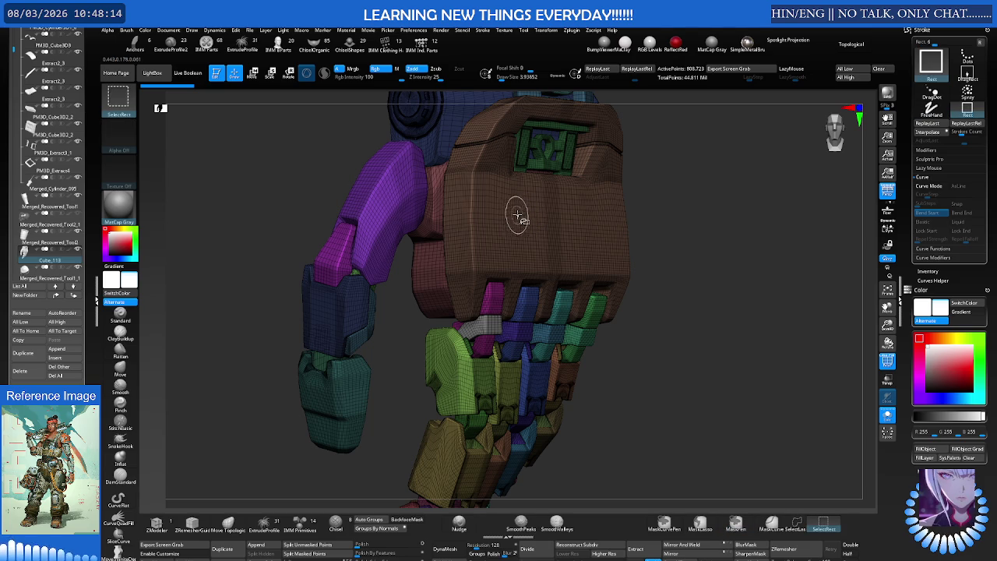
pyautogui.moveTo(521, 215); pyautogui.dragTo(350, 250)
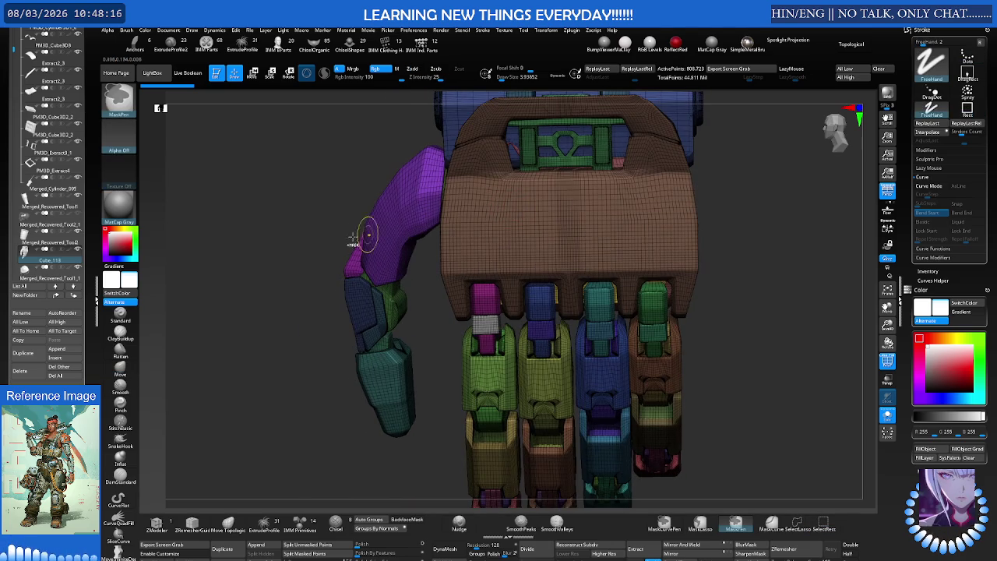
pyautogui.keyDown('ctrl'); pyautogui.keyDown('shift'); pyautogui.click(521, 220); pyautogui.keyUp('shift'); pyautogui.keyUp('ctrl')
pyautogui.moveTo(521, 215); pyautogui.dragTo(494, 211)
pyautogui.keyDown('ctrl'); pyautogui.click(356, 240); pyautogui.keyUp('ctrl')
pyautogui.keyDown('ctrl'); pyautogui.keyDown('shift'); pyautogui.click(356, 240); pyautogui.keyUp('shift'); pyautogui.keyUp('ctrl')
pyautogui.press('ctrl')
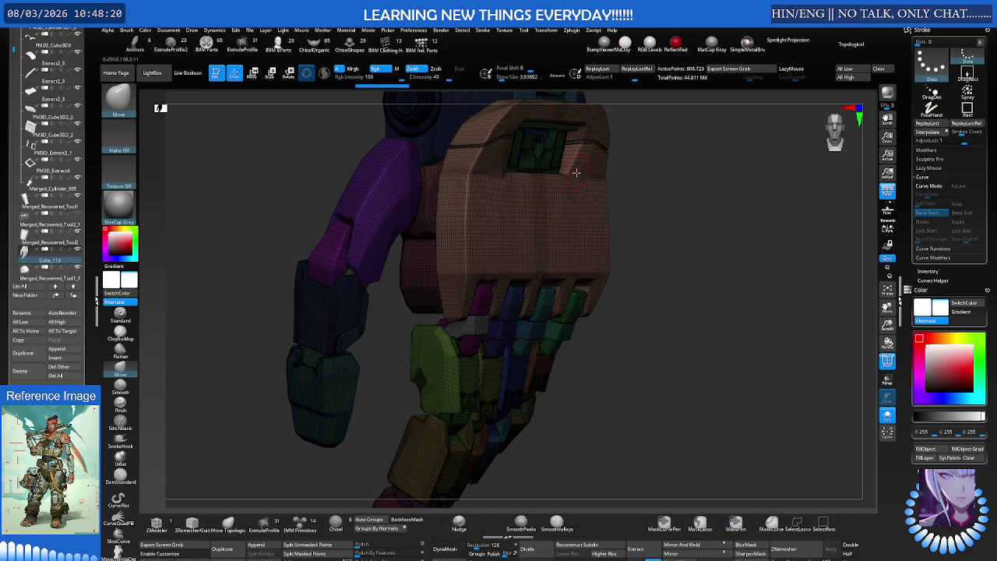
# Move the brown back-of-hand plate outward with the gizmo
pyautogui.press('w')
pyautogui.click(524, 255)
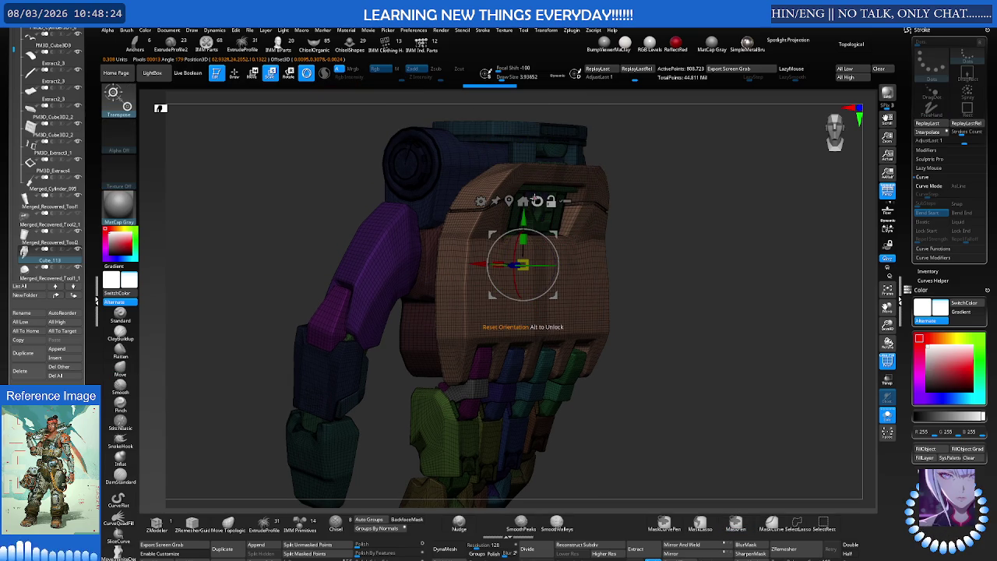
pyautogui.moveTo(540, 232)
pyautogui.mouseDown()
pyautogui.moveTo(589, 223)
pyautogui.moveTo(612, 197)
pyautogui.moveTo(673, 340)
pyautogui.mouseUp()
pyautogui.hotkey('shift', 'f')
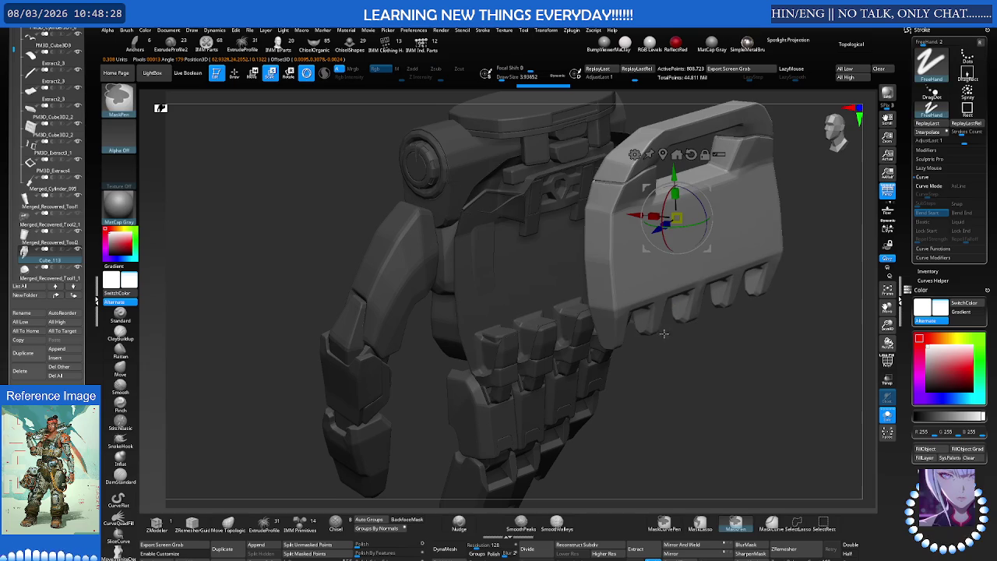
pyautogui.moveTo(668, 273); pyautogui.dragTo(685, 250)
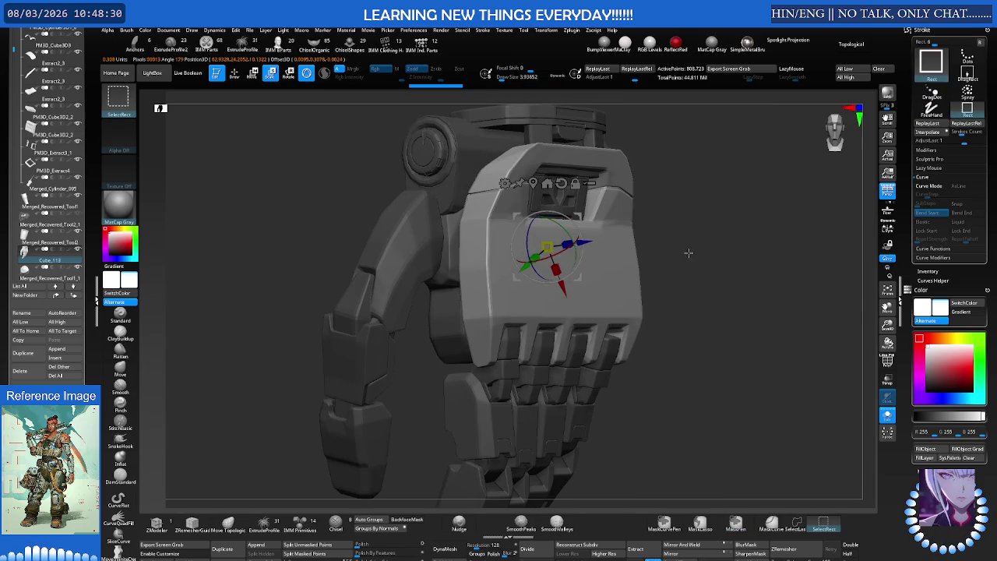
pyautogui.press('q')
pyautogui.press('w')
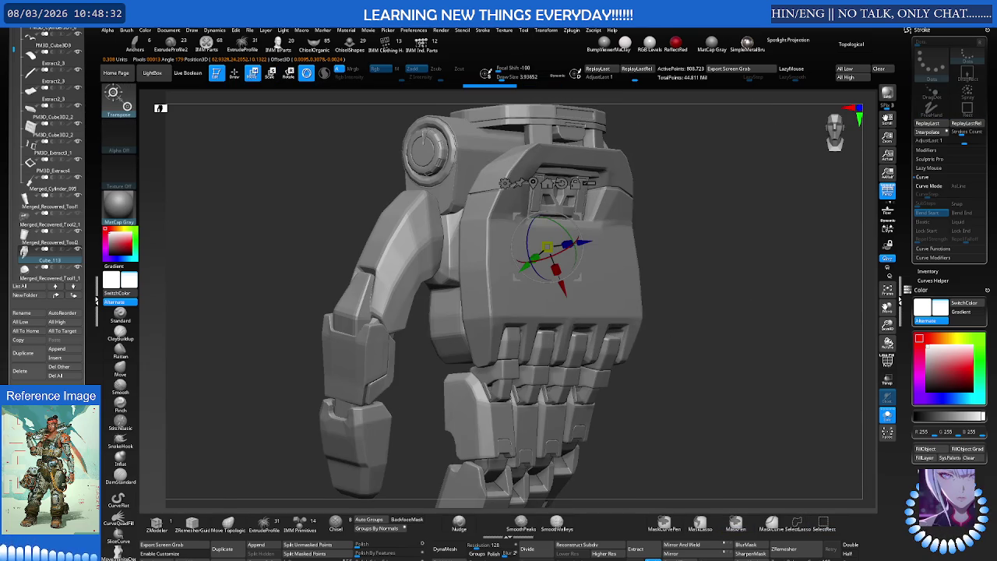
pyautogui.press('q')
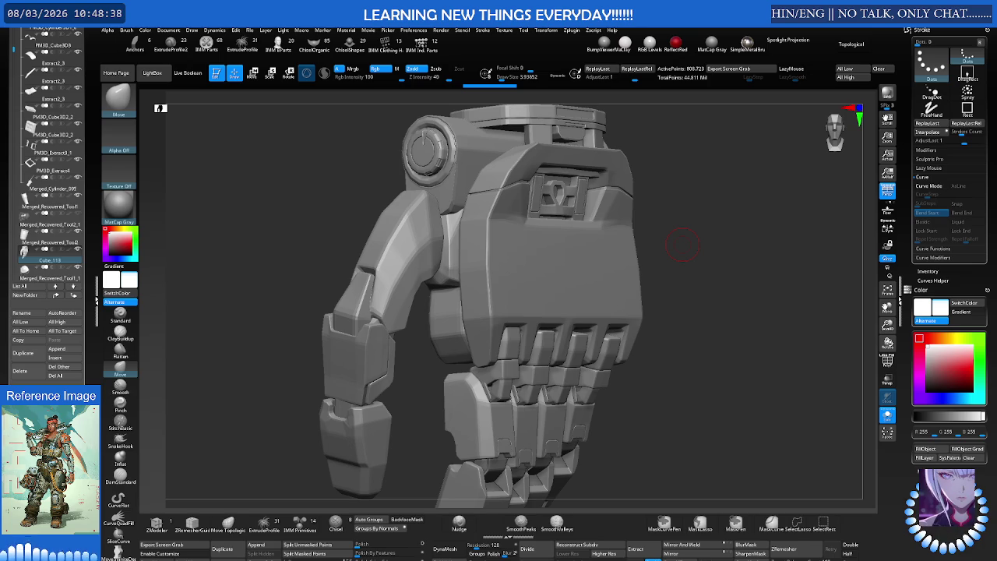
pyautogui.moveTo(583, 171)
pyautogui.mouseDown()
pyautogui.moveTo(599, 193)
pyautogui.moveTo(549, 201)
pyautogui.moveTo(576, 195)
pyautogui.mouseUp()
# Subdivide the model with Ctrl+D to about 3.234 million quads, polygroup colours off
pyautogui.press('space')
pyautogui.hotkey('shift', 'f')
pyautogui.press('space')
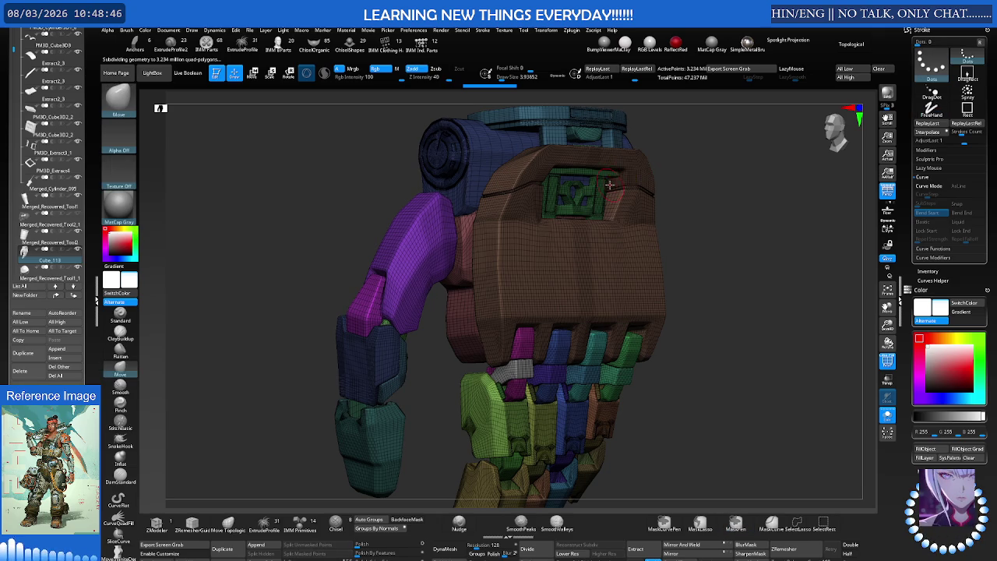
pyautogui.hotkey('shift', 'f')
pyautogui.hotkey('ctrl', 'd')
pyautogui.press('b')
pyautogui.press('m')
pyautogui.press('v')
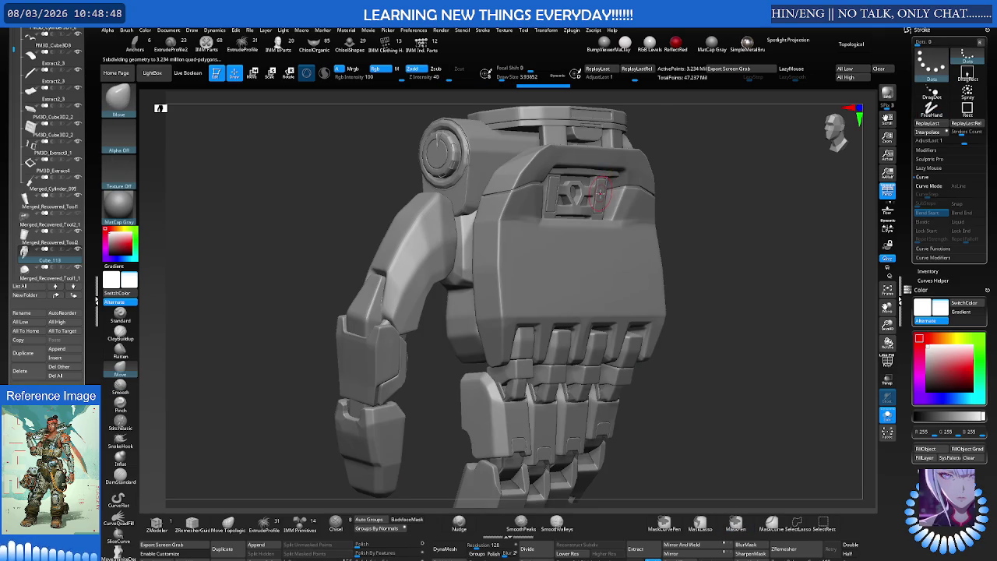
# Inspect the hand plate close up with Smooth, then isolate the purple thumb piece (25,113 points)
pyautogui.keyDown('shift'); pyautogui.moveTo(585, 197); pyautogui.dragTo(545, 203, button='right'); pyautogui.keyUp('shift')
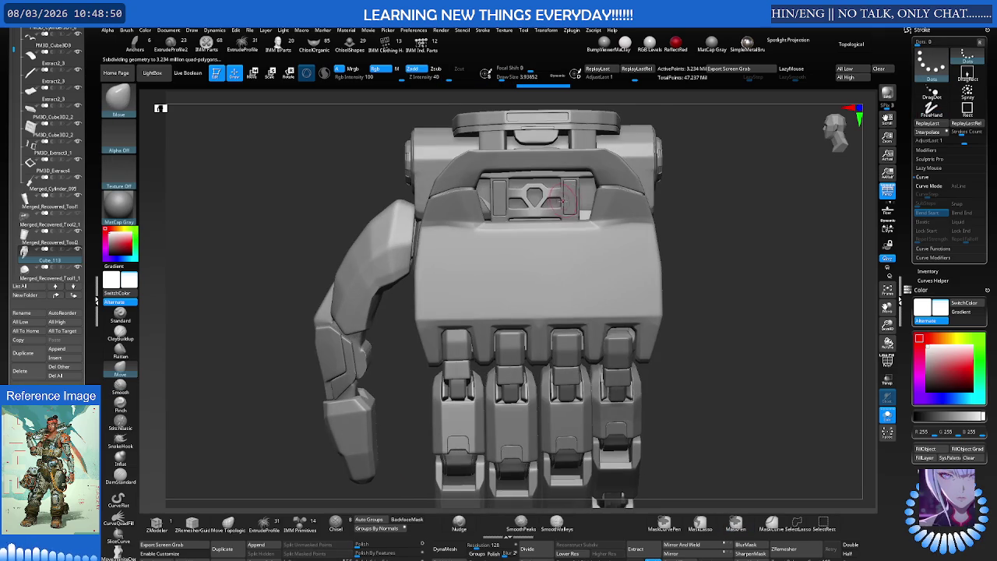
pyautogui.keyDown('ctrl'); pyautogui.moveTo(467, 218); pyautogui.dragTo(436, 229, button='right'); pyautogui.keyUp('ctrl')
pyautogui.press('shift')
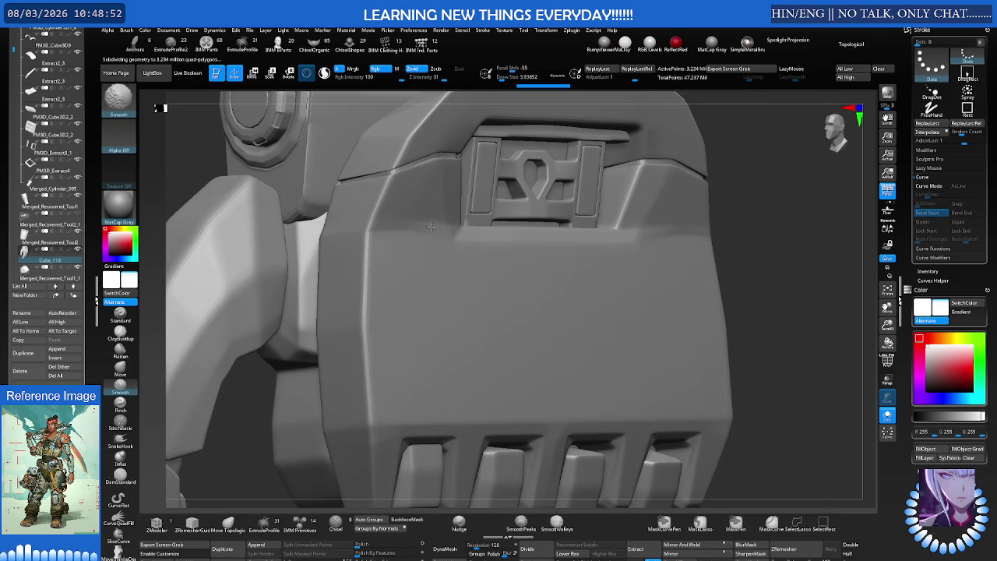
pyautogui.keyDown('shift'); pyautogui.moveTo(425, 228); pyautogui.dragTo(413, 245, button='right'); pyautogui.keyUp('shift')
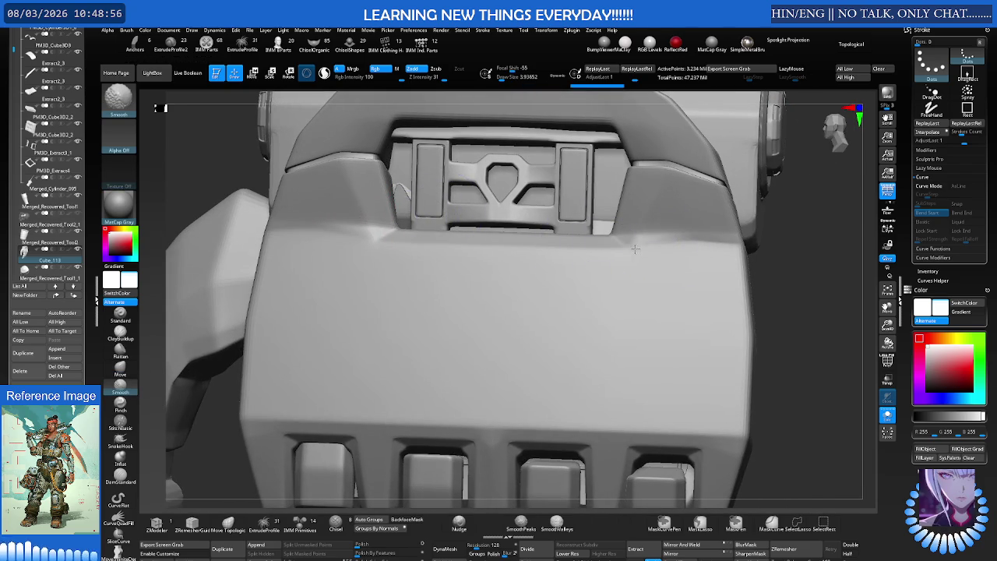
pyautogui.moveTo(693, 232)
pyautogui.keyDown('alt'); pyautogui.mouseDown(button='right')
pyautogui.moveTo(701, 221)
pyautogui.moveTo(657, 232)
pyautogui.mouseUp(button='right'); pyautogui.keyUp('alt')
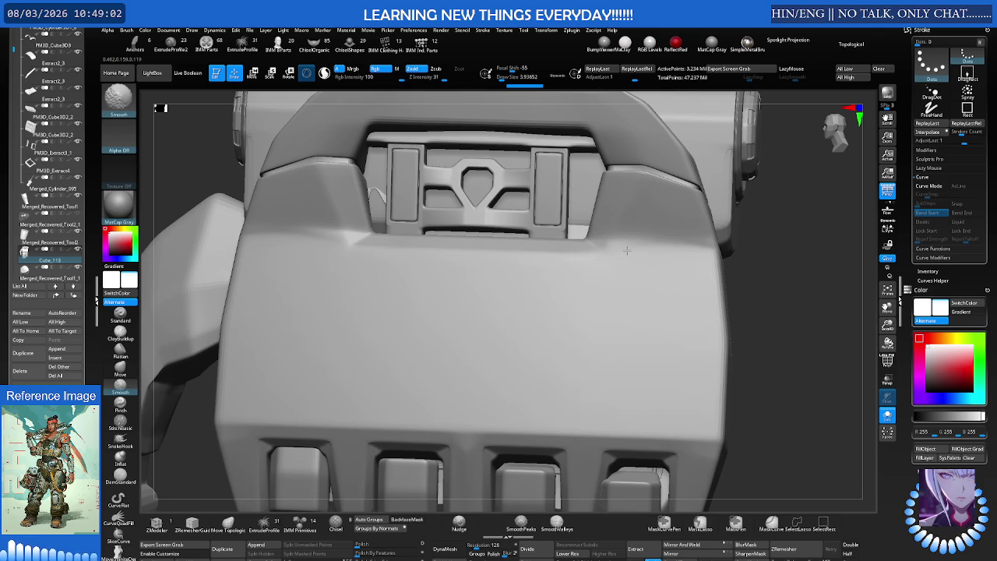
pyautogui.moveTo(629, 223)
pyautogui.keyDown('ctrl'); pyautogui.mouseDown(button='right')
pyautogui.moveTo(615, 249)
pyautogui.moveTo(525, 239)
pyautogui.mouseUp(button='right'); pyautogui.keyUp('ctrl')
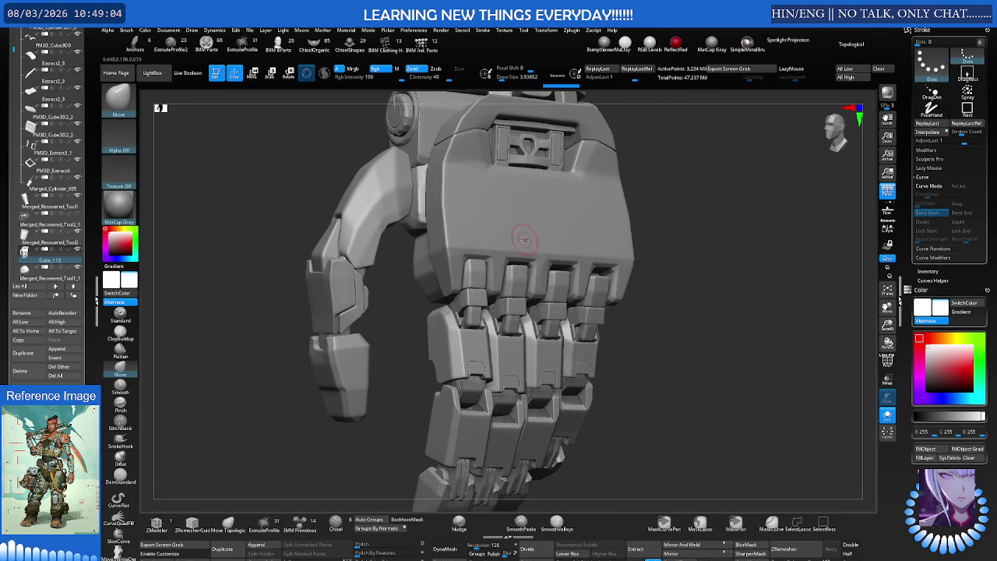
pyautogui.keyDown('ctrl'); pyautogui.keyDown('shift'); pyautogui.click(438, 235); pyautogui.keyUp('shift'); pyautogui.keyUp('ctrl')
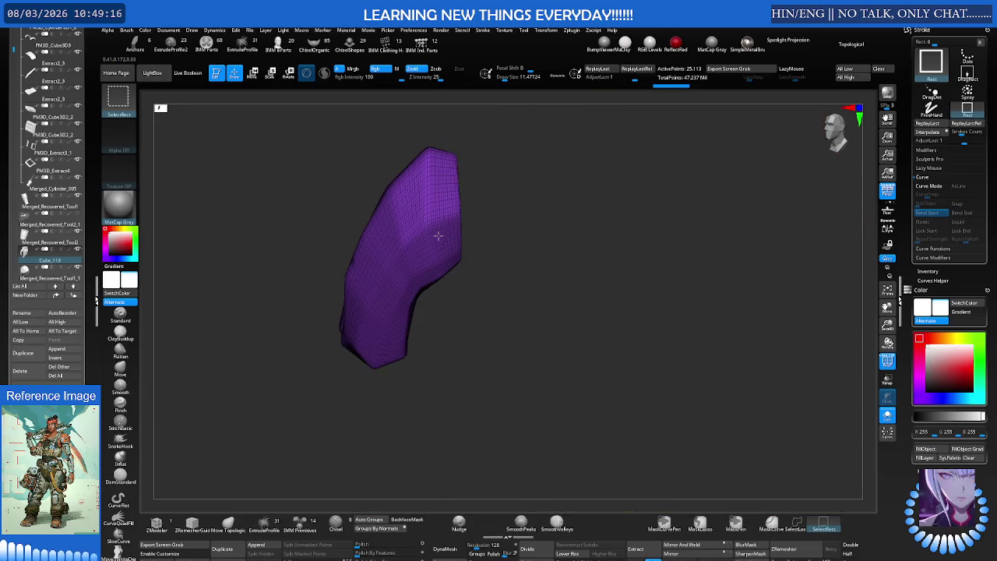
# Unhide all parts, orbit to a top-down view of the hand, and turn off polygroup colours
pyautogui.keyDown('ctrl'); pyautogui.keyDown('shift'); pyautogui.click(438, 235); pyautogui.keyUp('shift'); pyautogui.keyUp('ctrl')
pyautogui.moveTo(445, 234)
pyautogui.mouseDown(button='right')
pyautogui.moveTo(400, 222)
pyautogui.moveTo(365, 250)
pyautogui.moveTo(237, 432)
pyautogui.mouseUp(button='right')
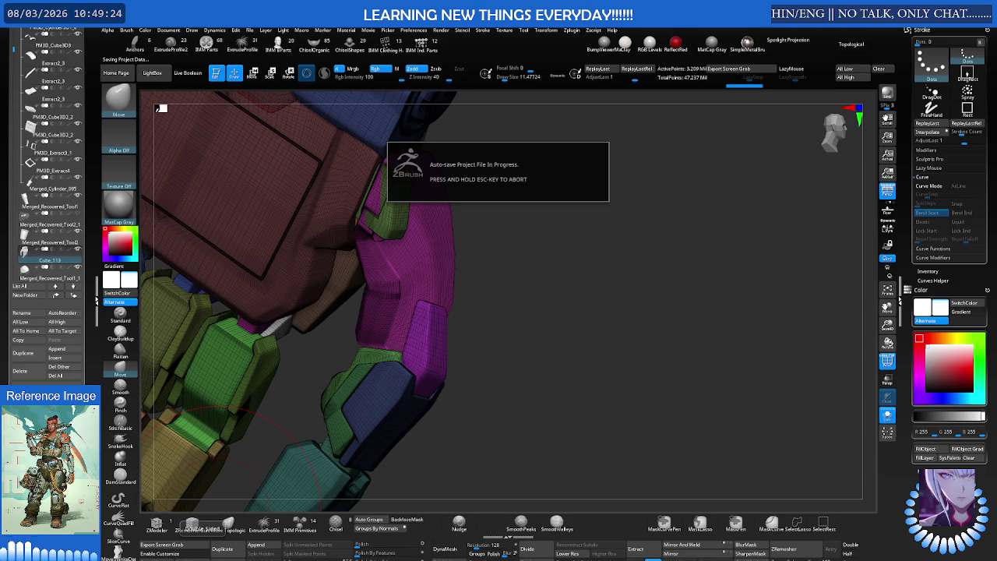
pyautogui.moveTo(274, 405)
pyautogui.mouseDown(button='right')
pyautogui.moveTo(295, 390)
pyautogui.moveTo(297, 362)
pyautogui.mouseUp(button='right')
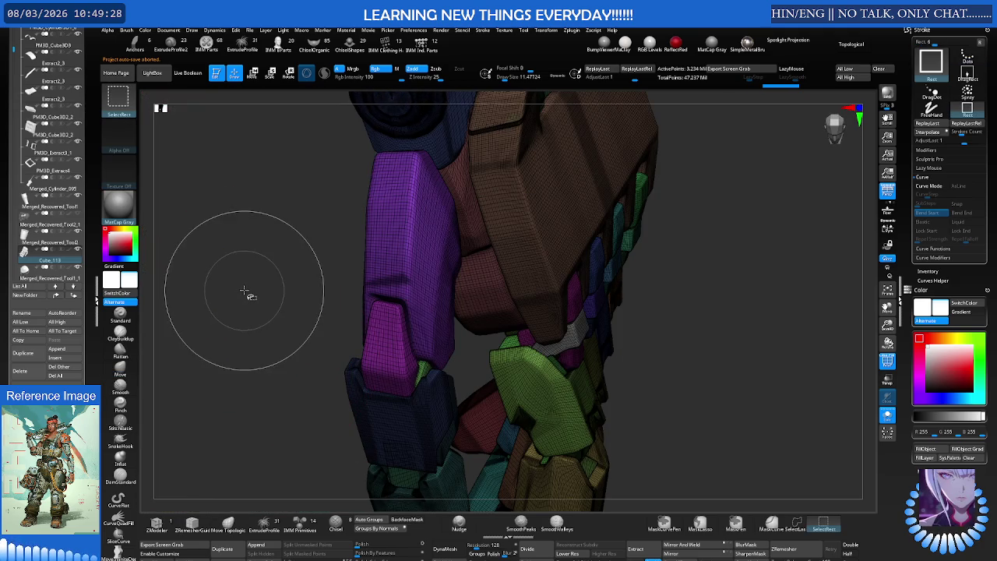
pyautogui.moveTo(272, 272)
pyautogui.mouseDown(button='right')
pyautogui.moveTo(251, 269)
pyautogui.moveTo(226, 247)
pyautogui.moveTo(371, 205)
pyautogui.moveTo(356, 247)
pyautogui.moveTo(395, 231)
pyautogui.moveTo(359, 229)
pyautogui.moveTo(400, 187)
pyautogui.moveTo(338, 222)
pyautogui.moveTo(373, 199)
pyautogui.mouseUp(button='right')
pyautogui.hotkey('shift', 'f')
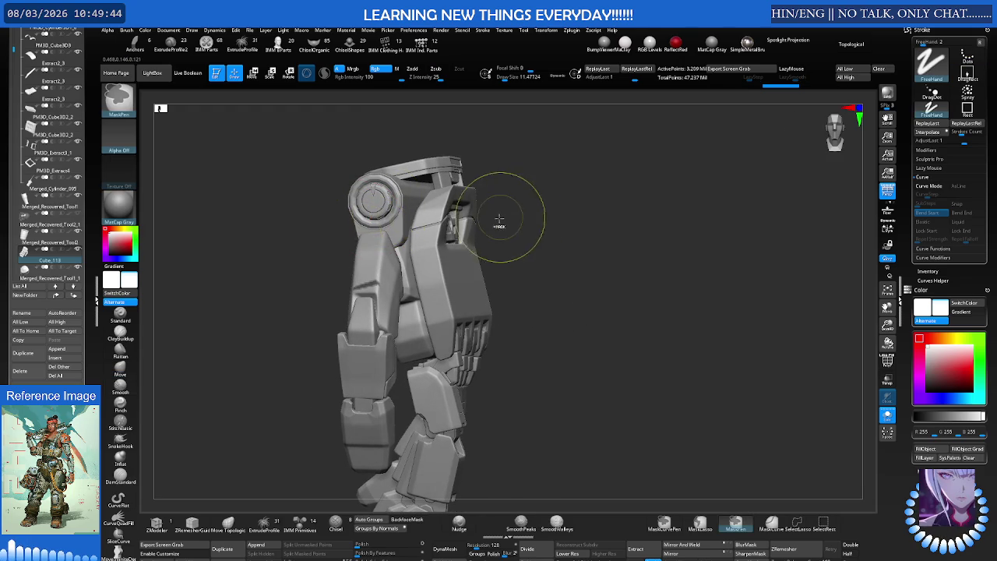
# Re-show the full arm with polygroups on, zoom to the thumb and isolate the dark blue segment
pyautogui.press('Down')
pyautogui.keyDown('ctrl'); pyautogui.keyDown('shift'); pyautogui.click(502, 227); pyautogui.keyUp('shift'); pyautogui.keyUp('ctrl')
pyautogui.moveTo(502, 227)
pyautogui.mouseDown(button='right')
pyautogui.moveTo(390, 280)
pyautogui.moveTo(362, 266)
pyautogui.mouseUp(button='right')
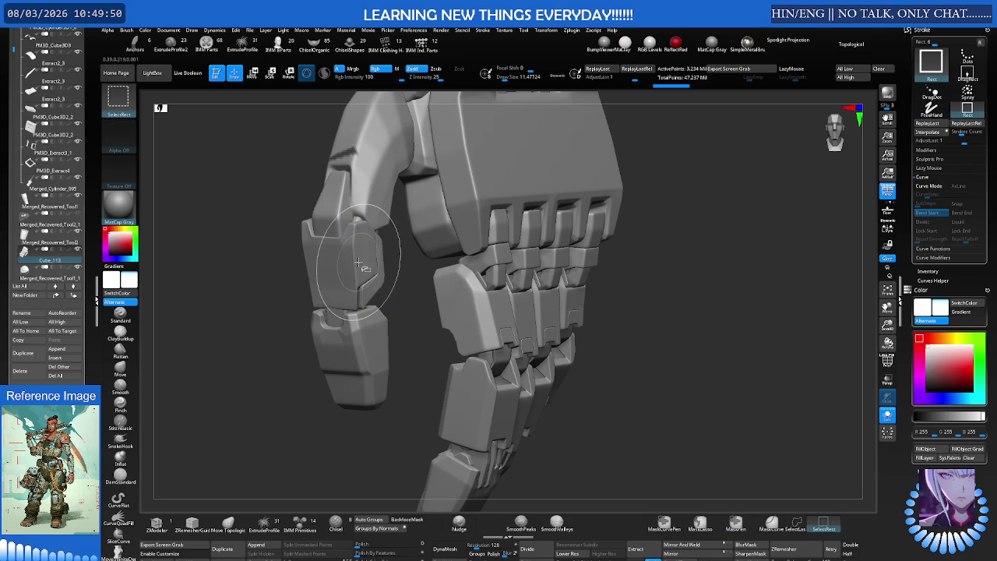
pyautogui.press('ctrl')
pyautogui.hotkey('shift', 'f')
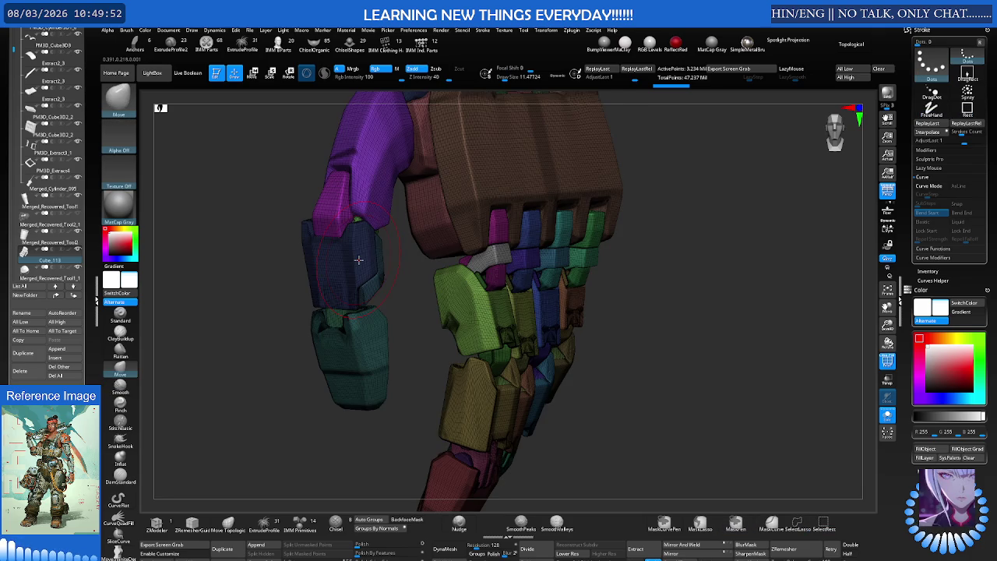
pyautogui.keyDown('ctrl'); pyautogui.moveTo(359, 259); pyautogui.dragTo(400, 267, button='right'); pyautogui.keyUp('ctrl')
pyautogui.moveTo(312, 263)
pyautogui.keyDown('ctrl'); pyautogui.mouseDown(button='right')
pyautogui.moveTo(398, 232)
pyautogui.moveTo(412, 239)
pyautogui.mouseUp(button='right'); pyautogui.keyUp('ctrl')
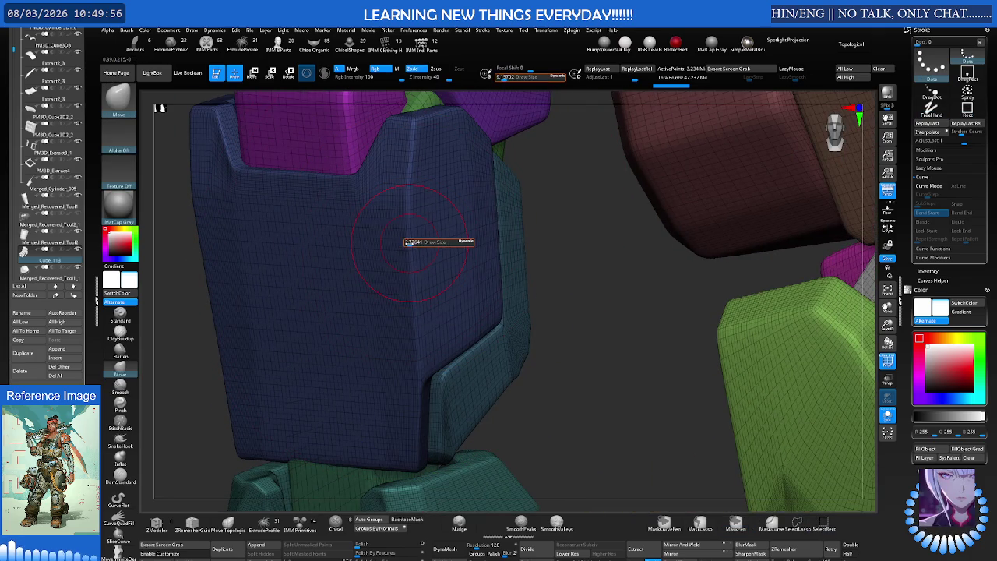
pyautogui.keyDown('ctrl'); pyautogui.keyDown('shift'); pyautogui.click(384, 273); pyautogui.keyUp('shift'); pyautogui.keyUp('ctrl')
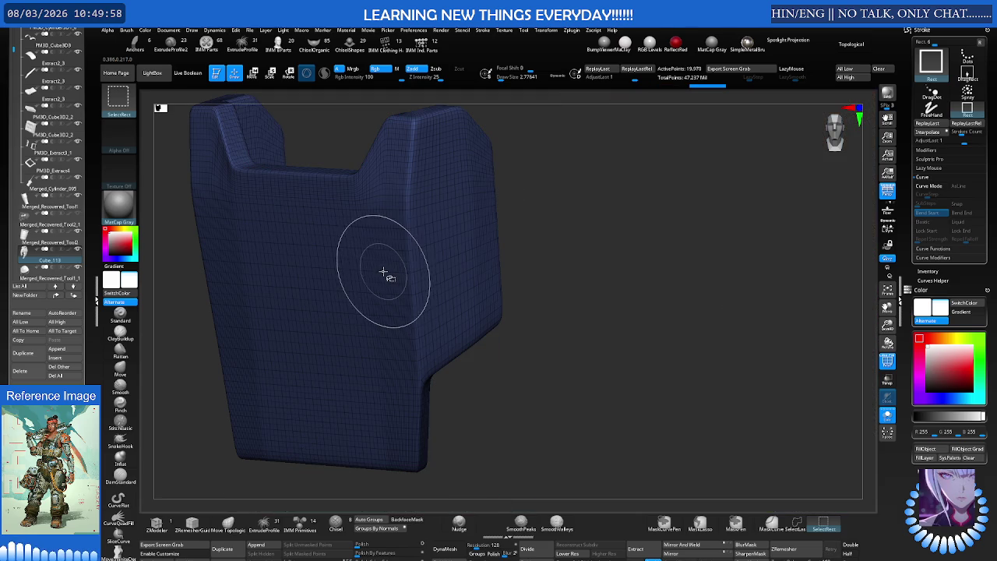
# Unhide all parts and nudge the blue thumb segment leftward with the gizmo
pyautogui.keyDown('ctrl'); pyautogui.keyDown('shift'); pyautogui.click(514, 223); pyautogui.keyUp('shift'); pyautogui.keyUp('ctrl')
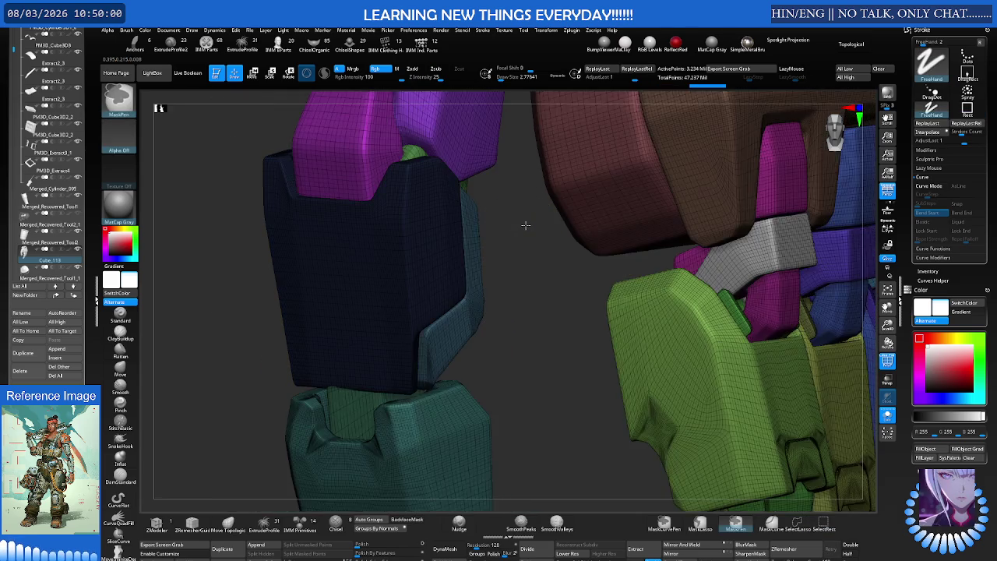
pyautogui.press('w')
pyautogui.moveTo(419, 223)
pyautogui.mouseDown()
pyautogui.moveTo(363, 230)
pyautogui.moveTo(382, 249)
pyautogui.moveTo(418, 250)
pyautogui.moveTo(384, 247)
pyautogui.moveTo(396, 233)
pyautogui.mouseUp()
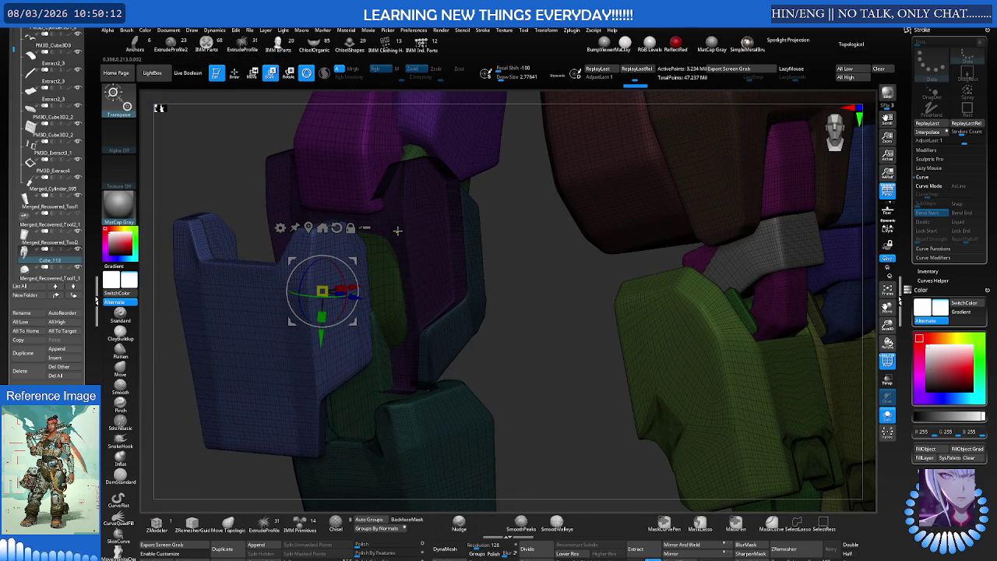
pyautogui.press('q')
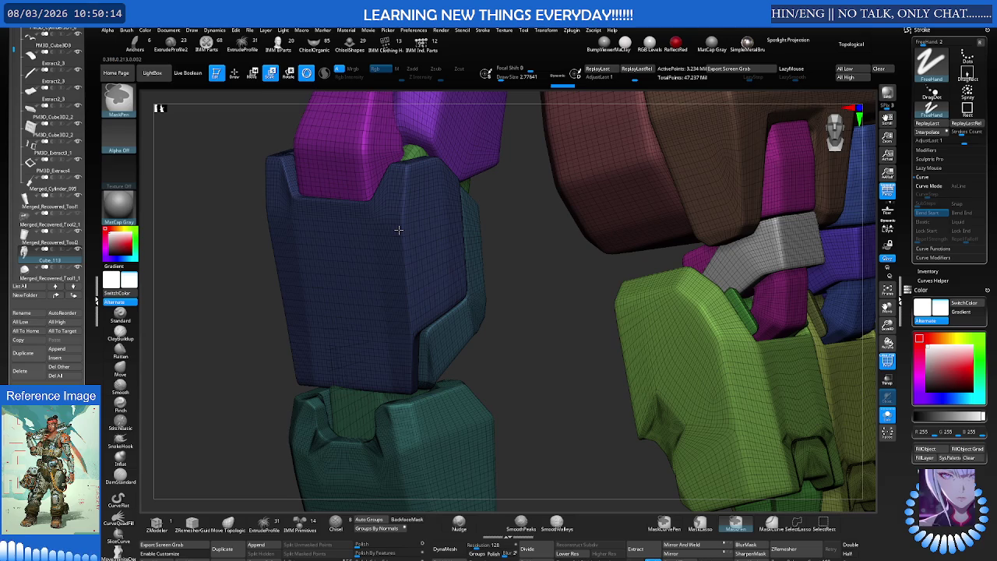
# Clear the mask, frame the whole model, and turn off polygroup colouring for plain grey shading
pyautogui.hotkey('ctrl', 'shift', 'a')
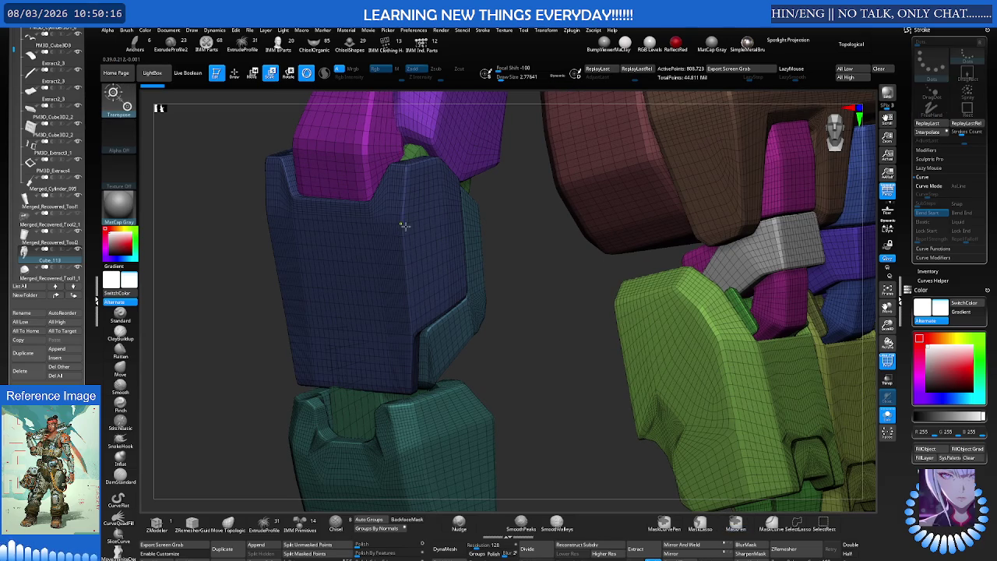
pyautogui.press('f')
pyautogui.press('w')
pyautogui.hotkey('shift', 'f')
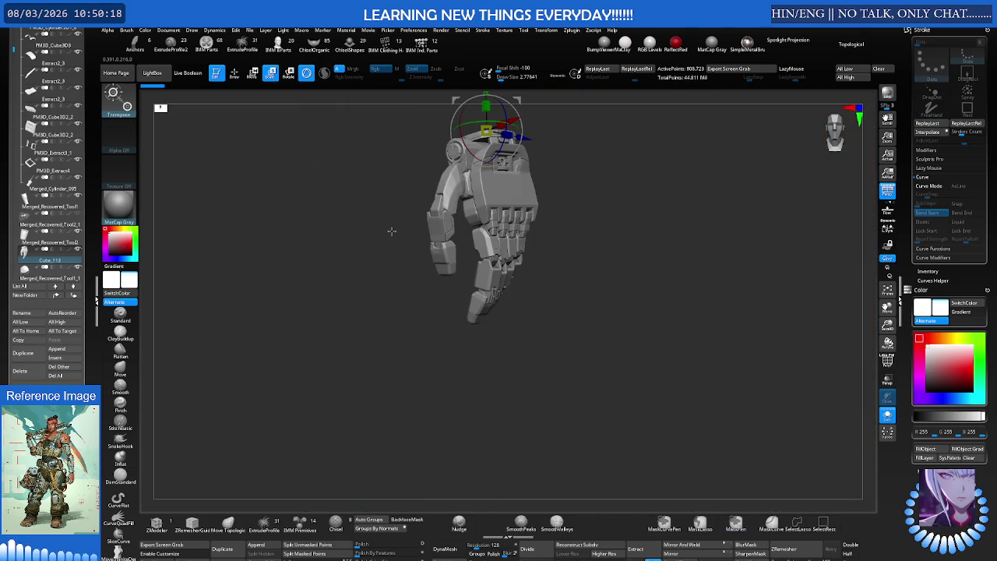
pyautogui.moveTo(396, 231)
pyautogui.mouseDown()
pyautogui.moveTo(528, 215)
pyautogui.moveTo(455, 239)
pyautogui.mouseUp()
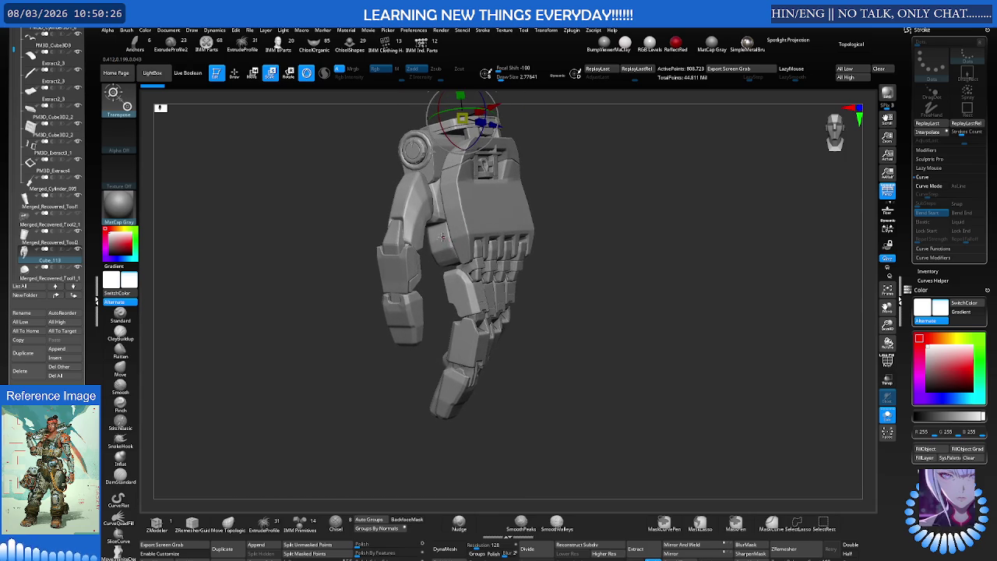
# Browse the Tool palette thumbnails, switching between the RH10 tool and the PolyMesh3D star
pyautogui.press('q')
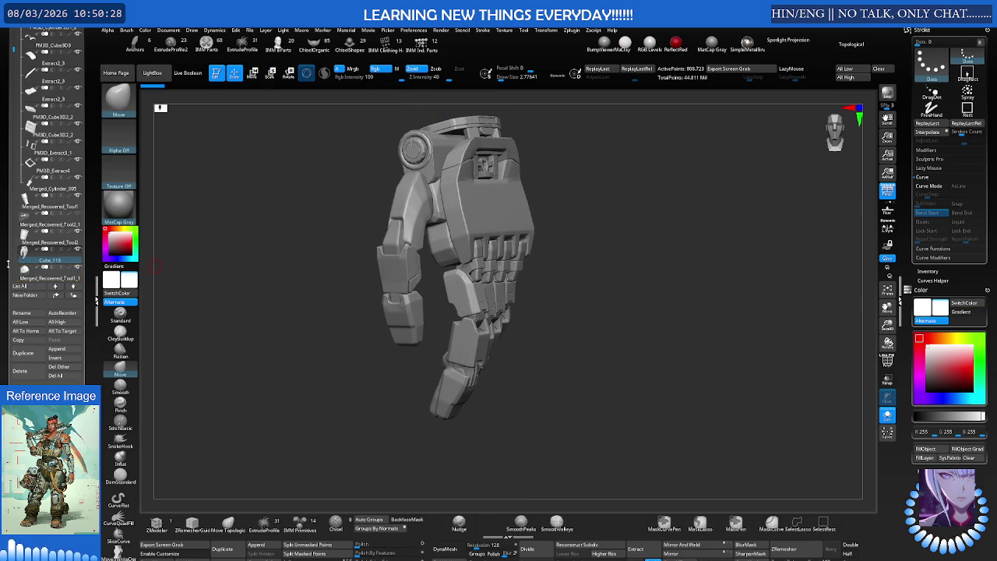
pyautogui.scroll(5, 31, 261)
pyautogui.scroll(5, 46, 259)
pyautogui.scroll(3, 70, 256)
pyautogui.click(75, 257)
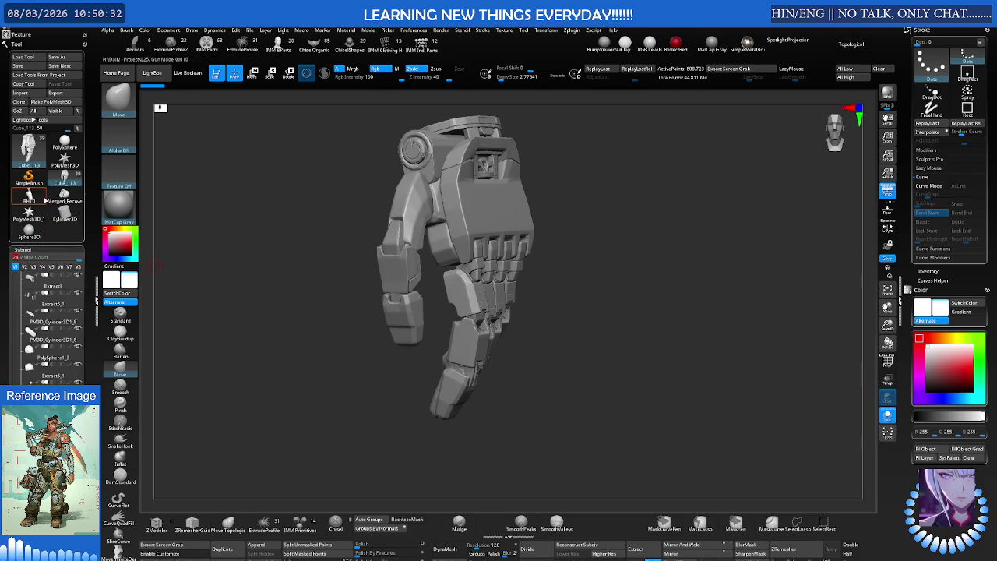
pyautogui.click(29, 195)
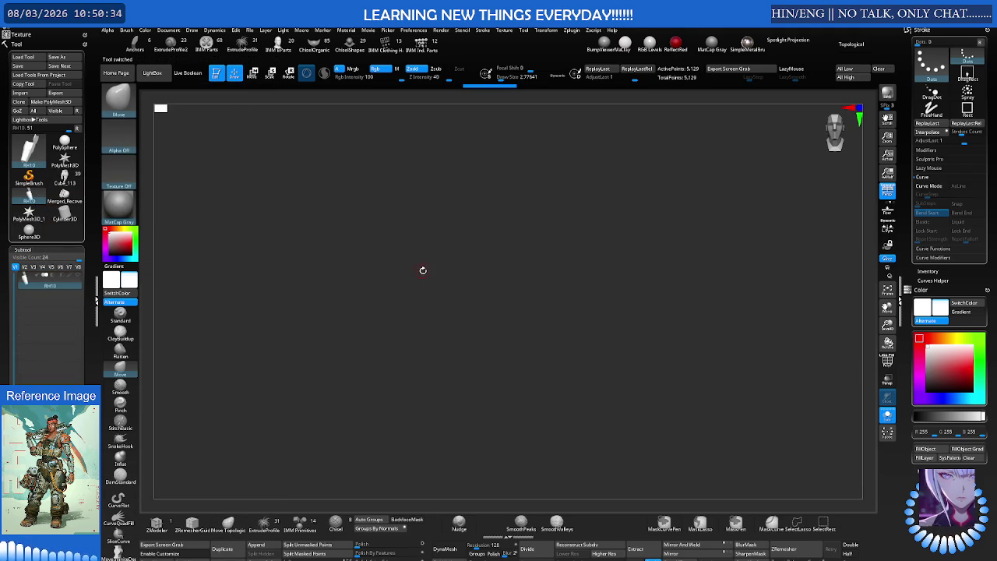
pyautogui.click(423, 272)
pyautogui.click(389, 290)
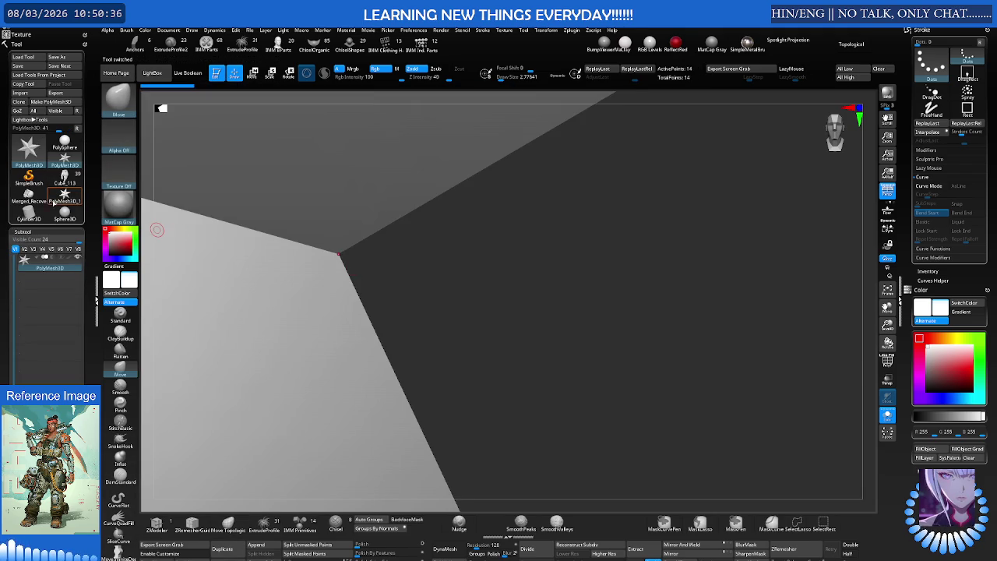
# Switch between the merged recovered and Cube_113 models and make a PolyMesh3D copy of the merged model
pyautogui.click(35, 195)
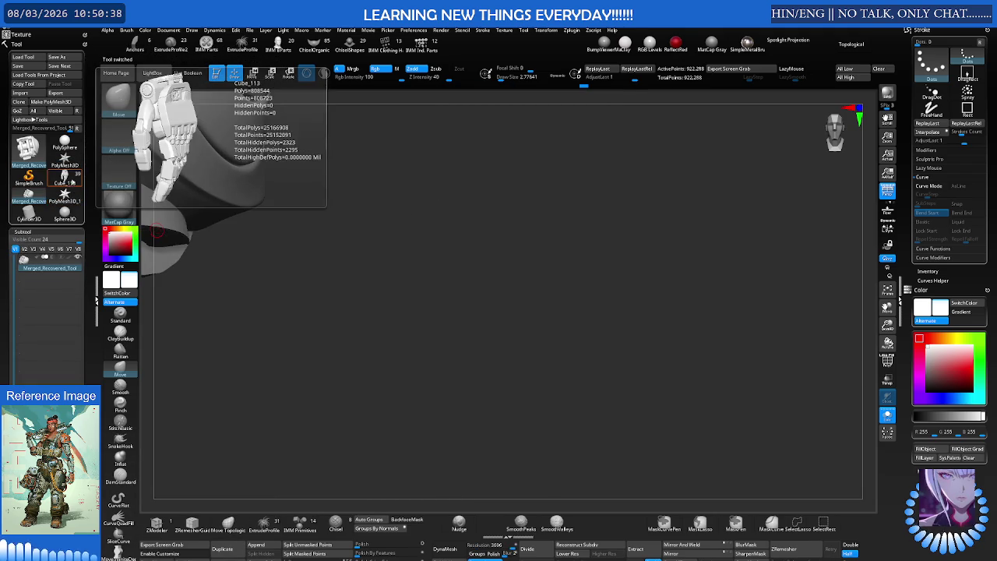
pyautogui.click(65, 176)
pyautogui.click(28, 195)
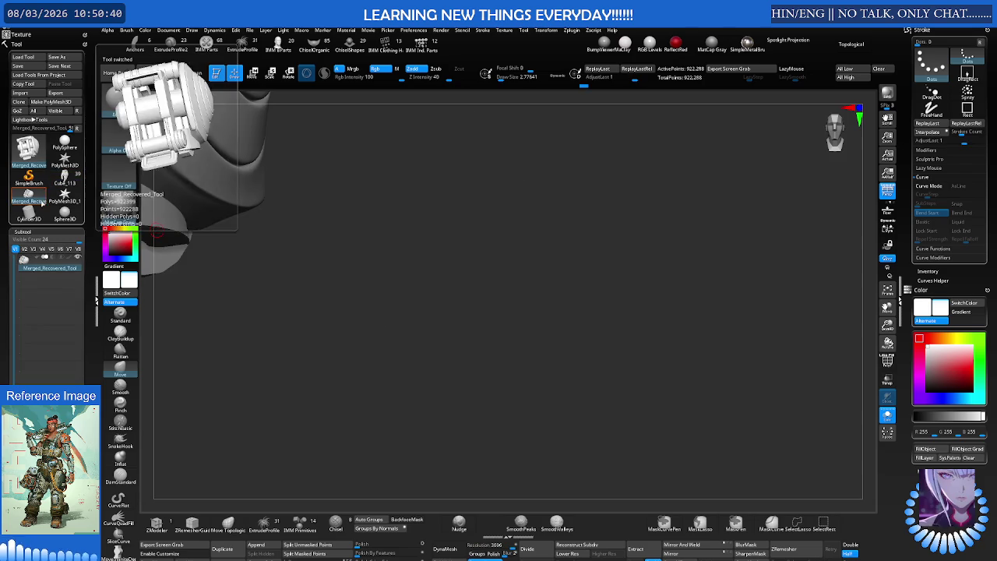
pyautogui.click(22, 101)
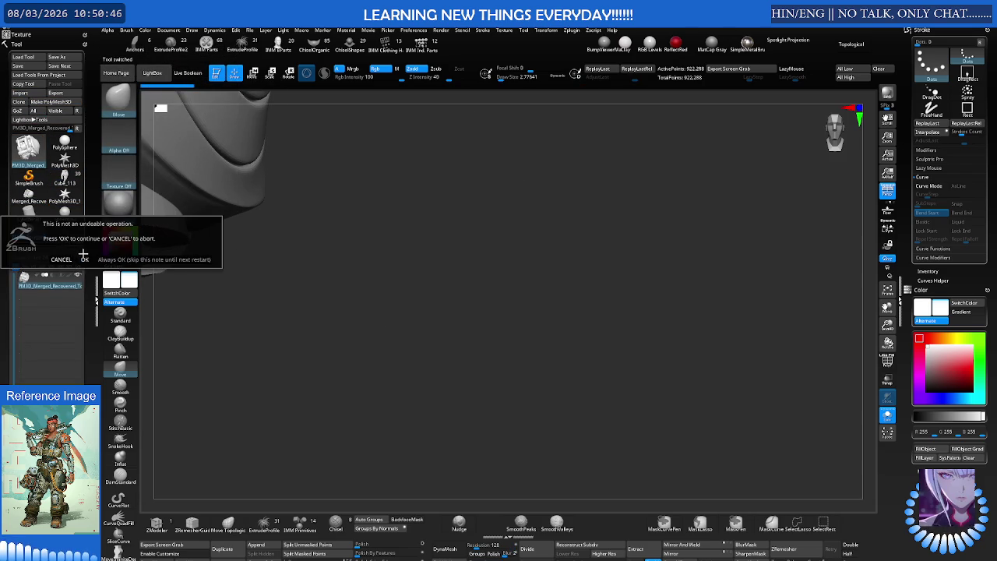
pyautogui.click(29, 195)
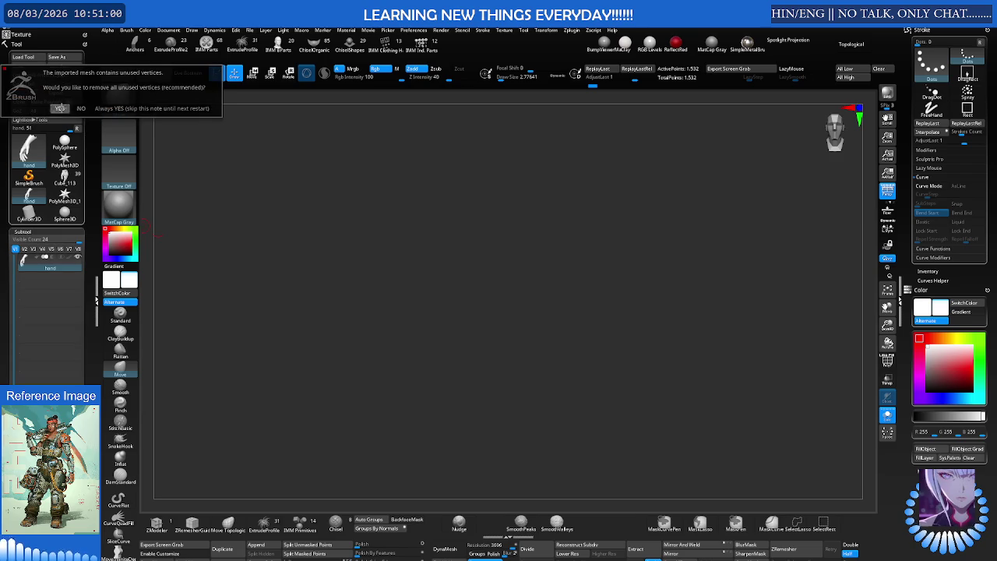
# Remove the import's unused vertices, toggle the PolyF wireframe, and frame the whole Walkie_Talkie_2 mesh
pyautogui.click(59, 109)
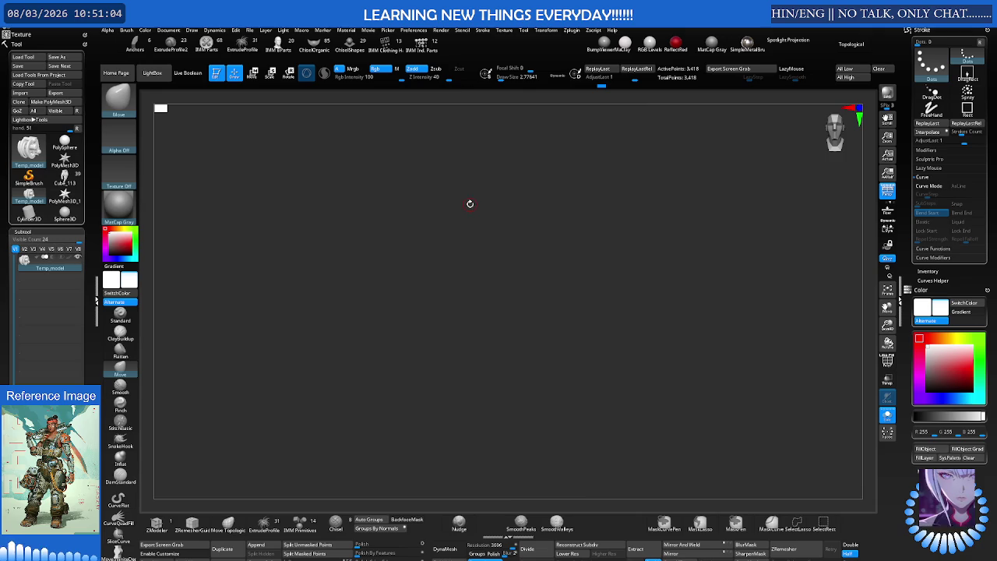
pyautogui.press('f')
pyautogui.moveTo(467, 178); pyautogui.dragTo(449, 169, button='right')
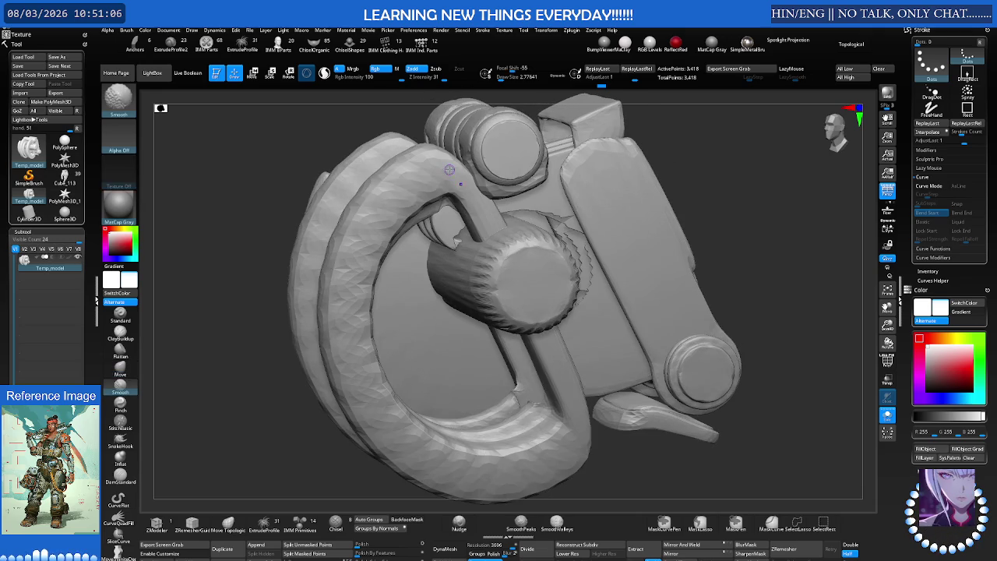
pyautogui.hotkey('shift', 'f')
pyautogui.press('b')
pyautogui.press('m')
pyautogui.press('v')
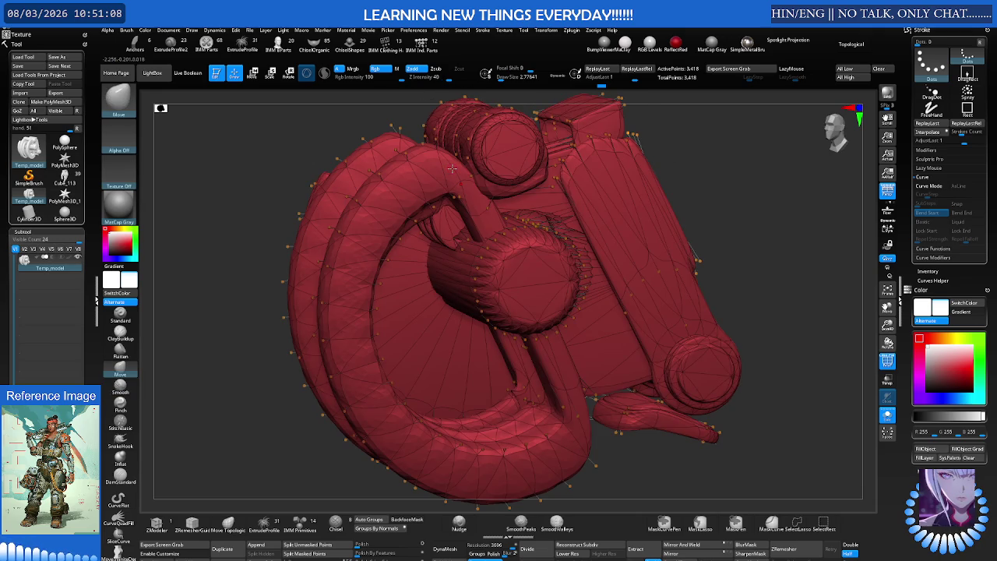
pyautogui.moveTo(451, 169); pyautogui.dragTo(430, 168, button='right')
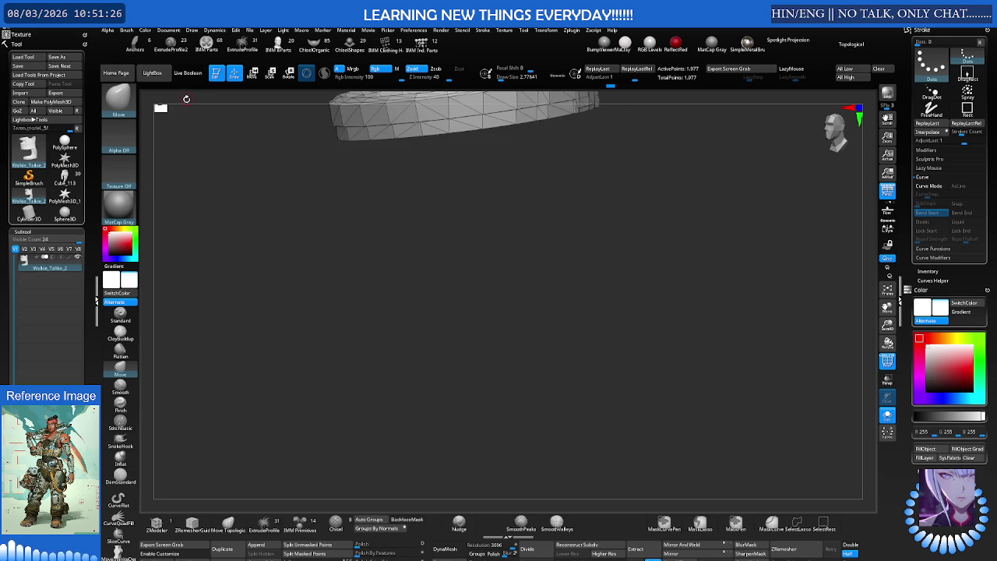
pyautogui.press('f')
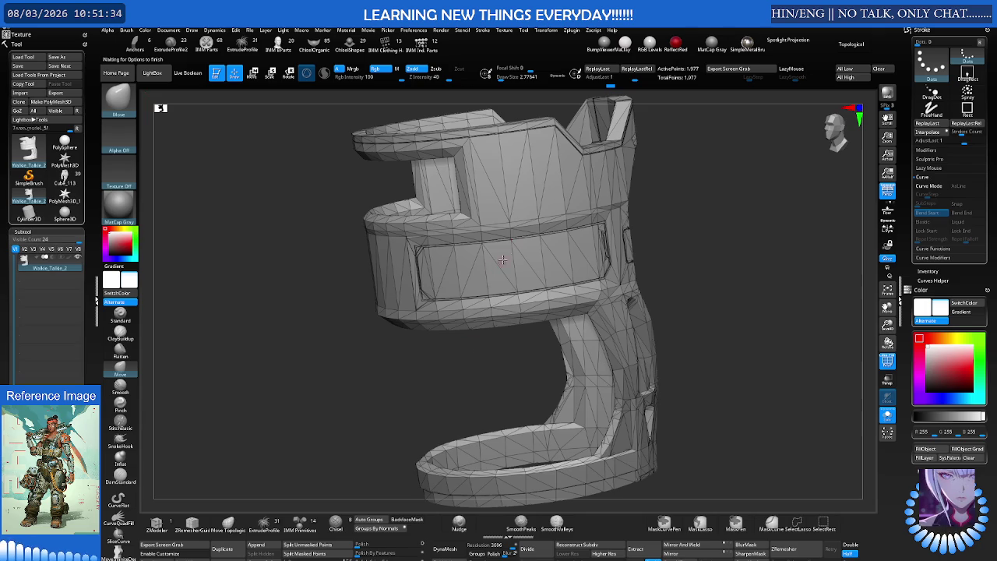
# Zoom out to view the whole Walkie_Talkie_2 mesh
pyautogui.keyDown('ctrl'); pyautogui.moveTo(473, 347); pyautogui.dragTo(452, 499, button='right'); pyautogui.keyUp('ctrl')
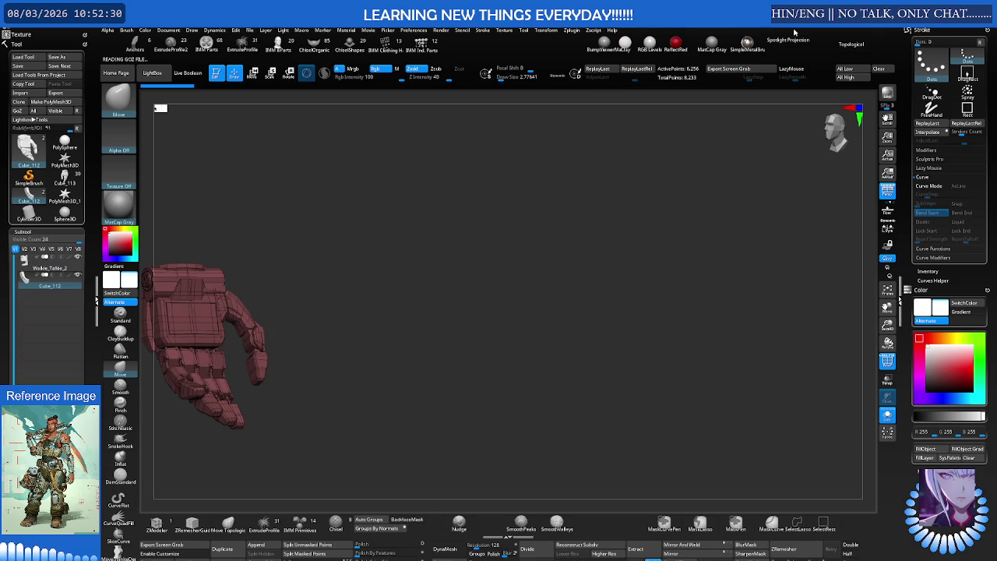
# Frame the Cube_112 robot hand, centre the gizmo on it, and move the mesh to the world origin
pyautogui.press('f')
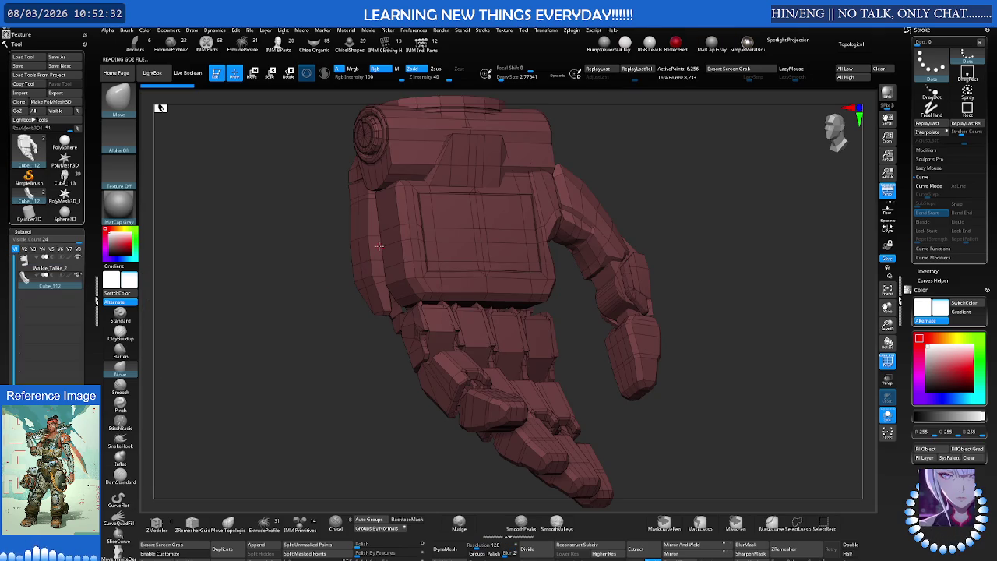
pyautogui.press('e')
pyautogui.keyDown('ctrl'); pyautogui.moveTo(379, 246); pyautogui.dragTo(307, 267, button='right'); pyautogui.keyUp('ctrl')
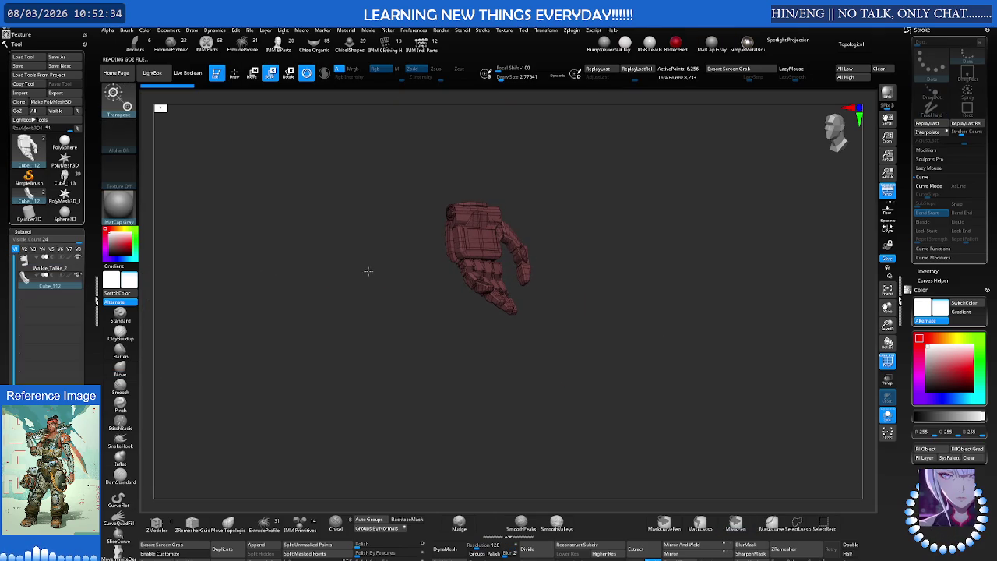
pyautogui.click(473, 237)
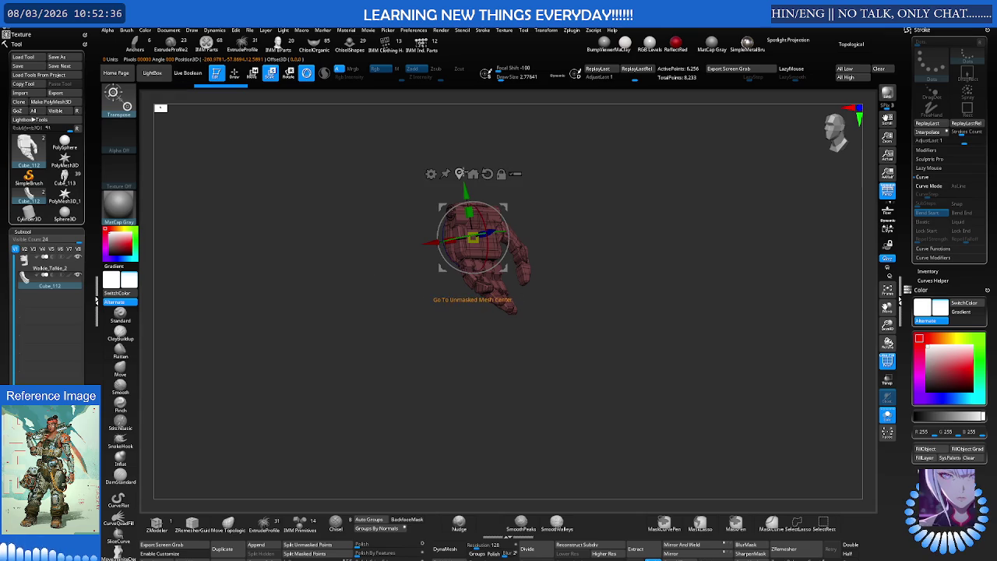
pyautogui.click(473, 173)
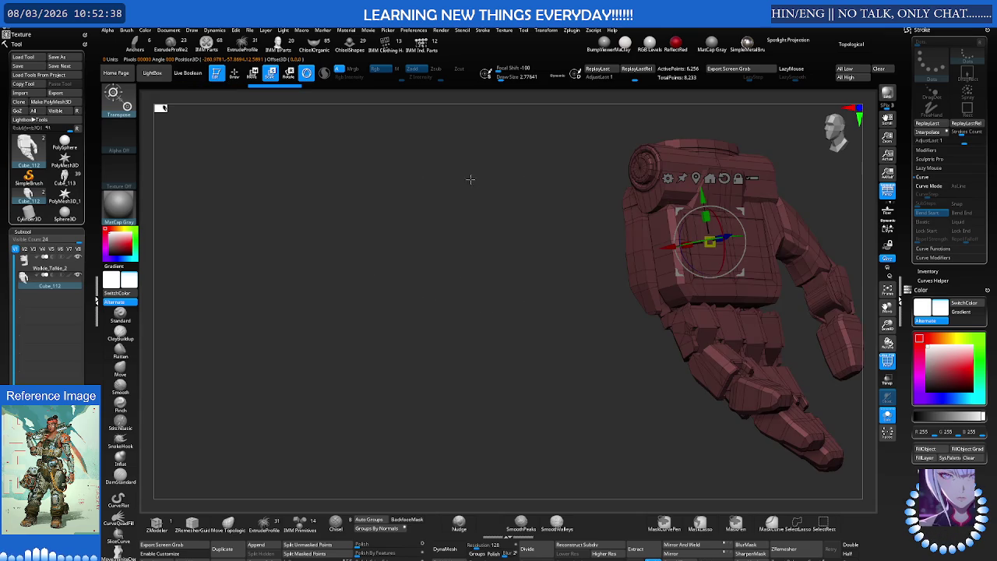
pyautogui.moveTo(615, 263); pyautogui.dragTo(468, 248)
# Turn off the red wireframe and subdivide the robot hand one level with Ctrl+D
pyautogui.press('q')
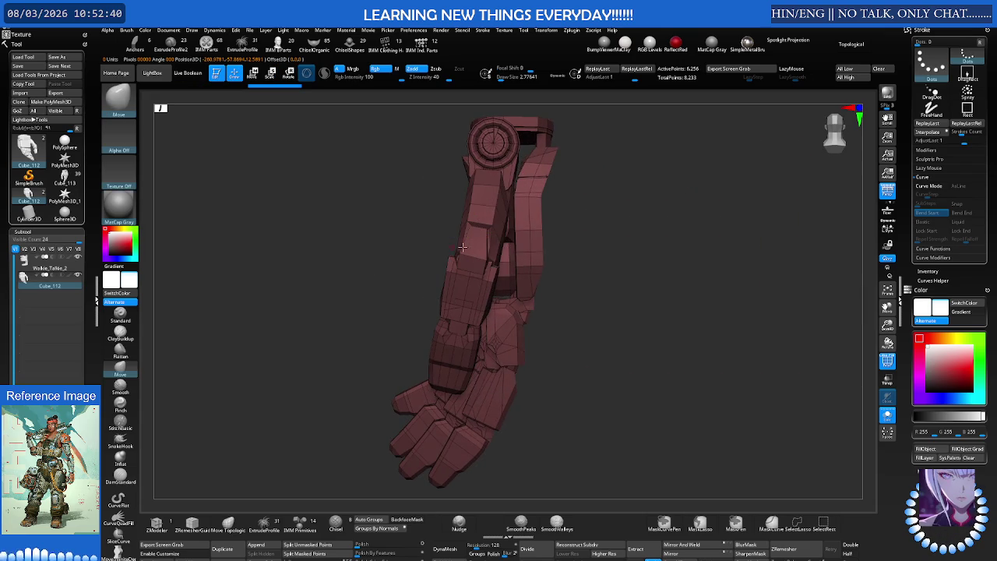
pyautogui.moveTo(510, 239)
pyautogui.mouseDown(button='right')
pyautogui.moveTo(545, 257)
pyautogui.moveTo(520, 269)
pyautogui.moveTo(538, 250)
pyautogui.mouseUp(button='right')
pyautogui.hotkey('shift', 'f')
pyautogui.press('b')
pyautogui.press('m')
pyautogui.press('v')
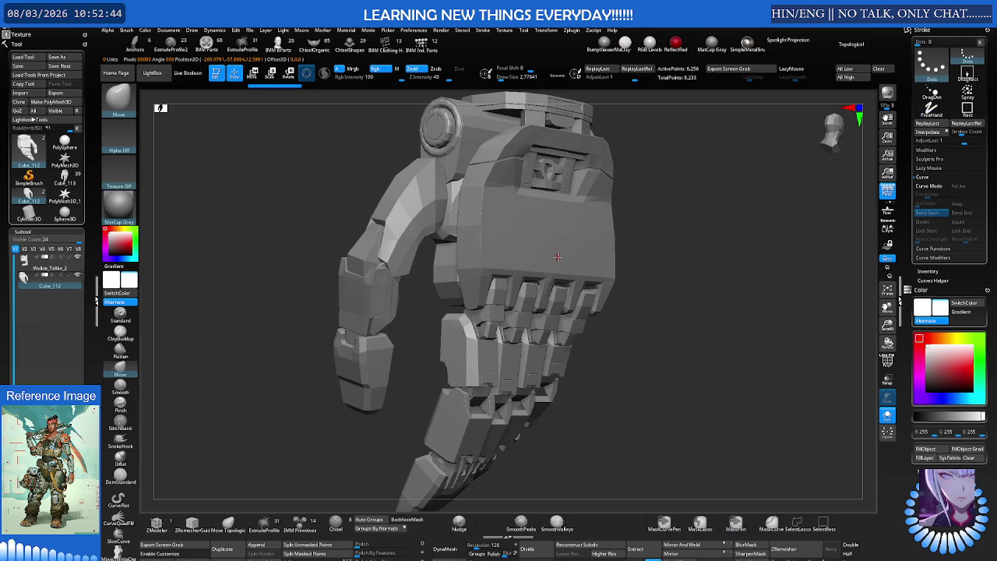
pyautogui.hotkey('ctrl', 'd')
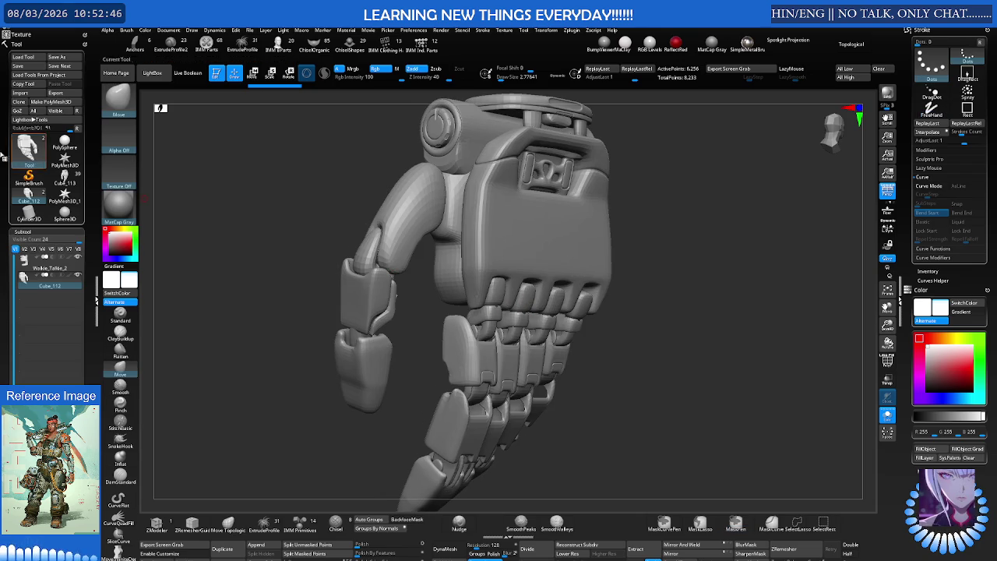
# Raise Flat Subdiv in Tool > Geometry and divide again to keep the edges hard
pyautogui.scroll(-3, 34, 186)
pyautogui.scroll(-3, 35, 226)
pyautogui.scroll(-2, 35, 259)
pyautogui.click(31, 320)
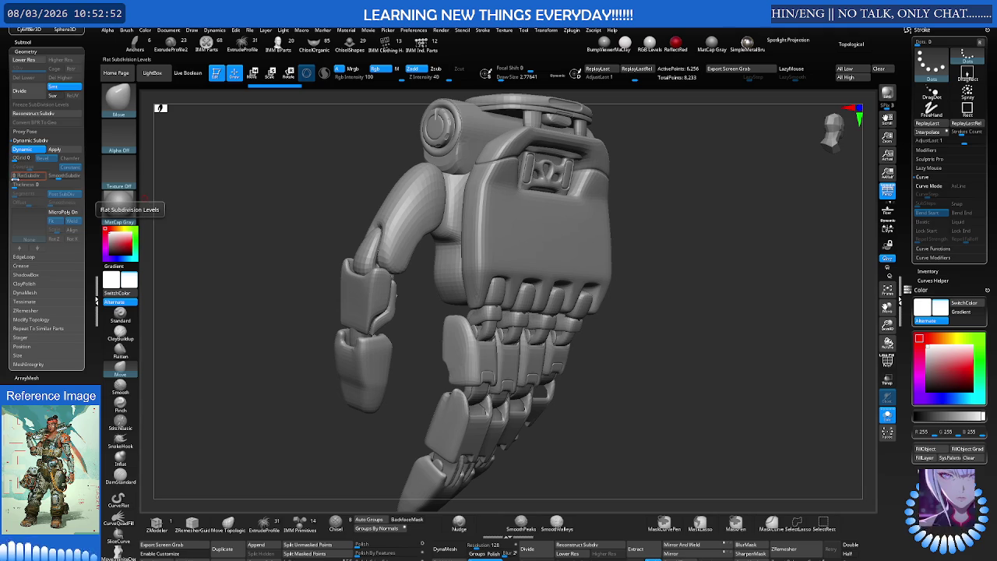
pyautogui.click(16, 176)
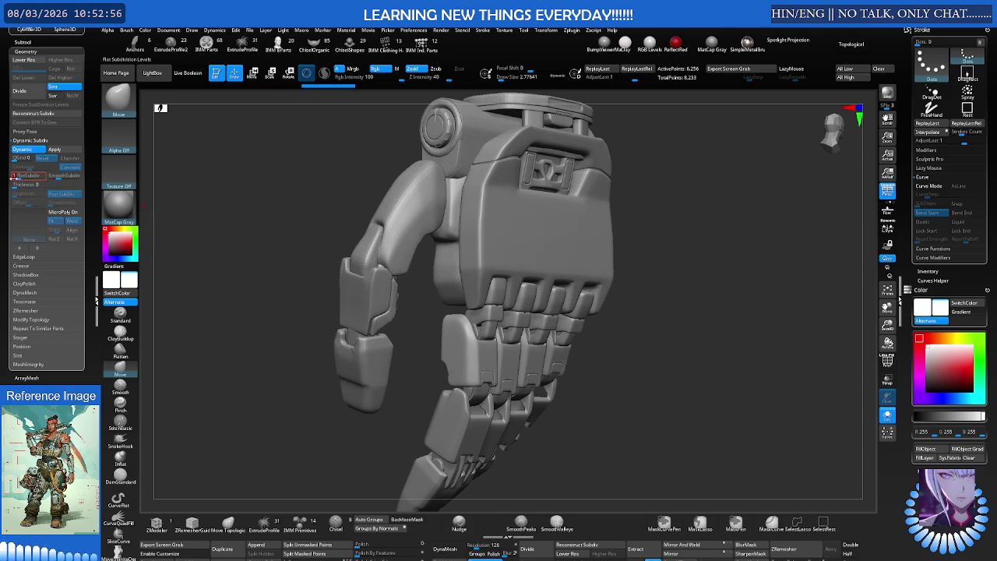
pyautogui.click(17, 176)
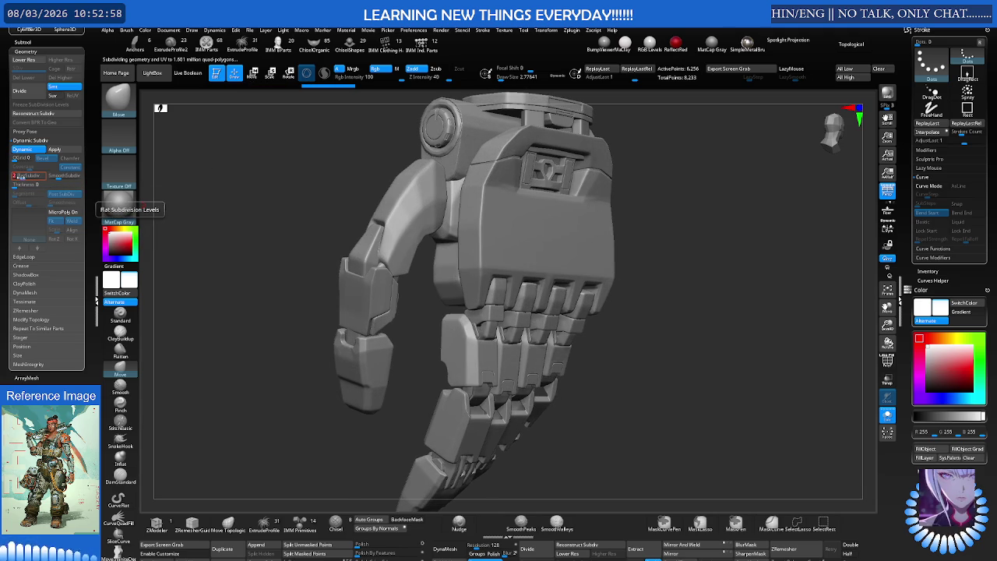
# Orbit, frame and zoom around the hand to inspect the new bevels and knuckles
pyautogui.moveTo(481, 282)
pyautogui.mouseDown()
pyautogui.moveTo(501, 278)
pyautogui.moveTo(434, 294)
pyautogui.moveTo(426, 339)
pyautogui.moveTo(465, 233)
pyautogui.moveTo(396, 274)
pyautogui.moveTo(508, 302)
pyautogui.moveTo(420, 289)
pyautogui.mouseUp()
pyautogui.moveTo(498, 246)
pyautogui.mouseDown()
pyautogui.moveTo(508, 285)
pyautogui.moveTo(550, 263)
pyautogui.moveTo(540, 248)
pyautogui.moveTo(636, 256)
pyautogui.moveTo(619, 256)
pyautogui.mouseUp()
pyautogui.press('f')
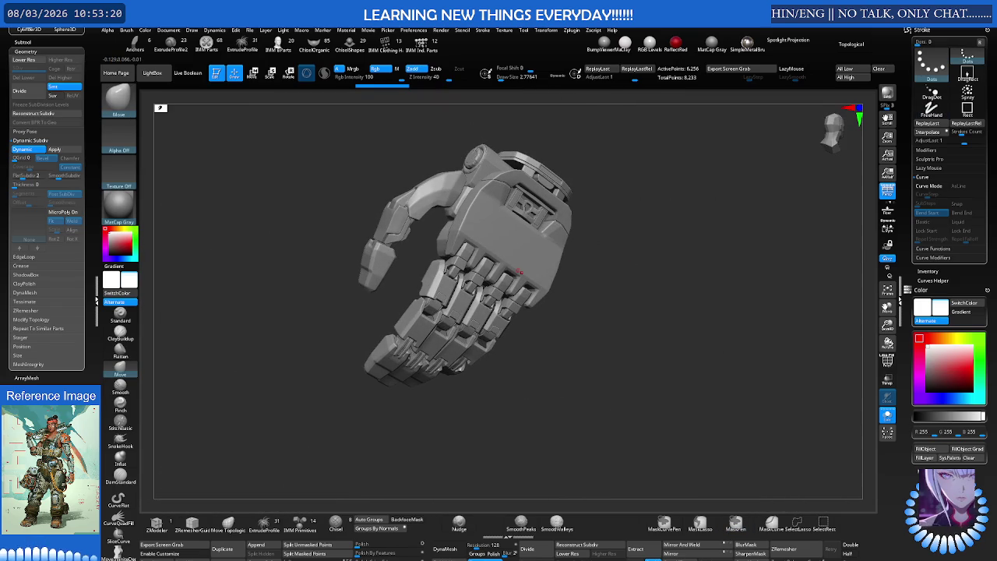
pyautogui.moveTo(454, 231)
pyautogui.keyDown('ctrl'); pyautogui.mouseDown(button='right')
pyautogui.moveTo(511, 227)
pyautogui.moveTo(483, 334)
pyautogui.moveTo(468, 312)
pyautogui.moveTo(493, 306)
pyautogui.moveTo(164, 179)
pyautogui.mouseUp(button='right'); pyautogui.keyUp('ctrl')
pyautogui.scroll(3, 73, 125)
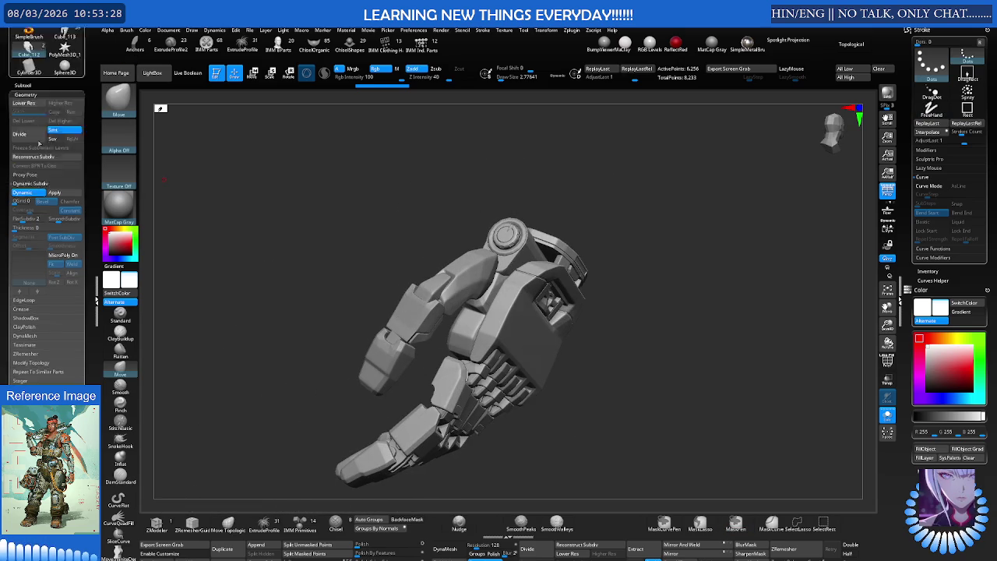
# Toggle PolyF, open the Subtool options, and switch from the walkie-talkie to the Cube_113 character
pyautogui.hotkey('shift', 'f')
pyautogui.scroll(3, 588, 285)
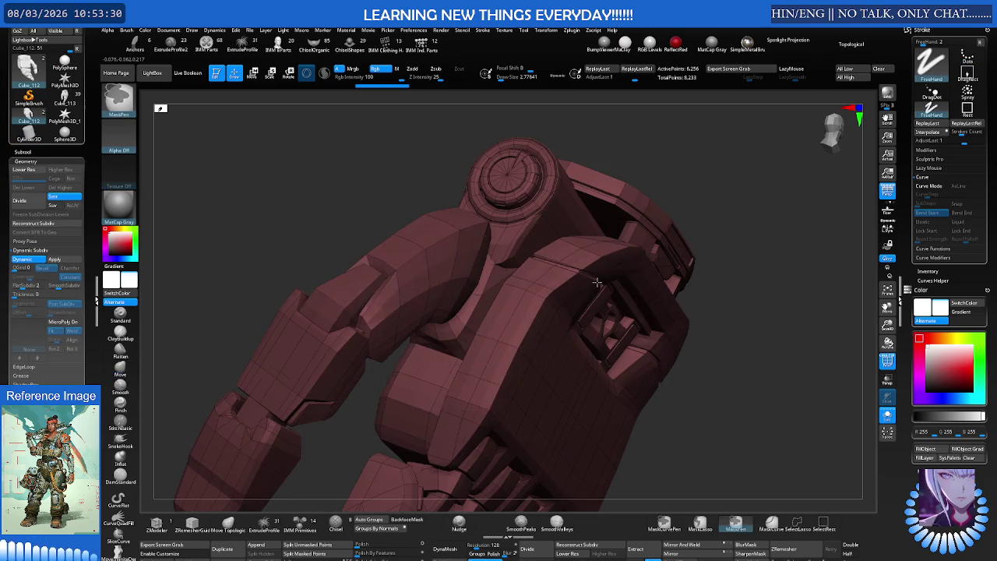
pyautogui.hotkey('shift', 'f')
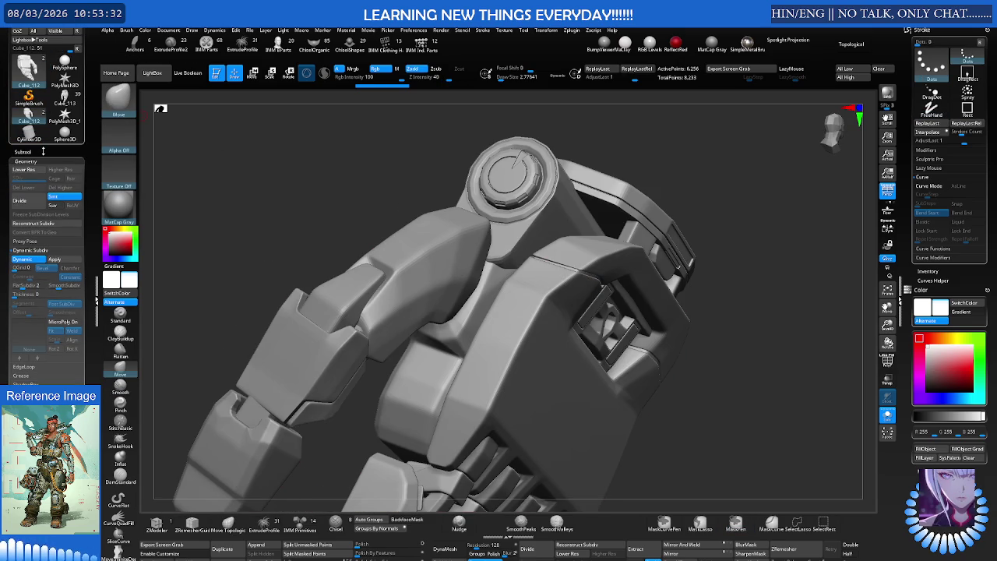
pyautogui.click(43, 150)
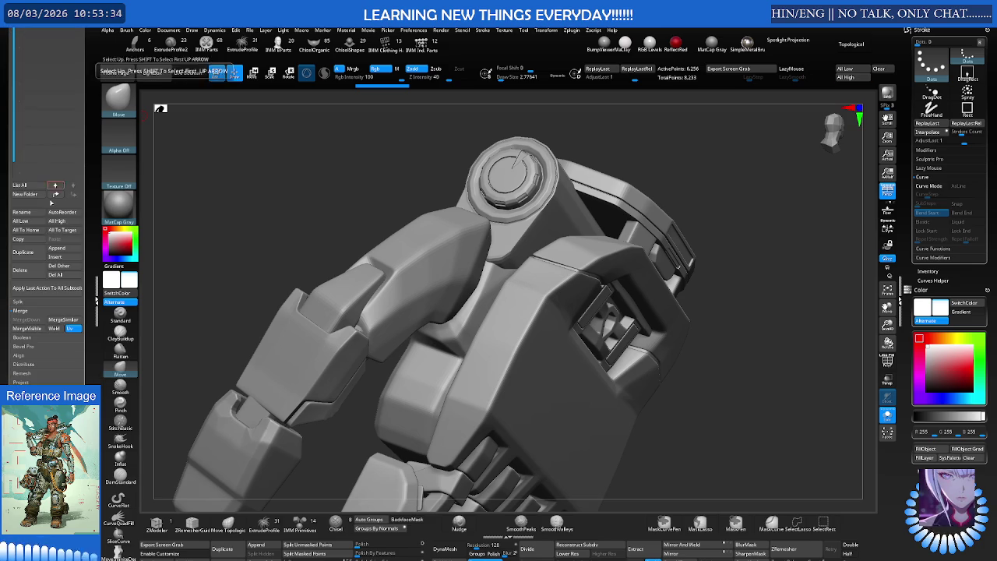
pyautogui.scroll(5, 48, 181)
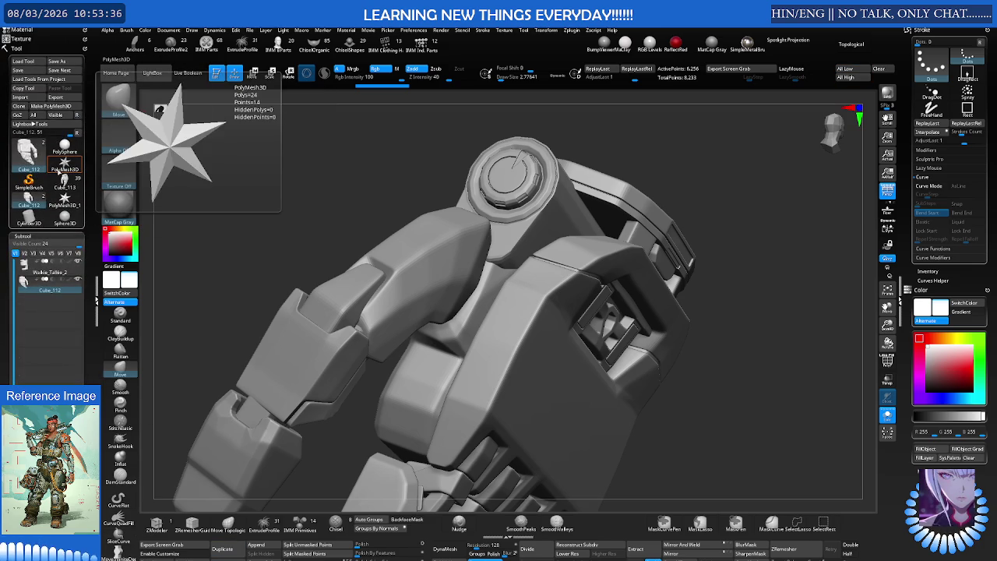
pyautogui.click(56, 271)
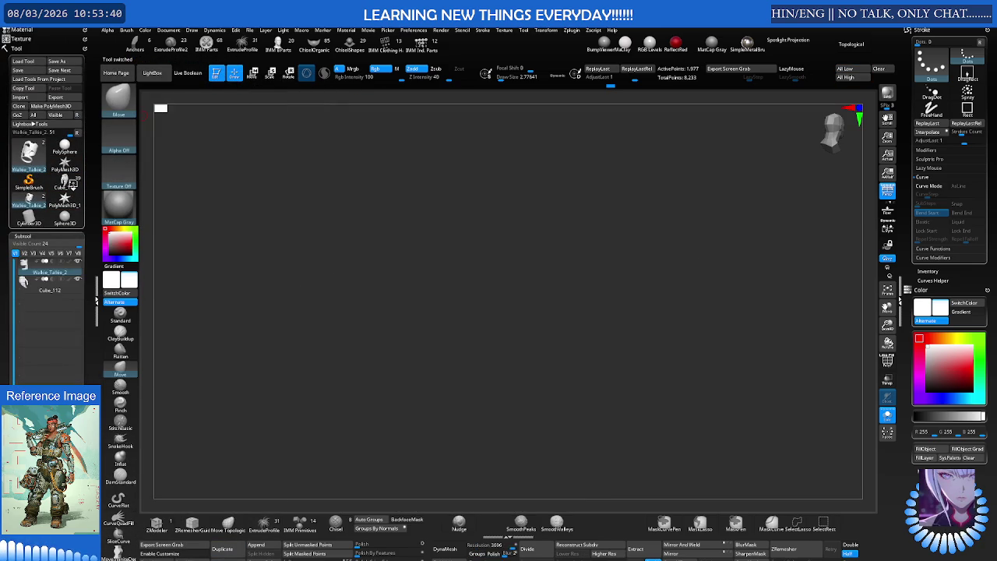
pyautogui.click(66, 184)
pyautogui.moveTo(65, 219)
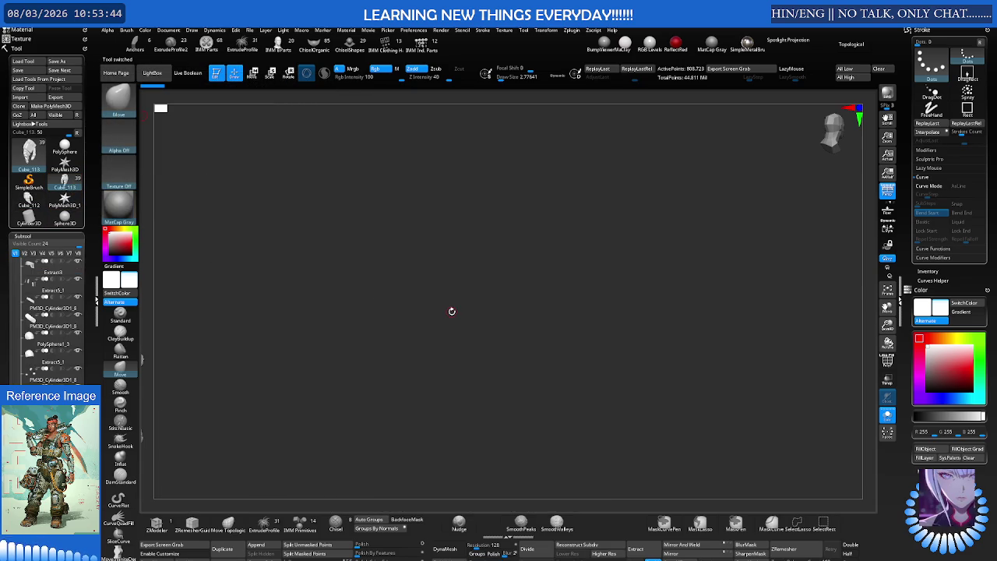
# Select and delete the Cube_113 and Cube_114 subtools, confirming each deletion warning
pyautogui.moveTo(452, 310); pyautogui.dragTo(434, 300)
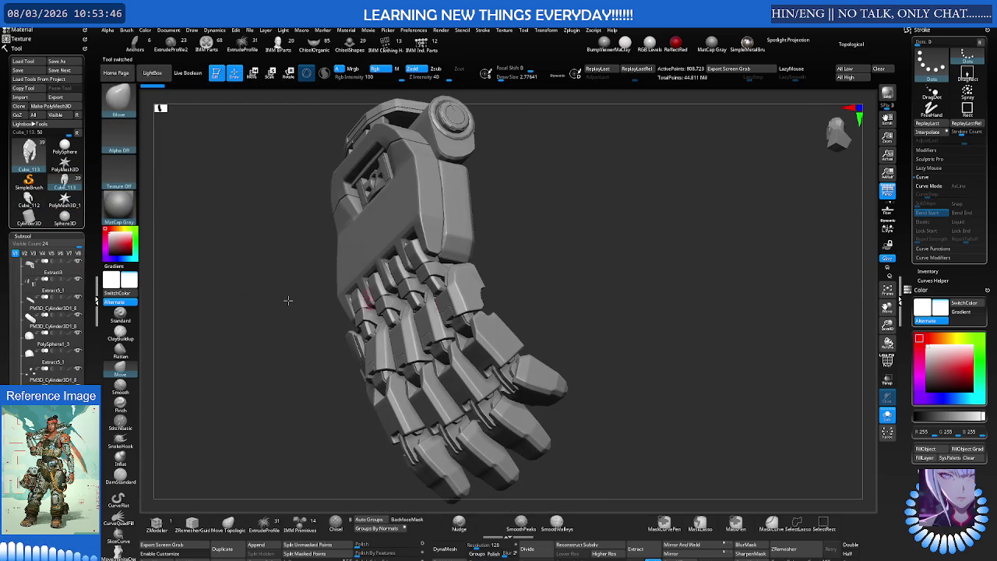
pyautogui.scroll(-5, 47, 311)
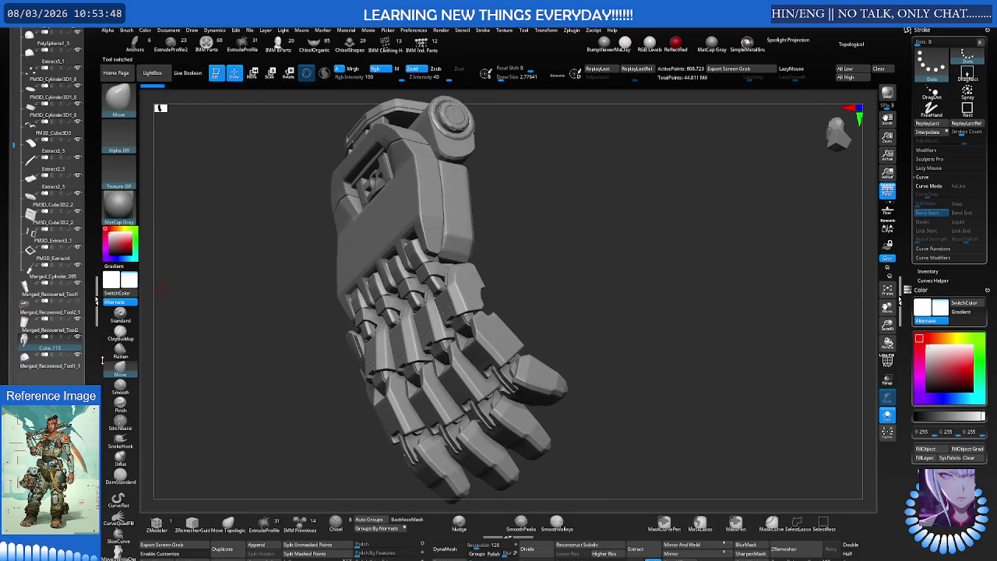
pyautogui.click(50, 366)
pyautogui.click(120, 373)
pyautogui.moveTo(50, 347)
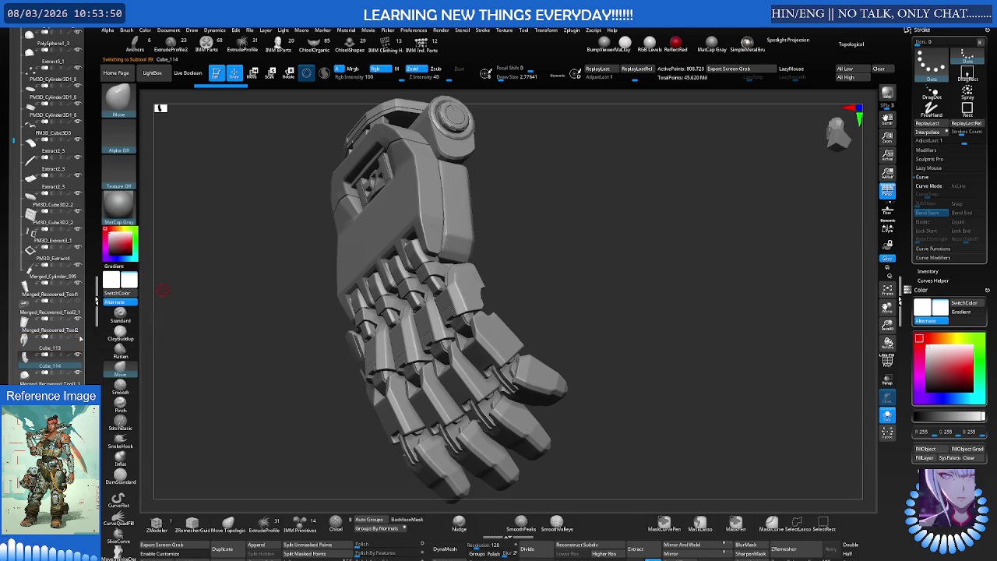
pyautogui.click(66, 347)
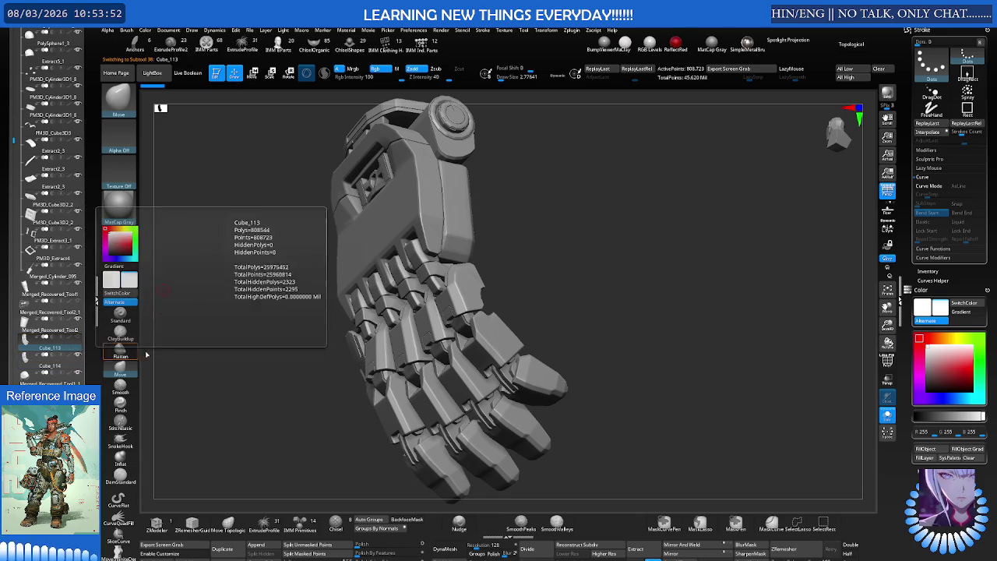
pyautogui.press('Delete')
pyautogui.click(174, 360)
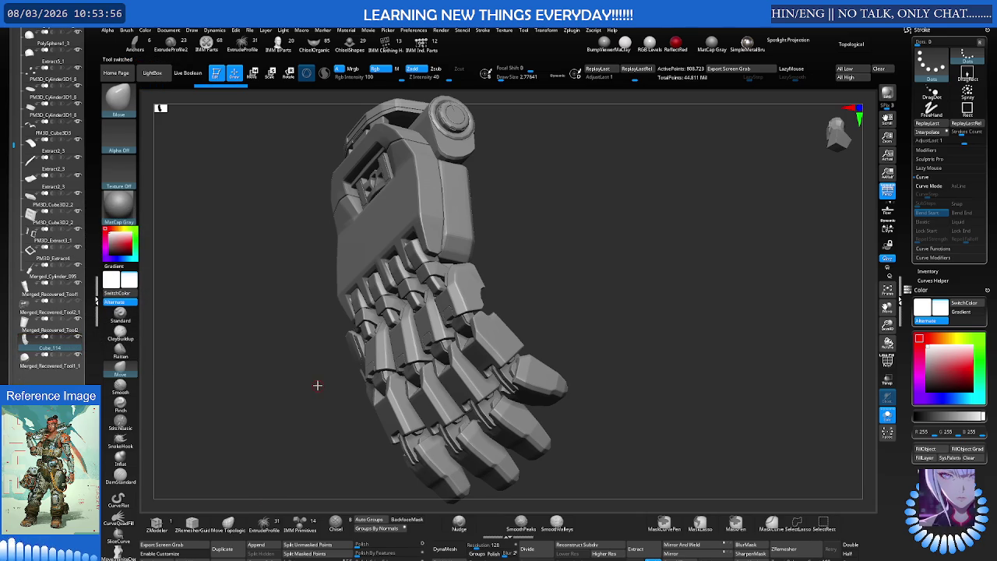
pyautogui.press('Delete')
pyautogui.click(287, 392)
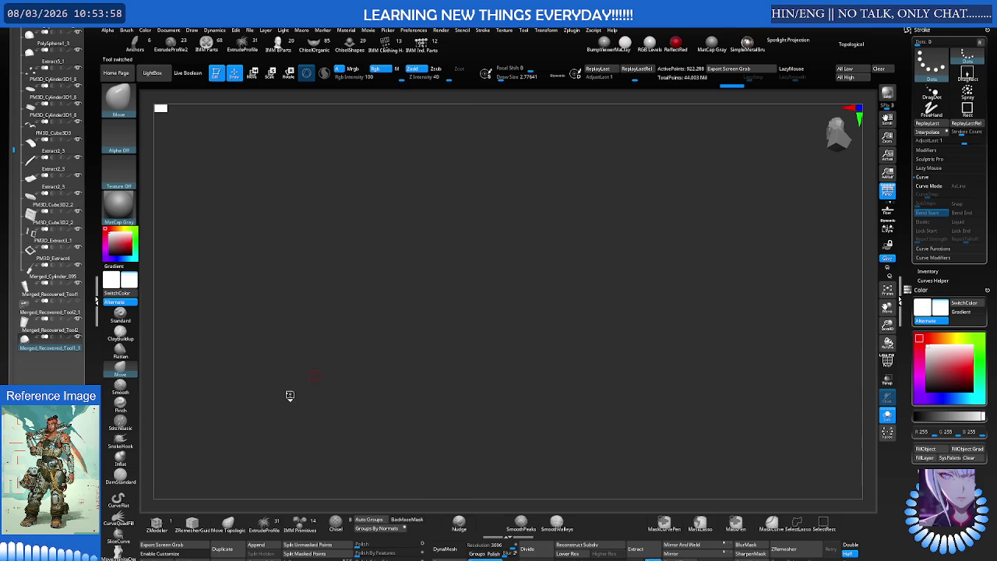
# Pick the Cube_113 hand, append it into Merged_Recovered_Tool1_1, and reselect the character subtool
pyautogui.click(265, 541)
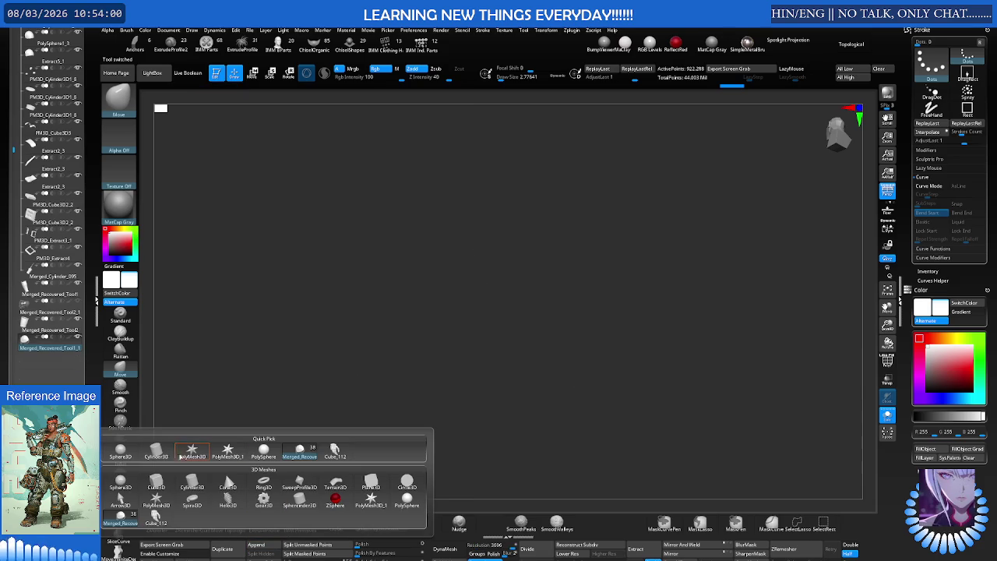
pyautogui.click(320, 457)
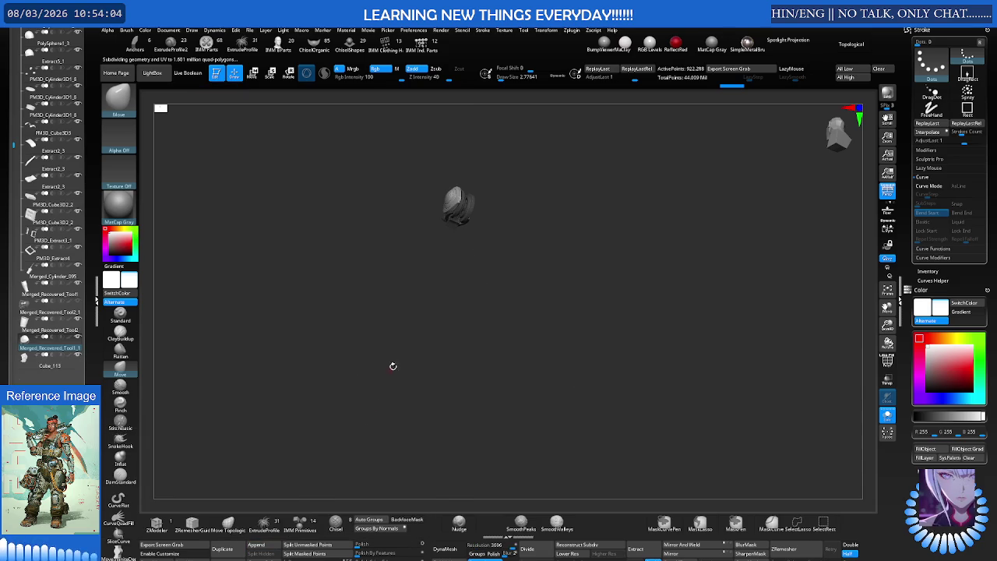
pyautogui.press('F1')
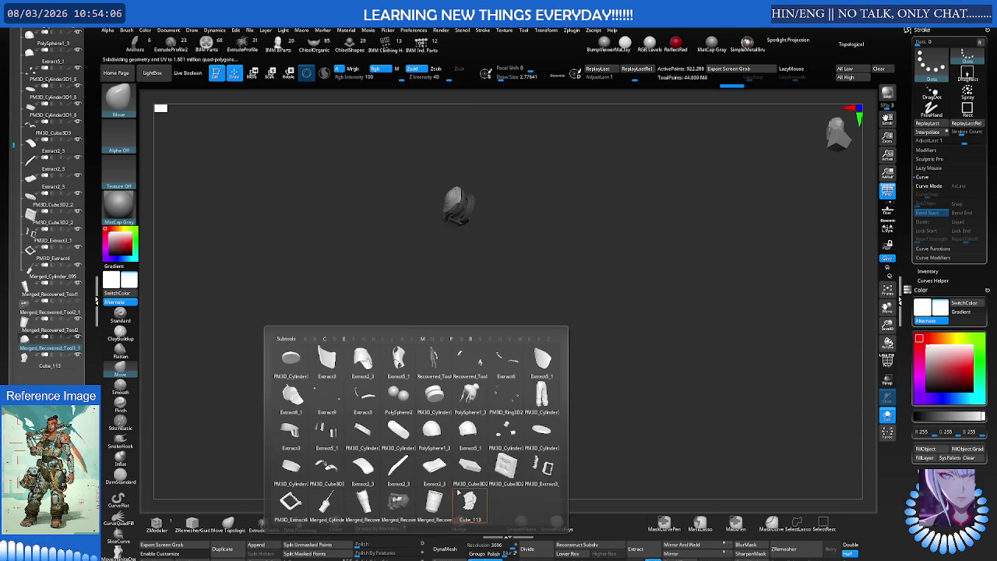
pyautogui.click(455, 504)
pyautogui.press('e')
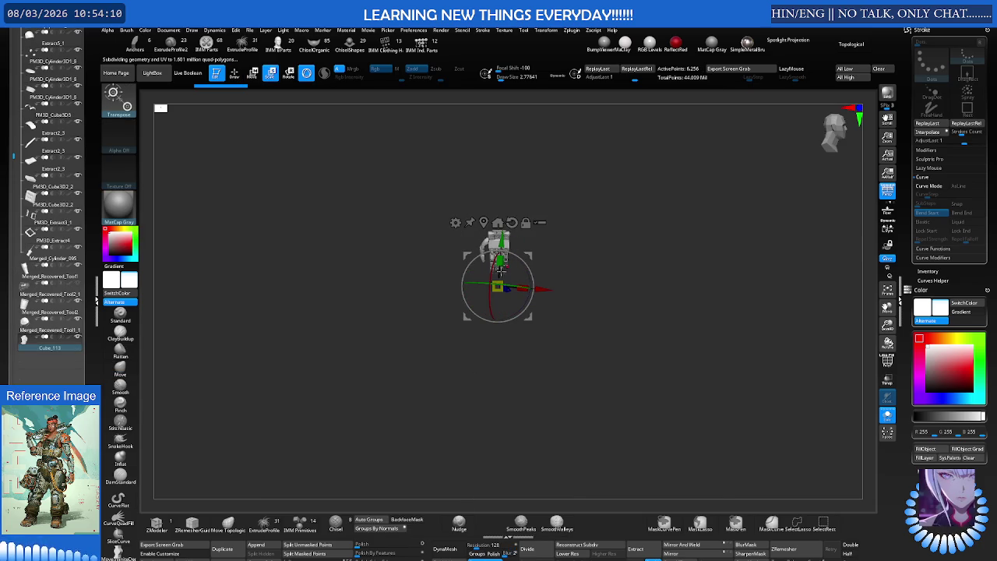
pyautogui.click(50, 329)
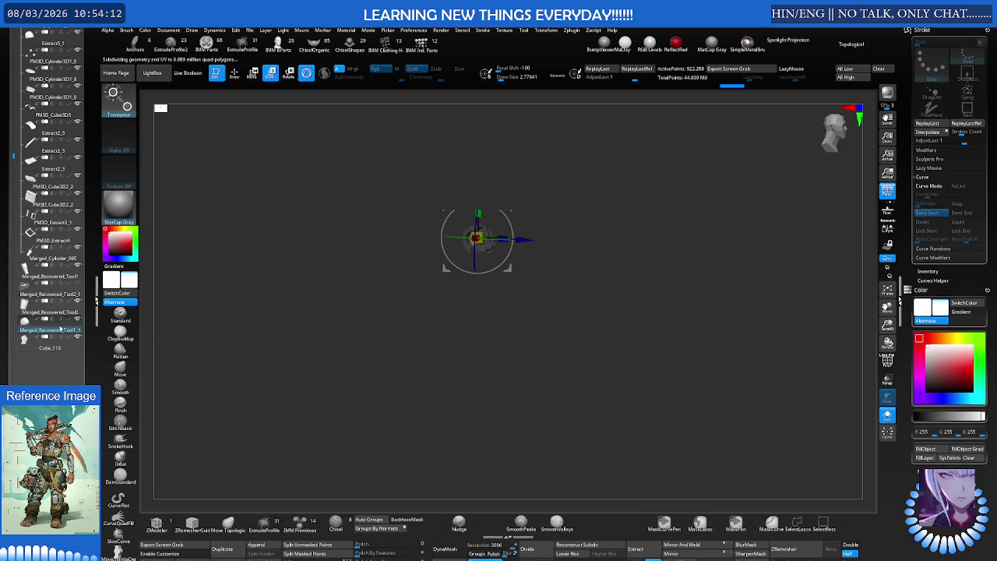
pyautogui.moveTo(426, 320); pyautogui.dragTo(534, 330)
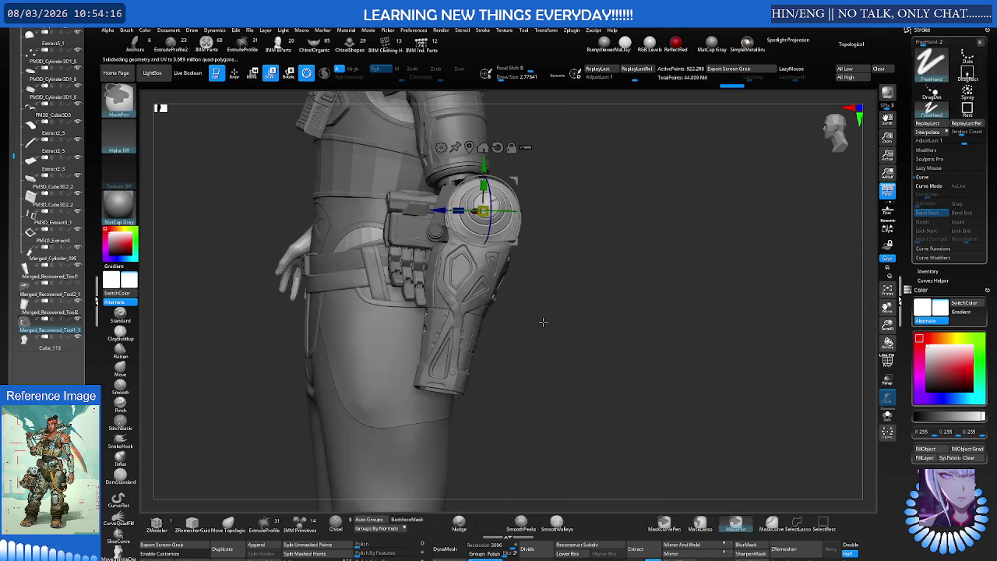
# Select Cube_113 and move the hand down into line with the forearm end
pyautogui.scroll(5, 545, 331)
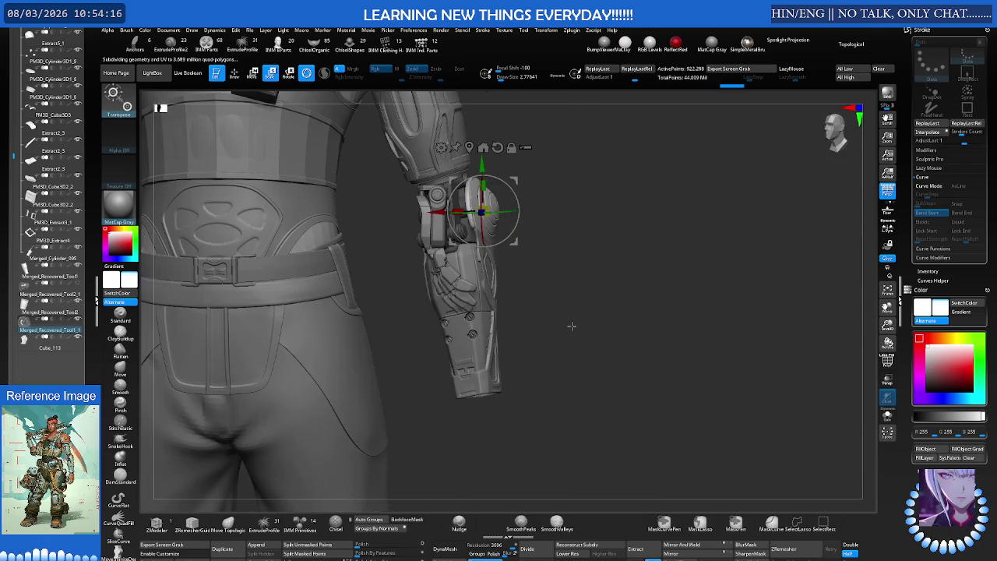
pyautogui.keyDown('alt'); pyautogui.click(426, 234); pyautogui.keyUp('alt')
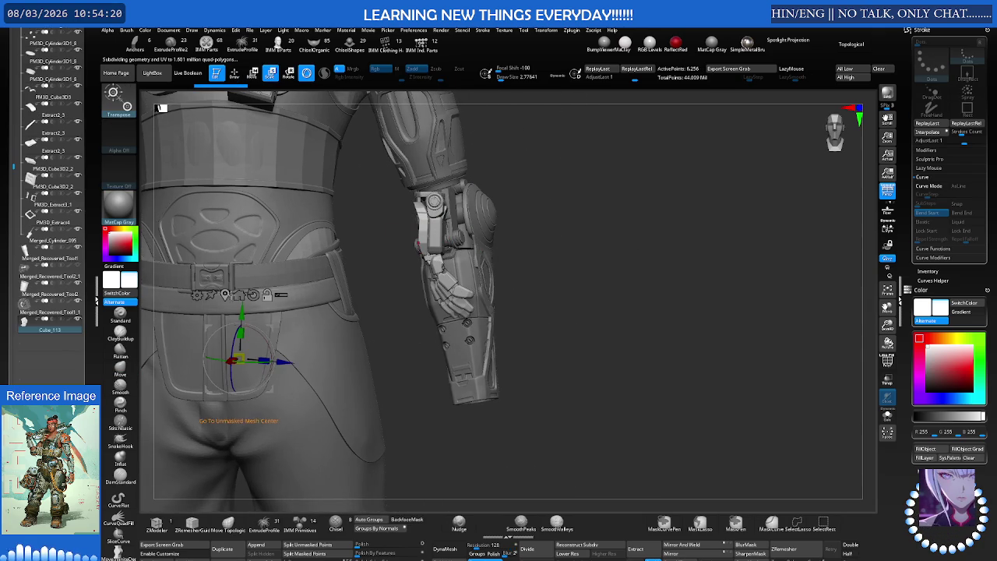
pyautogui.keyDown('alt'); pyautogui.click(440, 232); pyautogui.keyUp('alt')
pyautogui.moveTo(490, 222)
pyautogui.mouseDown()
pyautogui.moveTo(499, 312)
pyautogui.moveTo(528, 256)
pyautogui.moveTo(574, 276)
pyautogui.moveTo(494, 258)
pyautogui.moveTo(469, 299)
pyautogui.moveTo(446, 295)
pyautogui.moveTo(465, 253)
pyautogui.mouseUp()
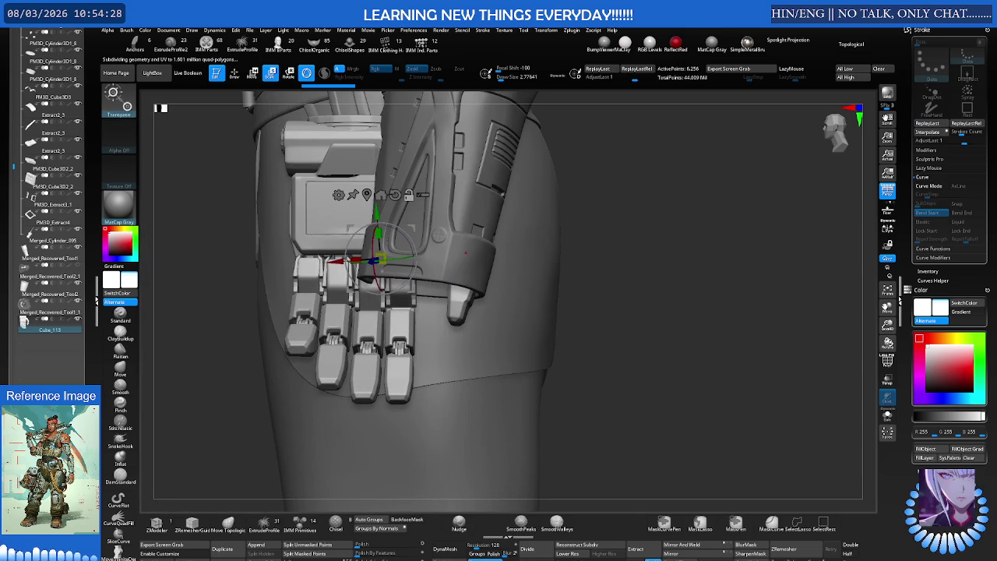
pyautogui.moveTo(440, 252)
pyautogui.mouseDown()
pyautogui.moveTo(401, 257)
pyautogui.moveTo(425, 259)
pyautogui.moveTo(519, 205)
pyautogui.moveTo(458, 225)
pyautogui.mouseUp()
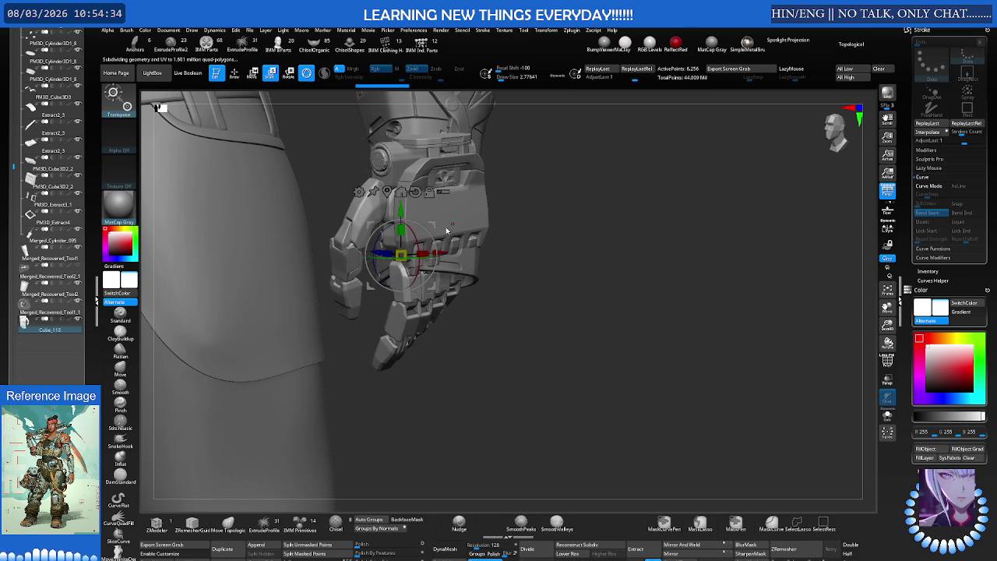
pyautogui.moveTo(371, 285)
pyautogui.mouseDown()
pyautogui.moveTo(368, 353)
pyautogui.moveTo(425, 370)
pyautogui.moveTo(432, 390)
pyautogui.moveTo(479, 346)
pyautogui.moveTo(438, 369)
pyautogui.moveTo(436, 321)
pyautogui.moveTo(466, 312)
pyautogui.moveTo(470, 327)
pyautogui.mouseUp()
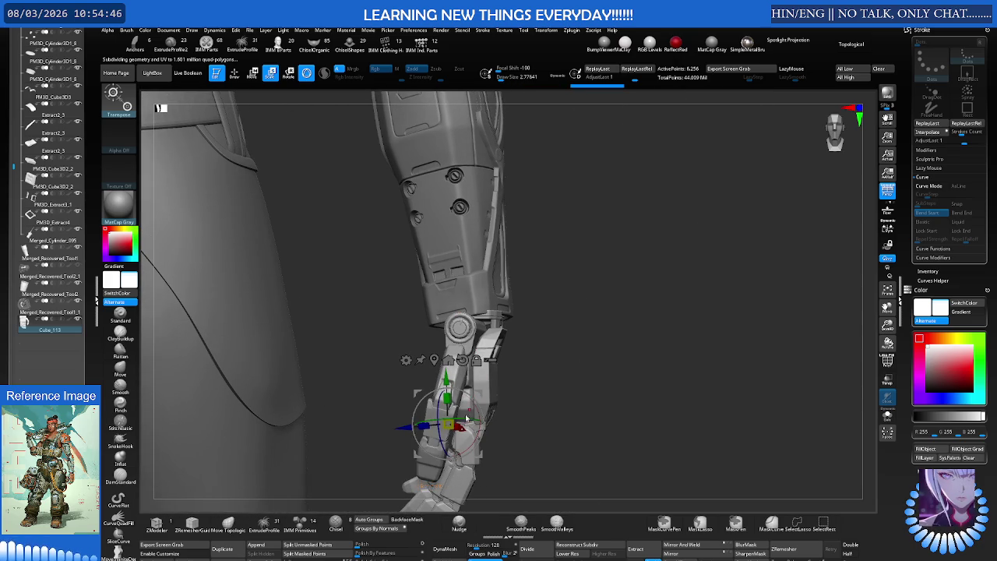
# Rotate and nudge the hand so it matches the forearm angle and sits flush at the wrist
pyautogui.moveTo(465, 419)
pyautogui.mouseDown()
pyautogui.moveTo(456, 415)
pyautogui.moveTo(470, 402)
pyautogui.moveTo(441, 397)
pyautogui.moveTo(454, 389)
pyautogui.moveTo(483, 421)
pyautogui.mouseUp()
pyautogui.moveTo(541, 437)
pyautogui.mouseDown()
pyautogui.moveTo(555, 437)
pyautogui.moveTo(494, 458)
pyautogui.moveTo(526, 399)
pyautogui.moveTo(521, 412)
pyautogui.mouseUp()
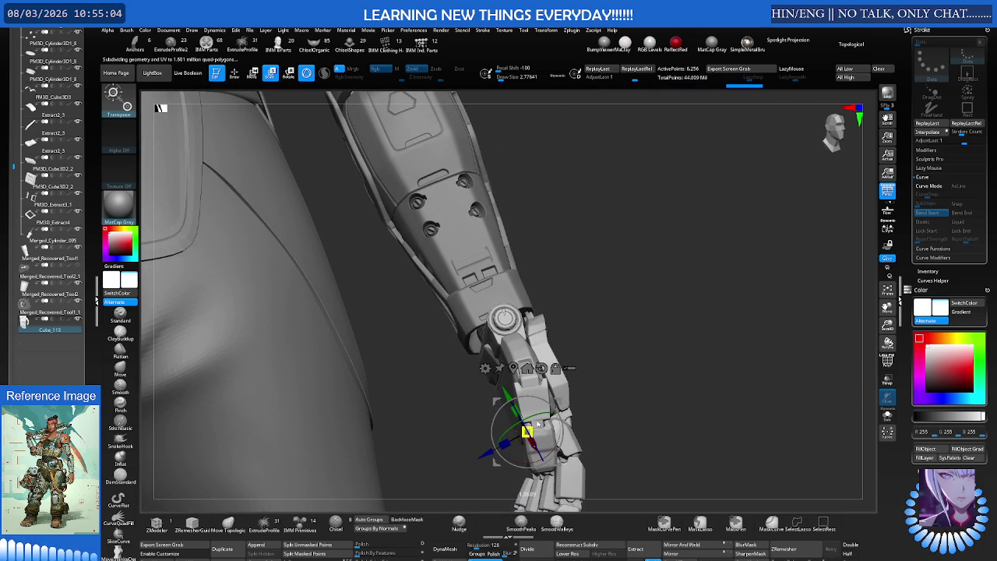
pyautogui.moveTo(532, 428); pyautogui.dragTo(507, 399)
pyautogui.moveTo(495, 464)
pyautogui.mouseDown()
pyautogui.moveTo(479, 461)
pyautogui.moveTo(560, 336)
pyautogui.mouseUp()
# Leave transform mode and orbit the view to the front of the torso
pyautogui.press('b')
pyautogui.press('m')
pyautogui.press('v')
pyautogui.moveTo(457, 333)
pyautogui.mouseDown()
pyautogui.moveTo(572, 310)
pyautogui.moveTo(560, 271)
pyautogui.moveTo(524, 290)
pyautogui.moveTo(559, 308)
pyautogui.mouseUp()
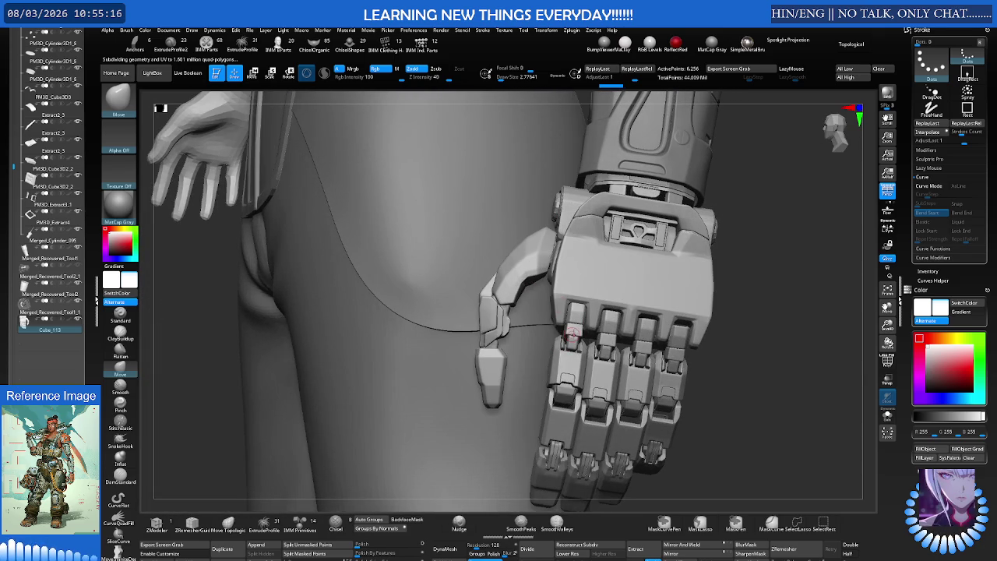
# Scale the hand up very slightly, rotate it at the wrist, then view the whole body from the front
pyautogui.press('e')
pyautogui.moveTo(589, 402); pyautogui.dragTo(584, 407)
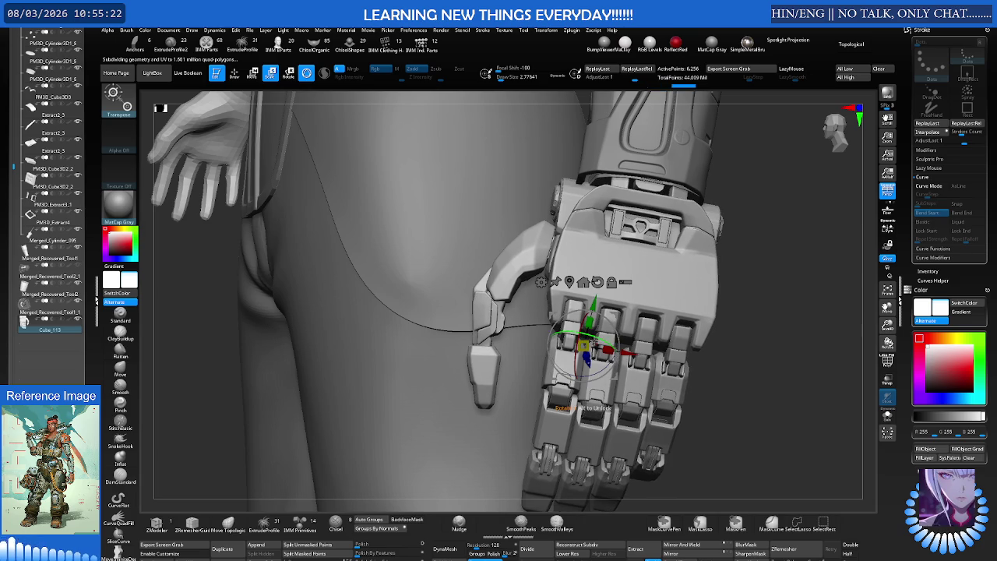
pyautogui.moveTo(616, 318); pyautogui.dragTo(607, 316)
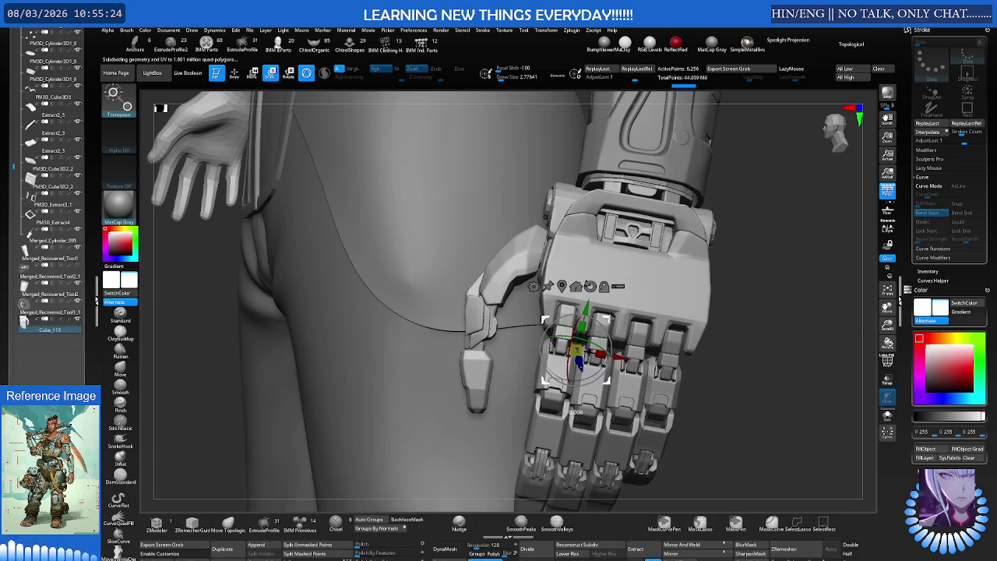
pyautogui.moveTo(606, 318); pyautogui.dragTo(657, 318, button='right')
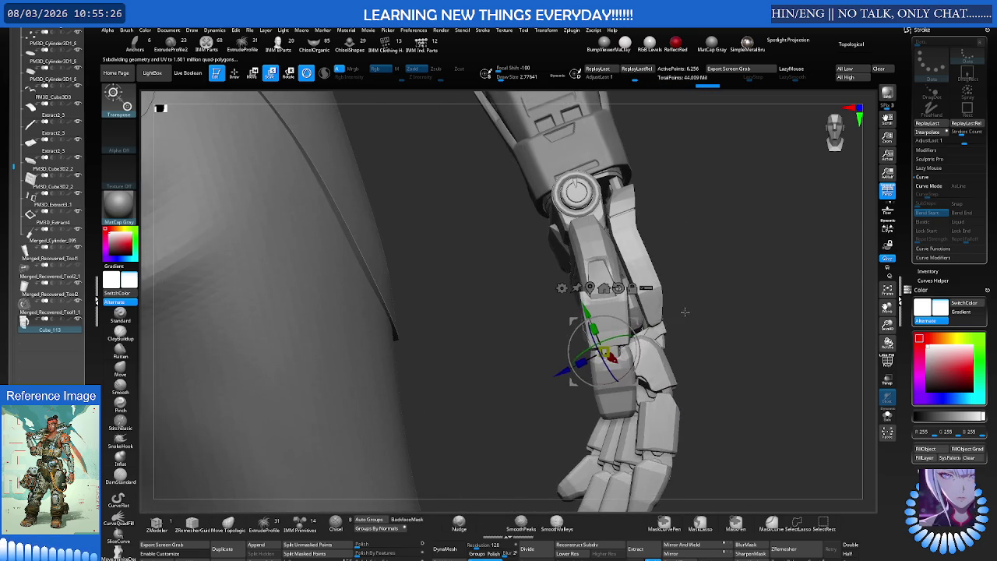
pyautogui.moveTo(676, 282); pyautogui.dragTo(574, 290, button='right')
pyautogui.press('q')
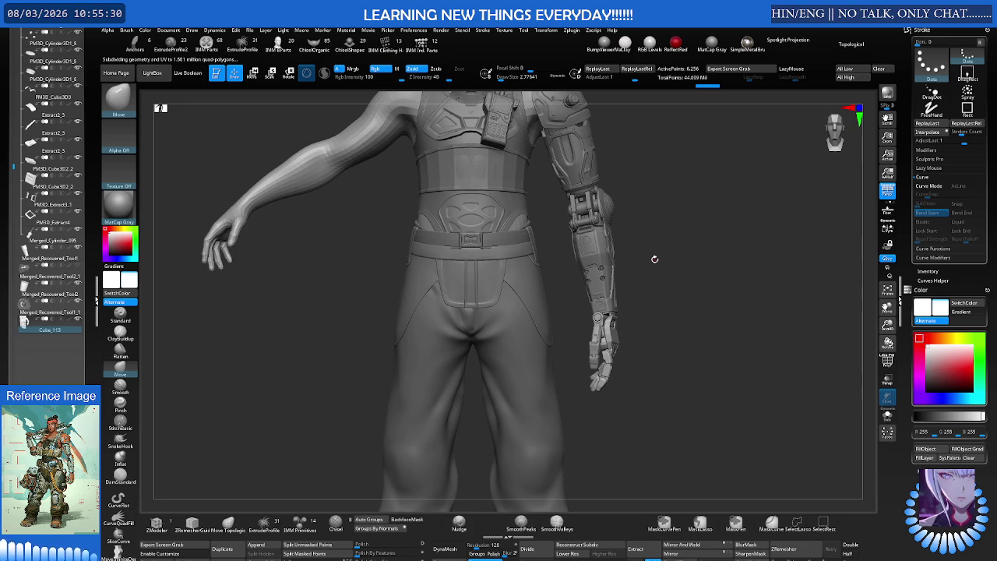
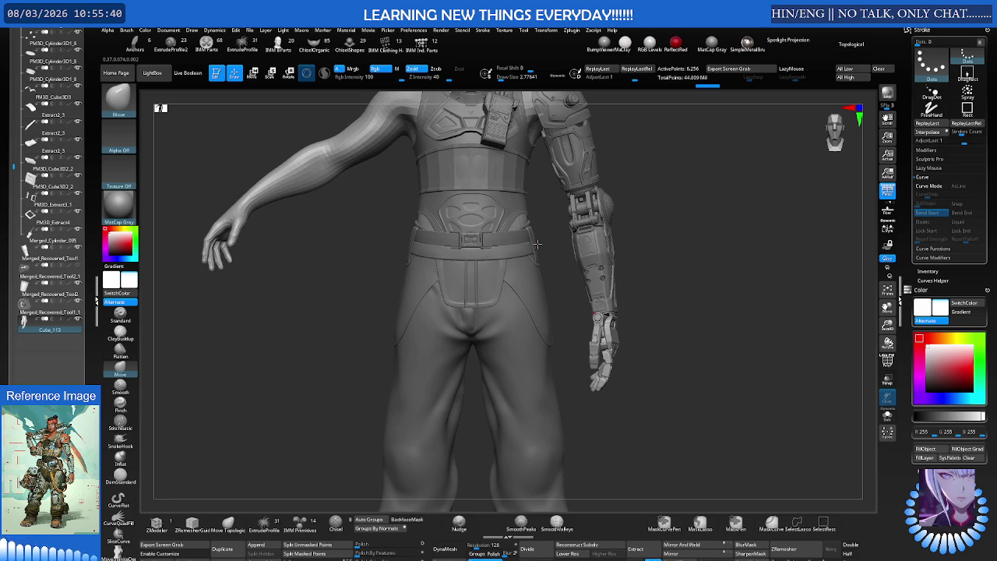
# Try shrinking the robotic hand with the Transpose scale gizmo, then undo it
pyautogui.press('e')
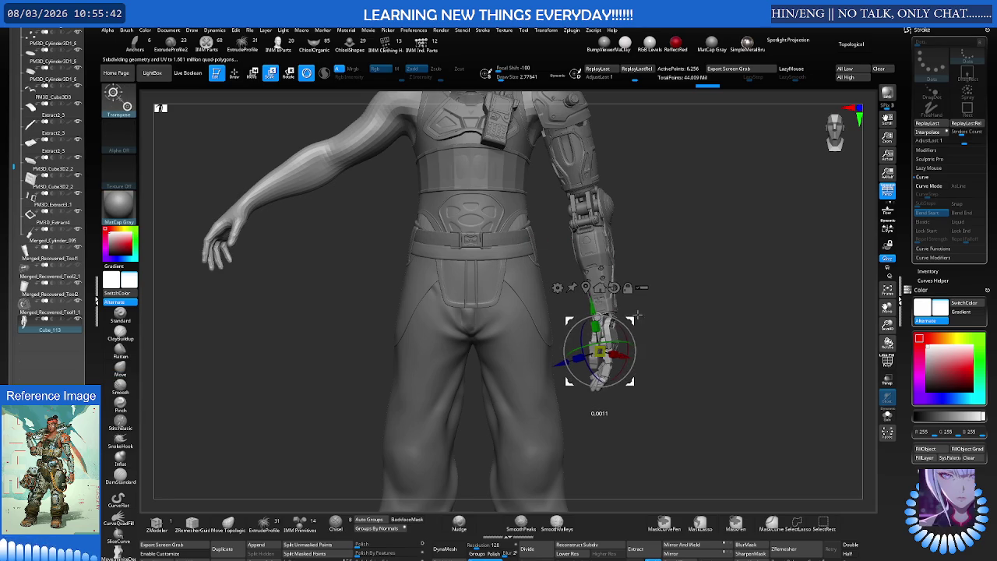
pyautogui.moveTo(598, 350); pyautogui.dragTo(639, 269)
pyautogui.press('q')
pyautogui.hotkey('ctrl', 'z')
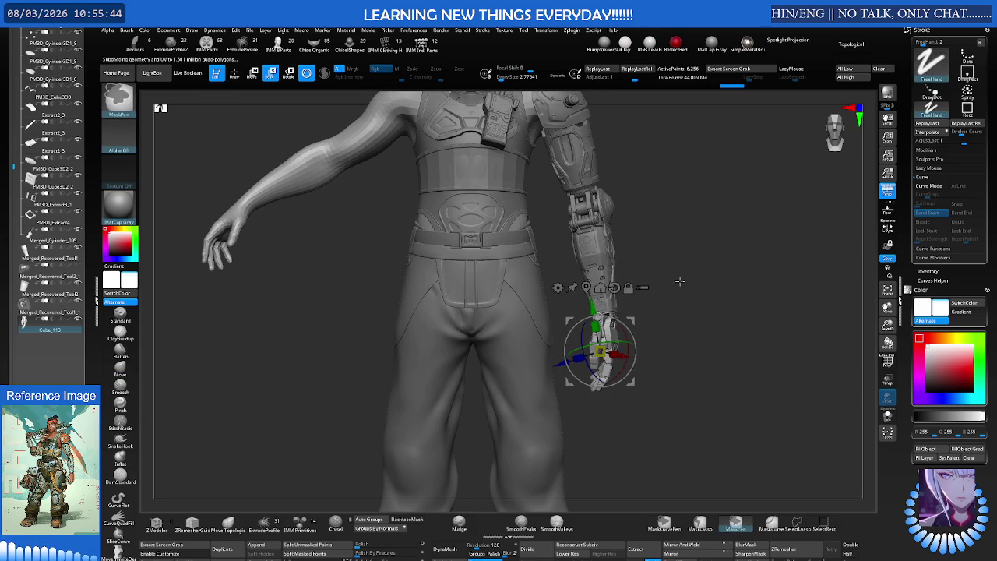
# Orbit the figure to examine the robotic hand from the side and from above
pyautogui.keyDown('alt'); pyautogui.moveTo(499, 311); pyautogui.dragTo(498, 233); pyautogui.keyUp('alt')
pyautogui.moveTo(623, 296); pyautogui.dragTo(660, 295)
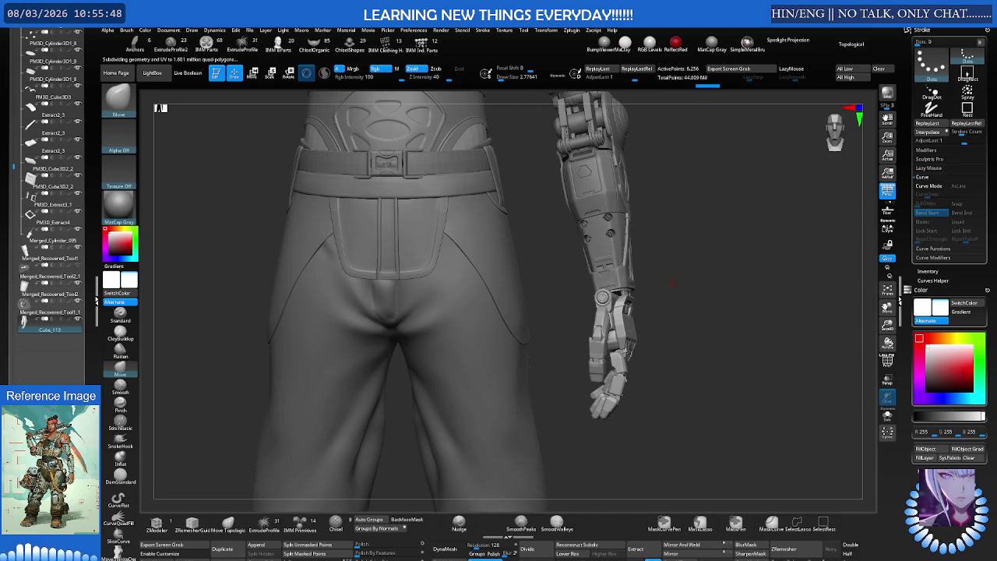
pyautogui.moveTo(660, 299)
pyautogui.keyDown('alt'); pyautogui.mouseDown()
pyautogui.moveTo(724, 294)
pyautogui.moveTo(657, 248)
pyautogui.mouseUp(); pyautogui.keyUp('alt')
pyautogui.press('r')
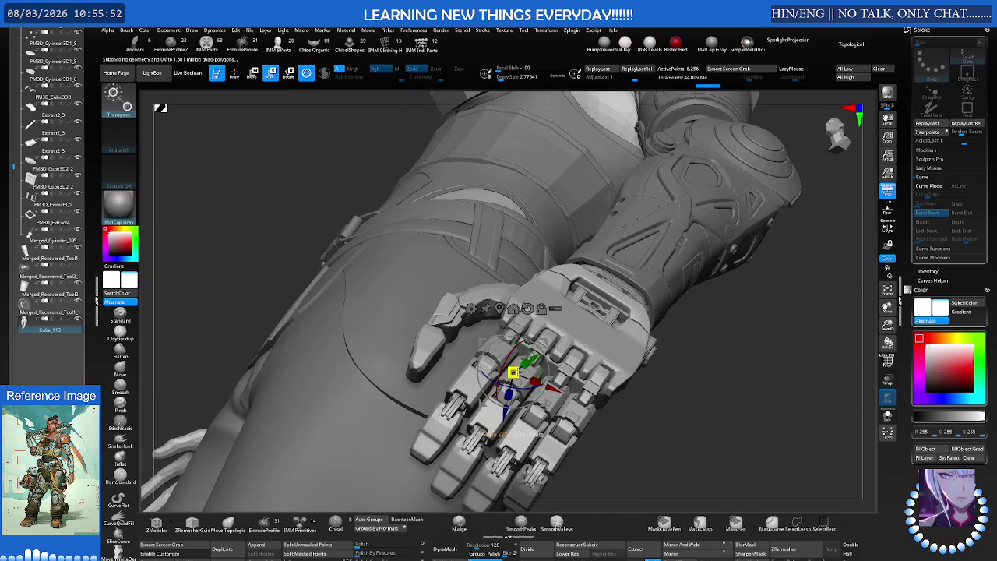
pyautogui.moveTo(569, 424)
pyautogui.mouseDown()
pyautogui.moveTo(592, 331)
pyautogui.moveTo(592, 340)
pyautogui.mouseUp()
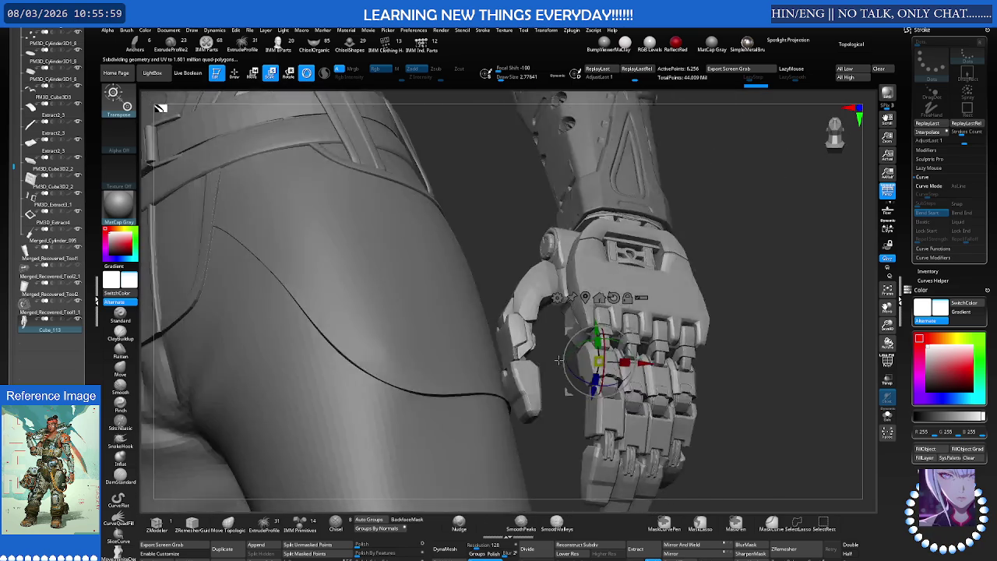
pyautogui.moveTo(591, 340); pyautogui.dragTo(549, 359)
# Zoom in on the mechanical hand and elbow joint, then turn on PolyFrame
pyautogui.press('q')
pyautogui.keyDown('ctrl'); pyautogui.moveTo(633, 271); pyautogui.dragTo(635, 243, button='right'); pyautogui.keyUp('ctrl')
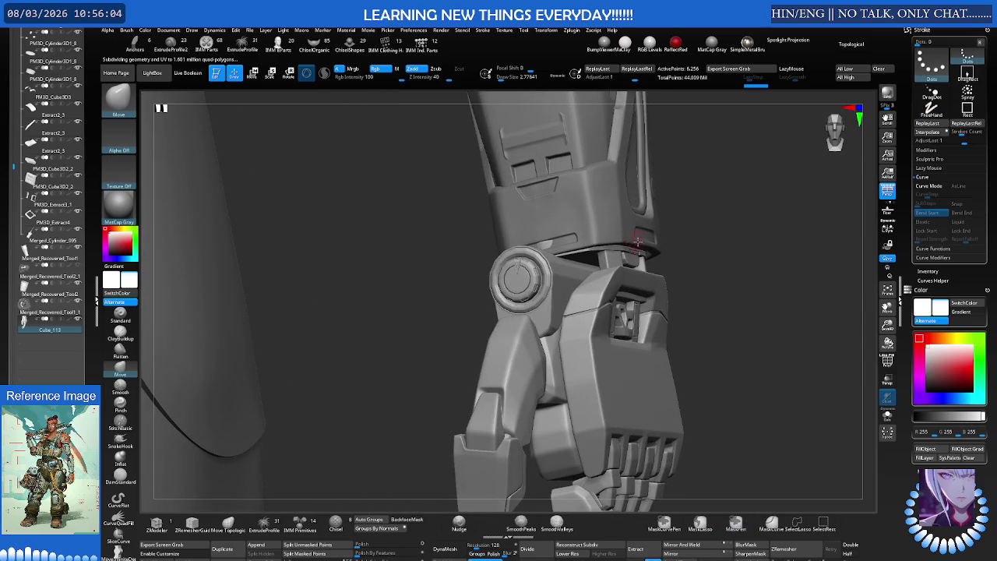
pyautogui.moveTo(659, 294)
pyautogui.keyDown('ctrl'); pyautogui.mouseDown(button='right')
pyautogui.moveTo(534, 301)
pyautogui.moveTo(476, 279)
pyautogui.mouseUp(button='right'); pyautogui.keyUp('ctrl')
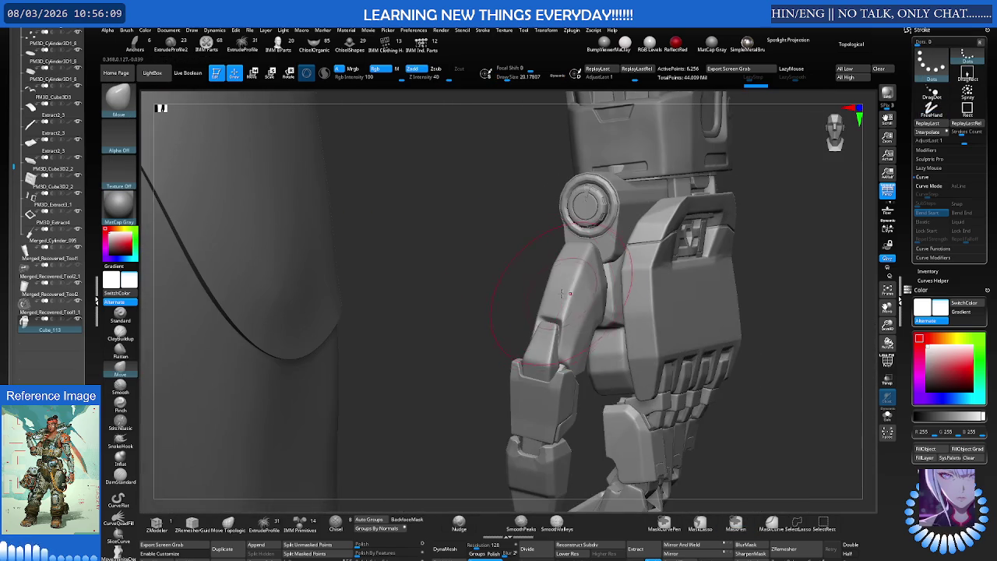
pyautogui.moveTo(569, 294)
pyautogui.keyDown('ctrl'); pyautogui.mouseDown(button='right')
pyautogui.moveTo(592, 257)
pyautogui.moveTo(601, 278)
pyautogui.moveTo(577, 296)
pyautogui.moveTo(545, 280)
pyautogui.moveTo(600, 292)
pyautogui.moveTo(483, 327)
pyautogui.mouseUp(button='right'); pyautogui.keyUp('ctrl')
pyautogui.hotkey('shift', 'f')
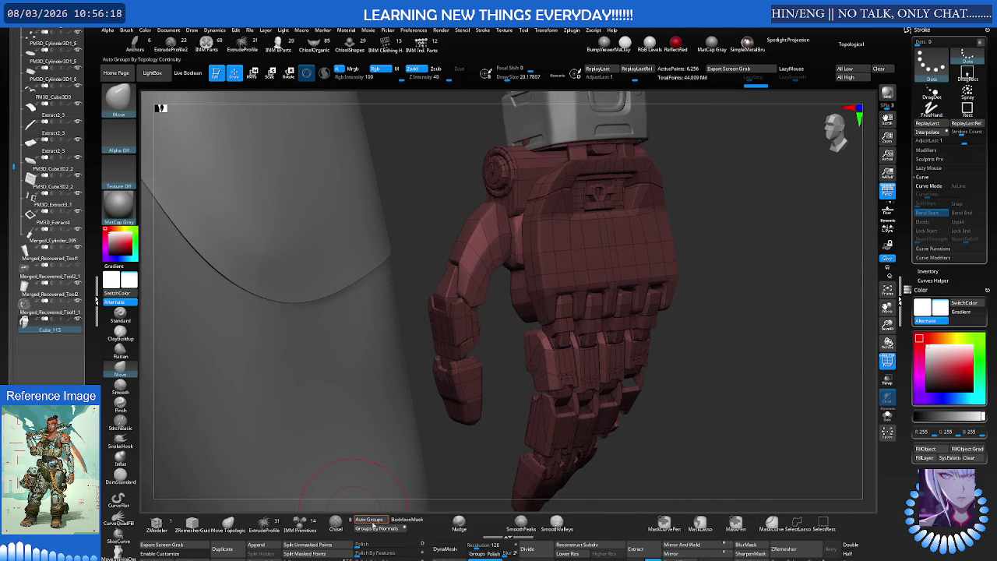
# Auto-group the arm, isolate the green upper-arm piece and close its open hole
pyautogui.click(369, 519)
pyautogui.keyDown('ctrl'); pyautogui.keyDown('shift'); pyautogui.click(507, 245); pyautogui.keyUp('shift'); pyautogui.keyUp('ctrl')
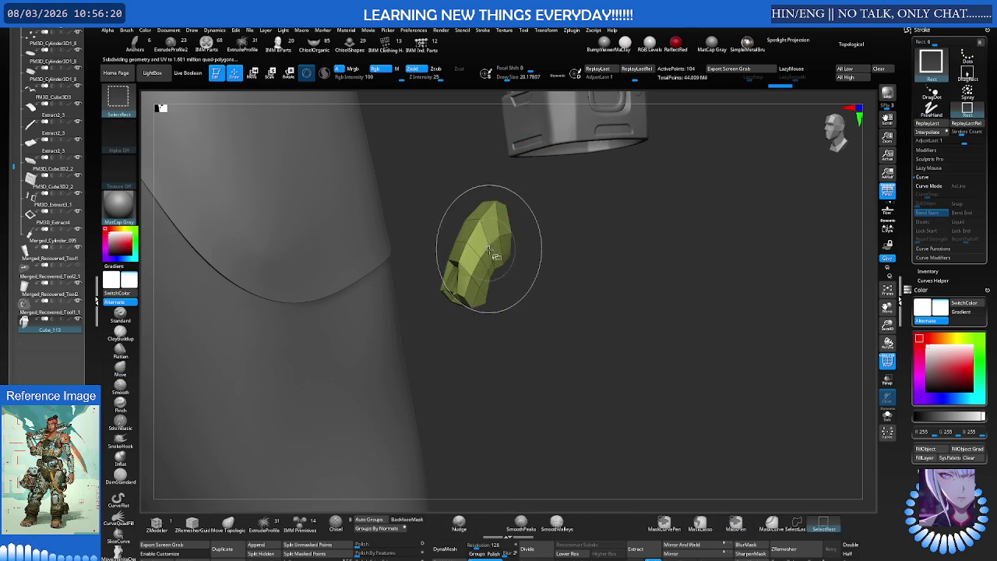
pyautogui.moveTo(507, 245)
pyautogui.mouseDown(button='right')
pyautogui.moveTo(489, 231)
pyautogui.moveTo(422, 314)
pyautogui.mouseUp(button='right')
pyautogui.keyDown('ctrl'); pyautogui.keyDown('shift'); pyautogui.click(489, 231); pyautogui.keyUp('shift'); pyautogui.keyUp('ctrl')
pyautogui.press('f')
pyautogui.hotkey('ctrl', 'shift', 'c')
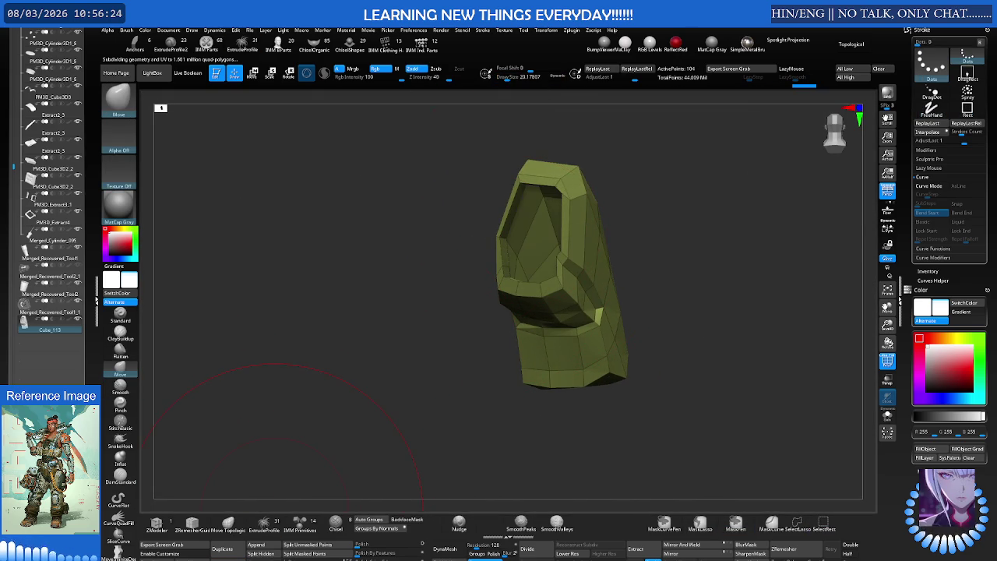
# Nudge the green piece's upper edge inward with a larger Move brush and mask a thin strip
pyautogui.keyDown('ctrl'); pyautogui.keyDown('shift'); pyautogui.click(455, 201); pyautogui.keyUp('shift'); pyautogui.keyUp('ctrl')
pyautogui.press('s')
pyautogui.moveTo(455, 201)
pyautogui.mouseDown(button='right')
pyautogui.moveTo(510, 206)
pyautogui.moveTo(504, 198)
pyautogui.mouseUp(button='right')
pyautogui.press('s')
pyautogui.click(526, 188)
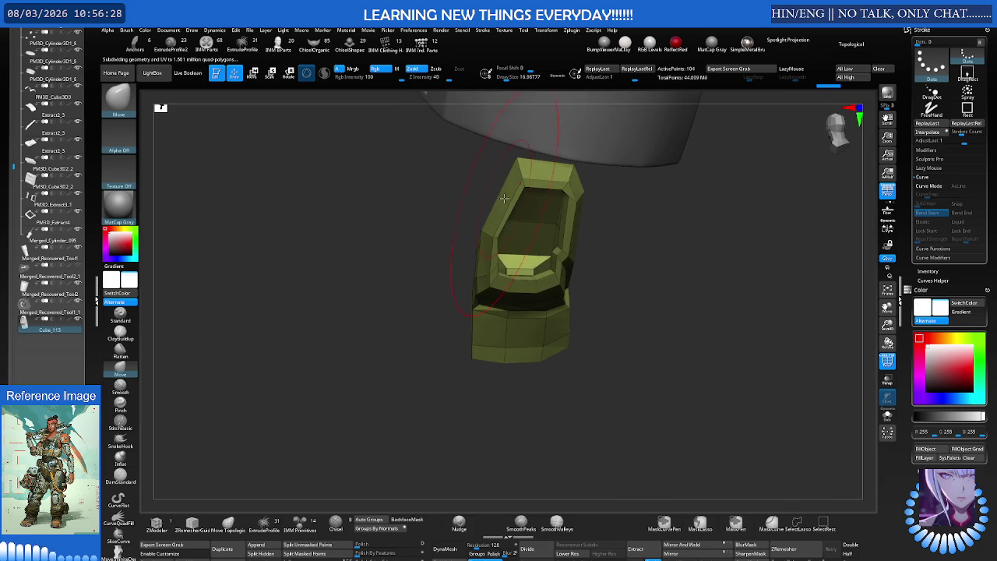
pyautogui.moveTo(510, 202); pyautogui.dragTo(504, 201)
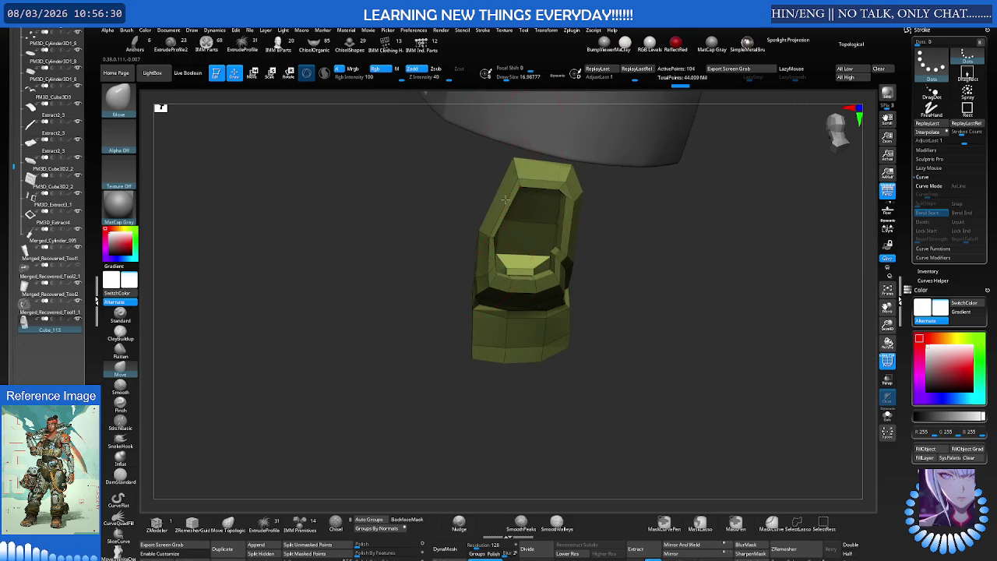
pyautogui.keyDown('ctrl'); pyautogui.moveTo(561, 408); pyautogui.dragTo(549, 187); pyautogui.keyUp('ctrl')
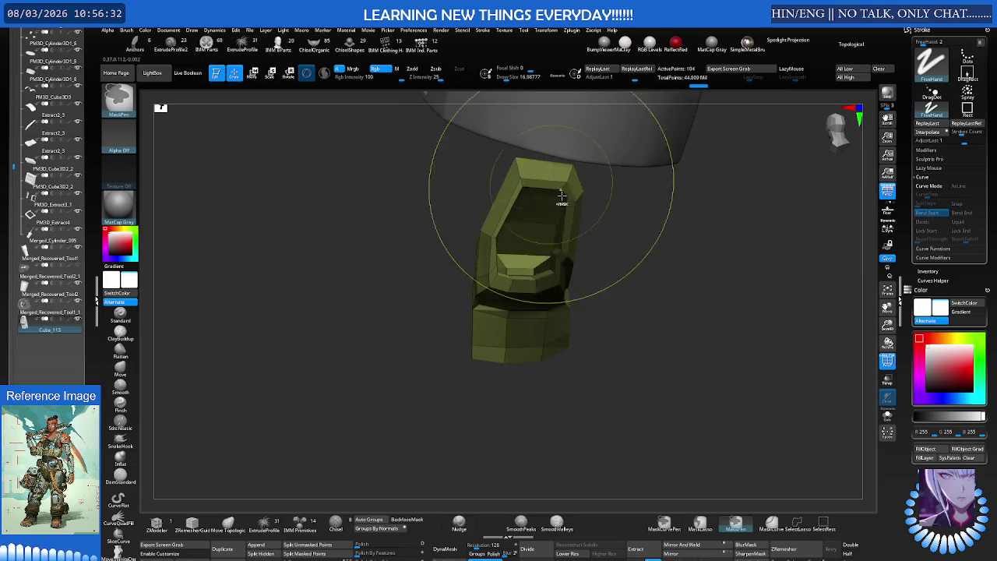
pyautogui.keyDown('ctrl'); pyautogui.moveTo(615, 386); pyautogui.dragTo(543, 144); pyautogui.keyUp('ctrl')
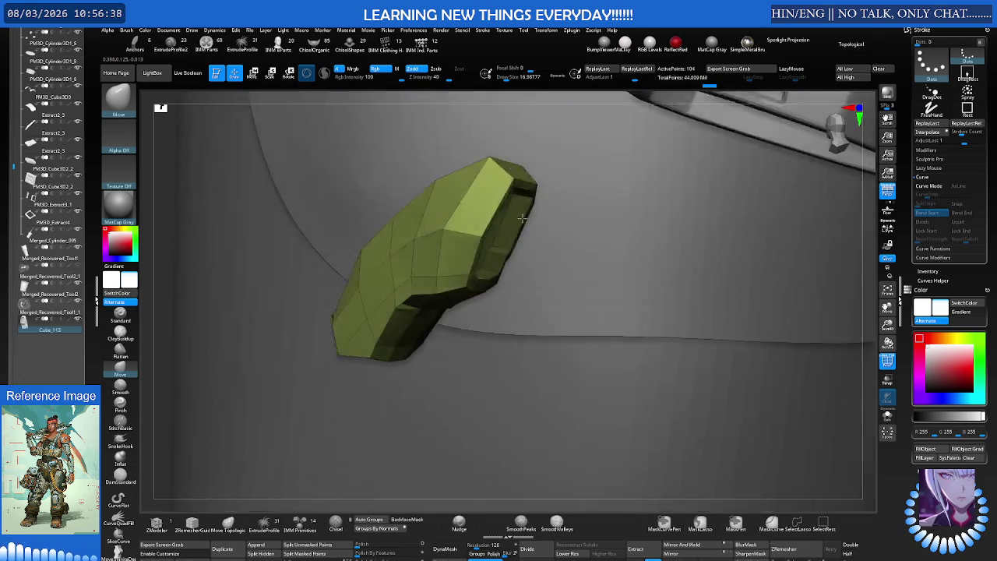
pyautogui.moveTo(484, 226)
pyautogui.mouseDown()
pyautogui.moveTo(460, 250)
pyautogui.moveTo(518, 195)
pyautogui.moveTo(481, 188)
pyautogui.moveTo(454, 247)
pyautogui.moveTo(429, 243)
pyautogui.moveTo(465, 184)
pyautogui.moveTo(463, 221)
pyautogui.mouseUp()
# Enlarge the brush to about 31, check the piece's top, and unhide all parts
pyautogui.press('s')
pyautogui.moveTo(434, 272)
pyautogui.mouseDown(button='right')
pyautogui.moveTo(463, 154)
pyautogui.moveTo(585, 173)
pyautogui.moveTo(550, 187)
pyautogui.moveTo(583, 182)
pyautogui.moveTo(634, 197)
pyautogui.moveTo(512, 220)
pyautogui.moveTo(596, 200)
pyautogui.moveTo(545, 234)
pyautogui.moveTo(568, 226)
pyautogui.moveTo(553, 210)
pyautogui.moveTo(542, 253)
pyautogui.moveTo(514, 213)
pyautogui.moveTo(526, 213)
pyautogui.moveTo(516, 212)
pyautogui.mouseUp(button='right')
pyautogui.keyDown('ctrl'); pyautogui.keyDown('shift'); pyautogui.click(629, 201); pyautogui.keyUp('shift'); pyautogui.keyUp('ctrl')
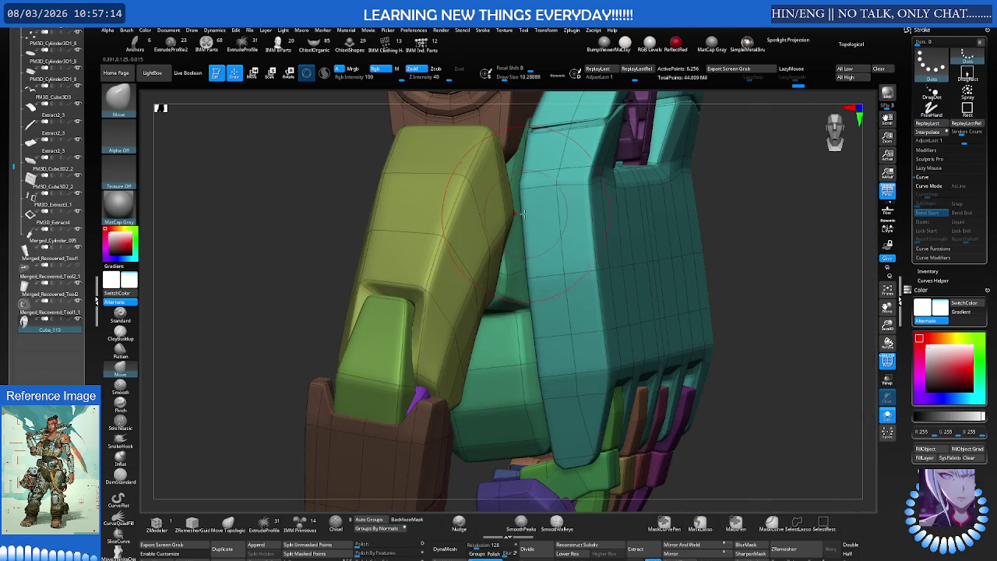
# Shrink the brush to about 6 and enable the Dynamic Subdiv smooth preview
pyautogui.press('s')
pyautogui.moveTo(504, 222); pyautogui.dragTo(502, 223)
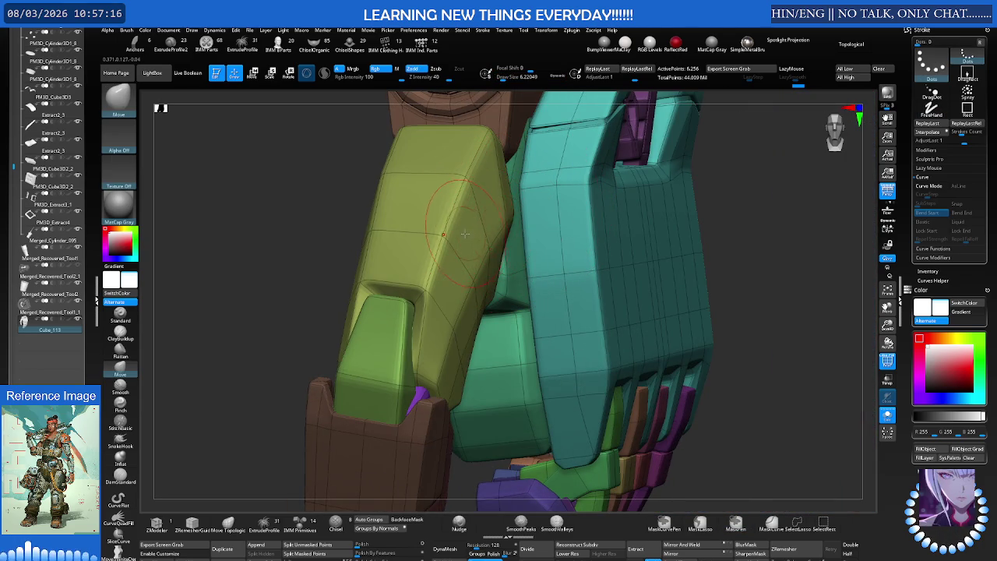
pyautogui.hotkey('shift', 'f')
pyautogui.hotkey('shift', 'f')
pyautogui.moveTo(465, 234)
pyautogui.mouseDown(button='right')
pyautogui.moveTo(444, 220)
pyautogui.moveTo(514, 195)
pyautogui.moveTo(520, 209)
pyautogui.mouseUp(button='right')
pyautogui.press('d')
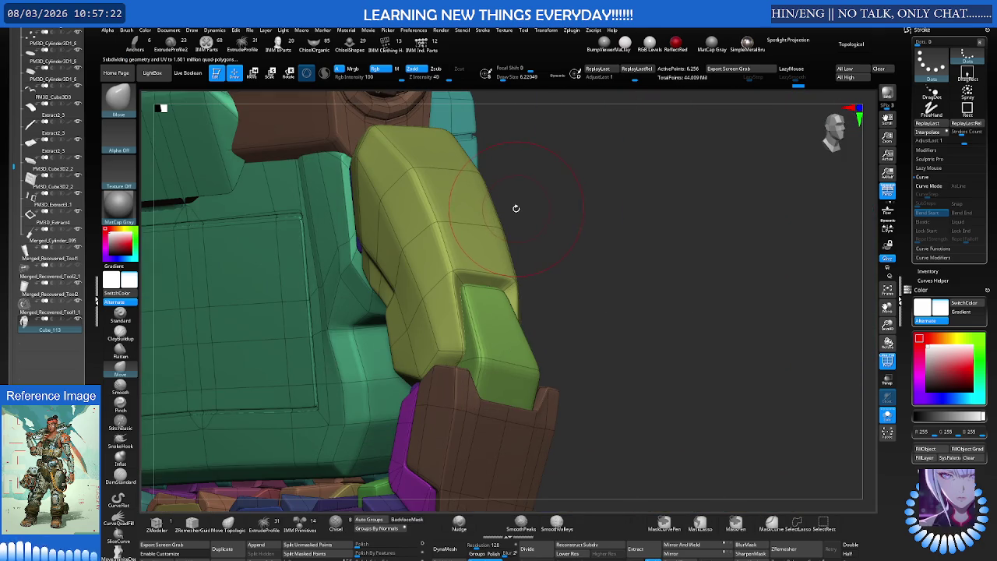
# Orbit the arm and scroll the tray down to the Tool > Geometry palette
pyautogui.scroll(-3, 24, 328)
pyautogui.scroll(-3, 24, 328)
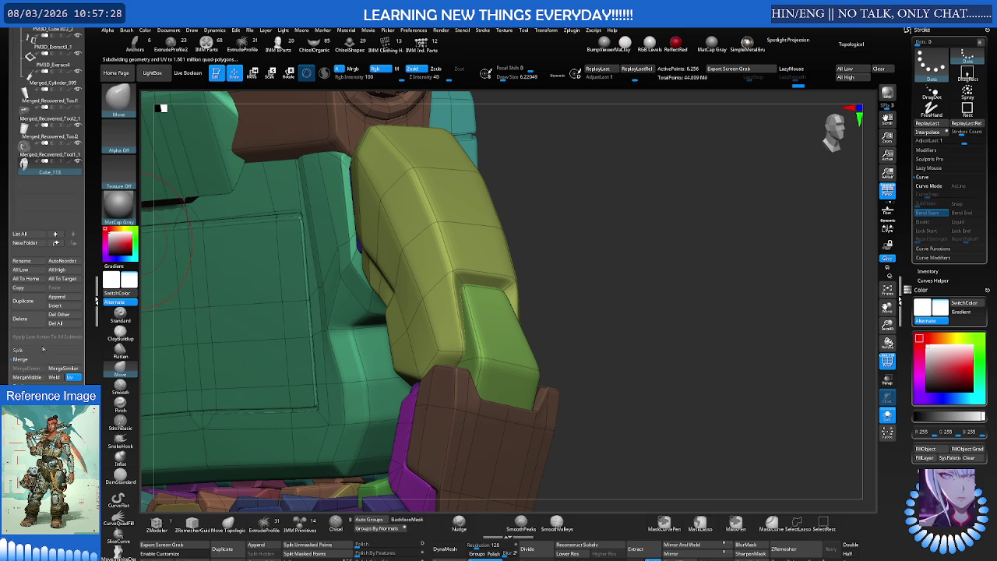
pyautogui.moveTo(296, 237); pyautogui.dragTo(392, 239, button='right')
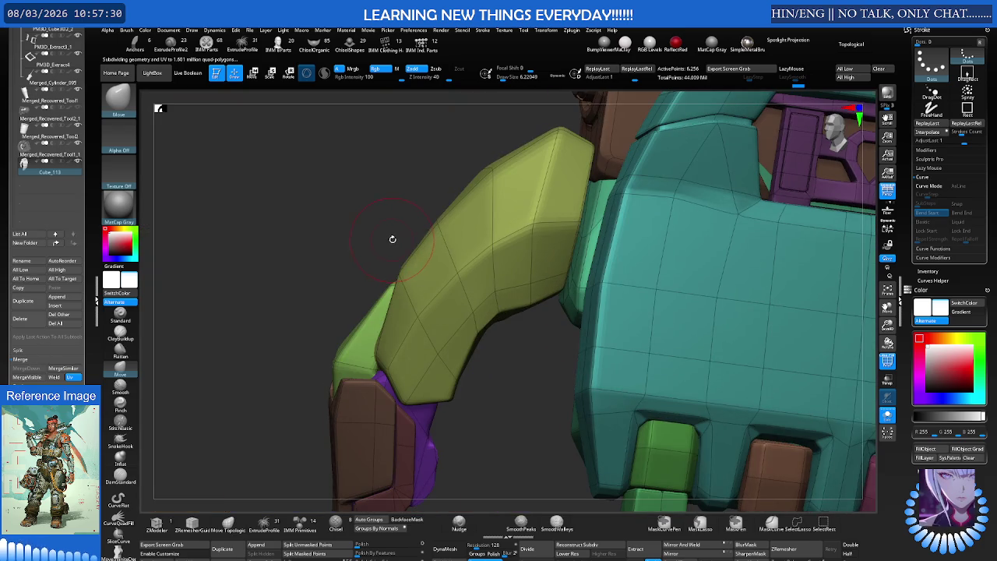
pyautogui.scroll(-3, 15, 348)
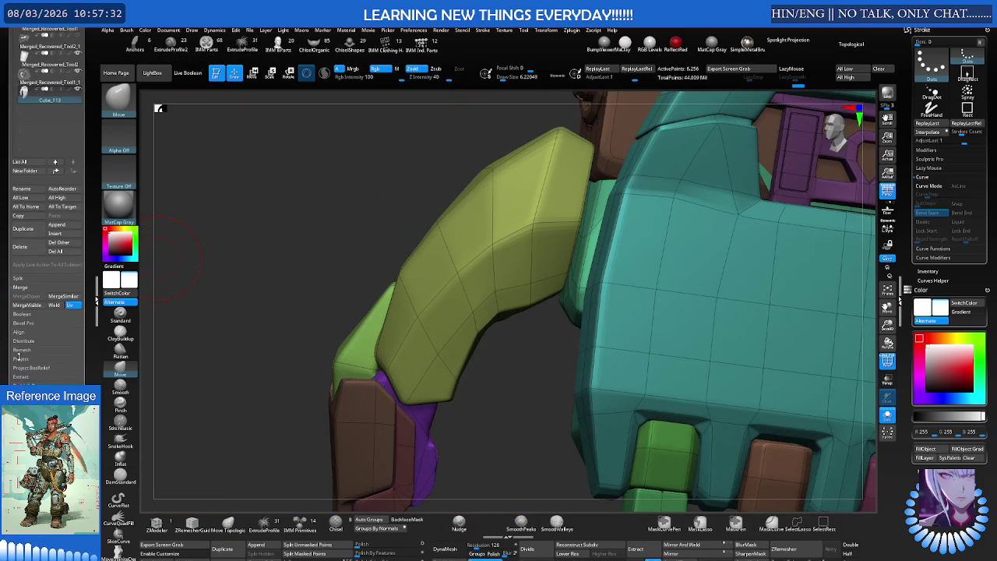
pyautogui.scroll(-10, 32, 325)
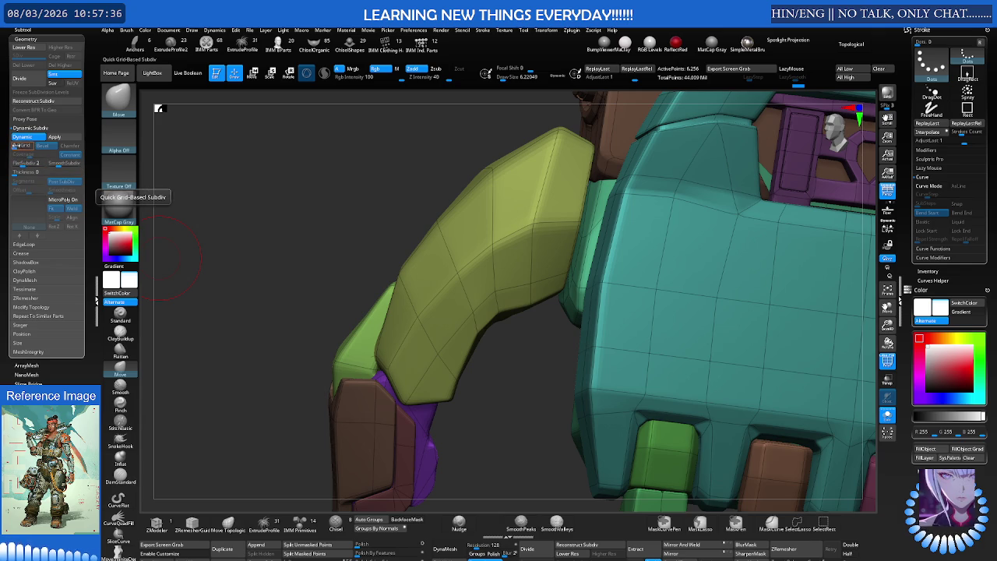
# Enable bevelled subdivision preview and drop the flat subdivision level to 0
pyautogui.click(15, 146)
pyautogui.moveTo(301, 192); pyautogui.dragTo(329, 194)
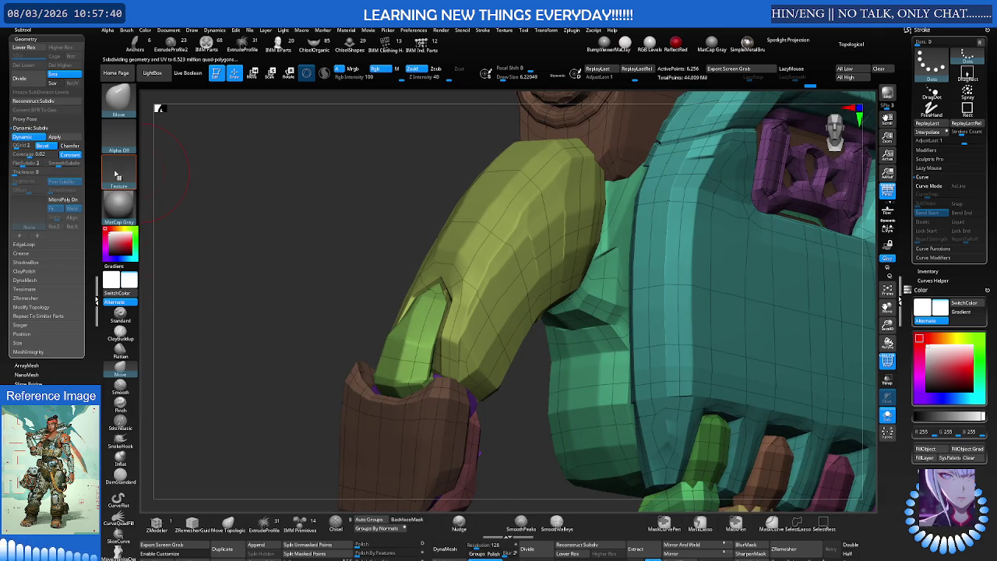
pyautogui.moveTo(248, 189); pyautogui.dragTo(270, 201)
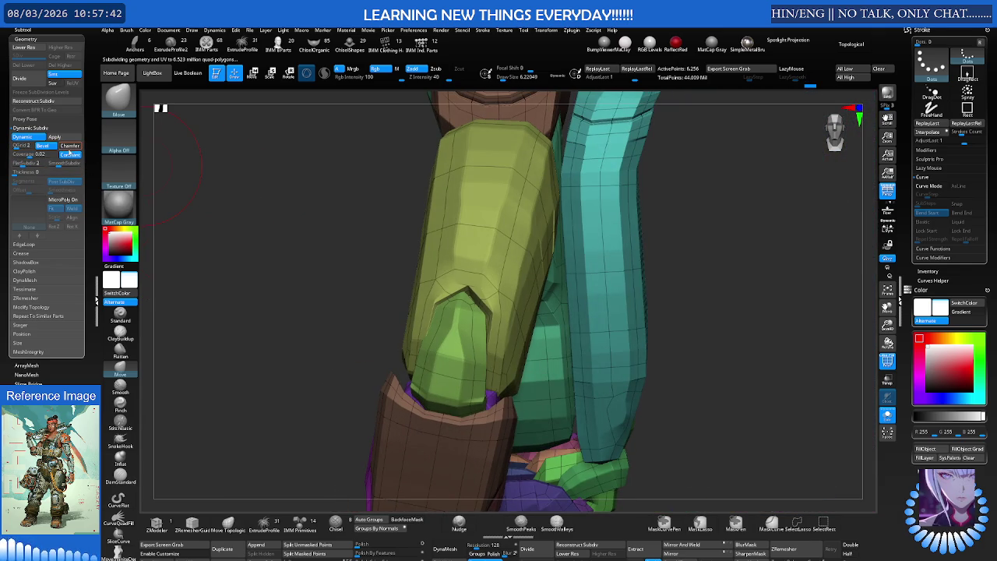
pyautogui.moveTo(25, 167); pyautogui.dragTo(16, 167)
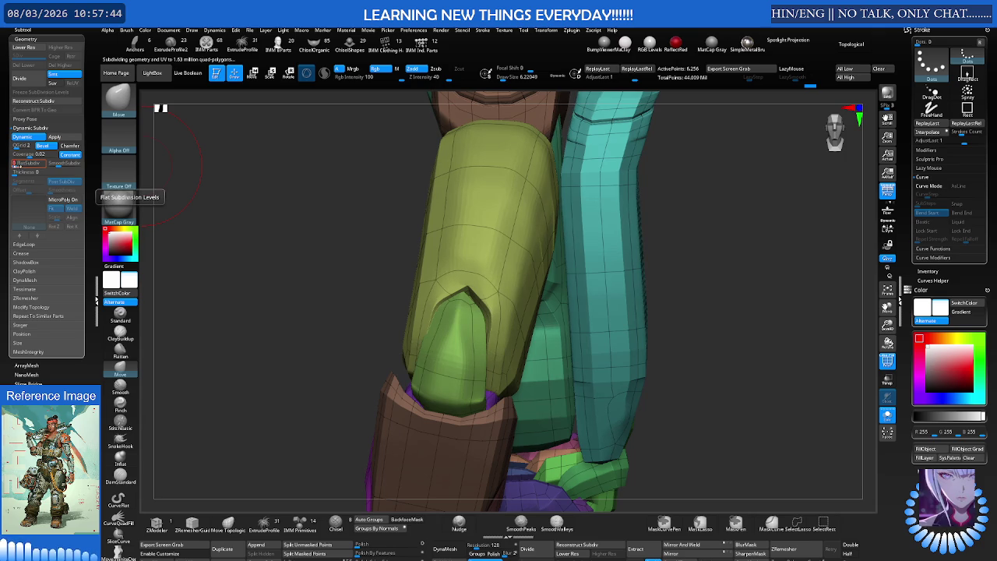
pyautogui.moveTo(304, 194)
pyautogui.mouseDown()
pyautogui.moveTo(452, 200)
pyautogui.moveTo(400, 200)
pyautogui.moveTo(434, 220)
pyautogui.moveTo(392, 190)
pyautogui.moveTo(265, 182)
pyautogui.moveTo(232, 156)
pyautogui.mouseUp()
pyautogui.press('f')
# Compare chamfered and smooth subdivision by toggling chamfer on and off
pyautogui.click(69, 145)
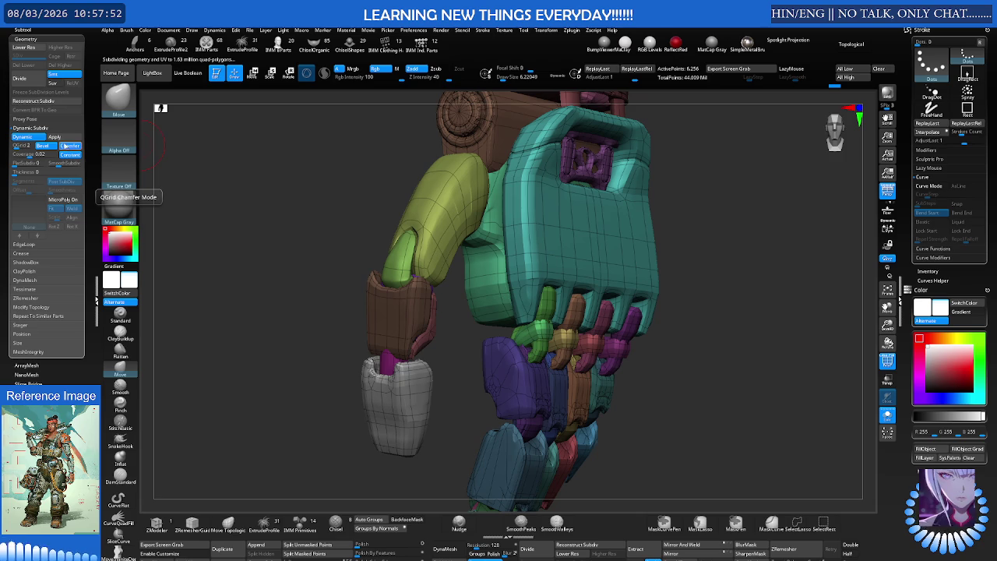
pyautogui.scroll(3, 405, 198)
pyautogui.moveTo(434, 195); pyautogui.dragTo(210, 166, button='right')
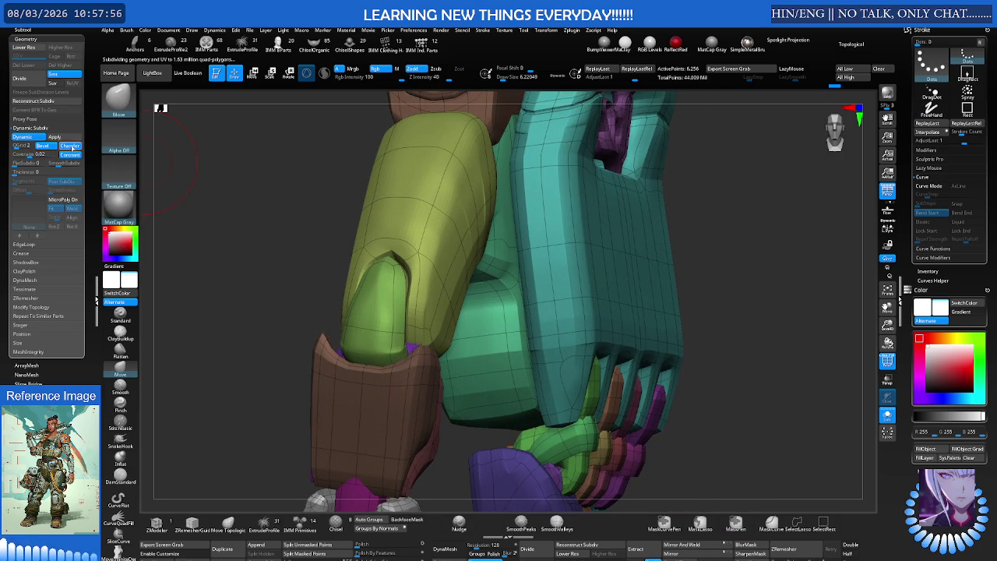
pyautogui.click(73, 148)
pyautogui.click(73, 148)
pyautogui.click(73, 148)
pyautogui.click(73, 148)
pyautogui.click(73, 148)
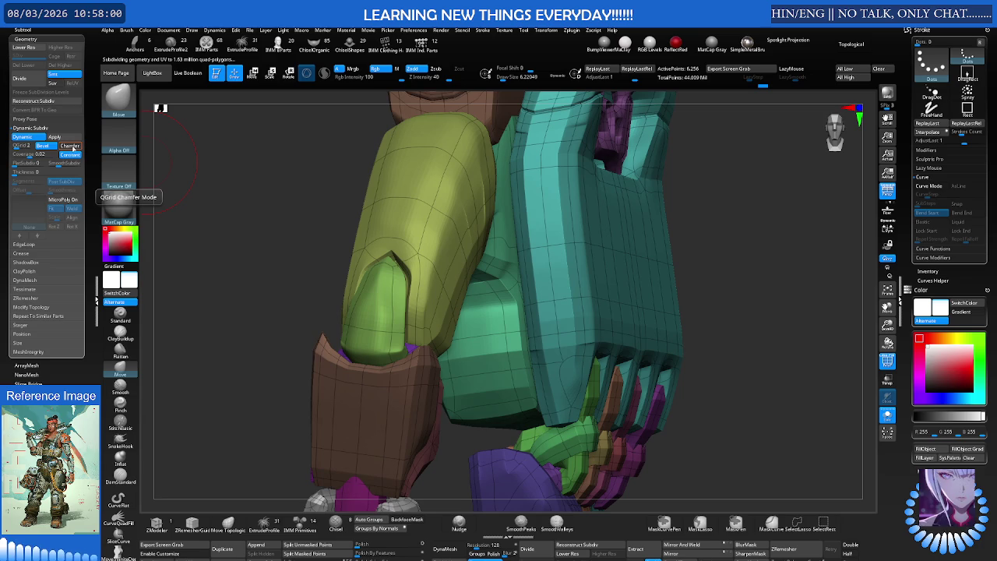
# Restore smooth subdivision with flat level 2, face the hand front, and hide polygroup colours
pyautogui.click(47, 146)
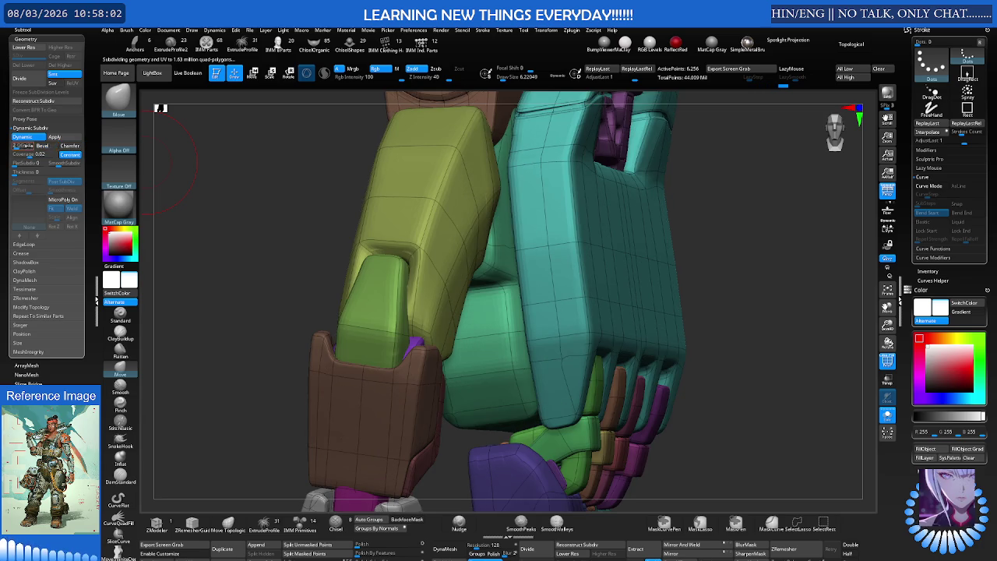
pyautogui.click(16, 145)
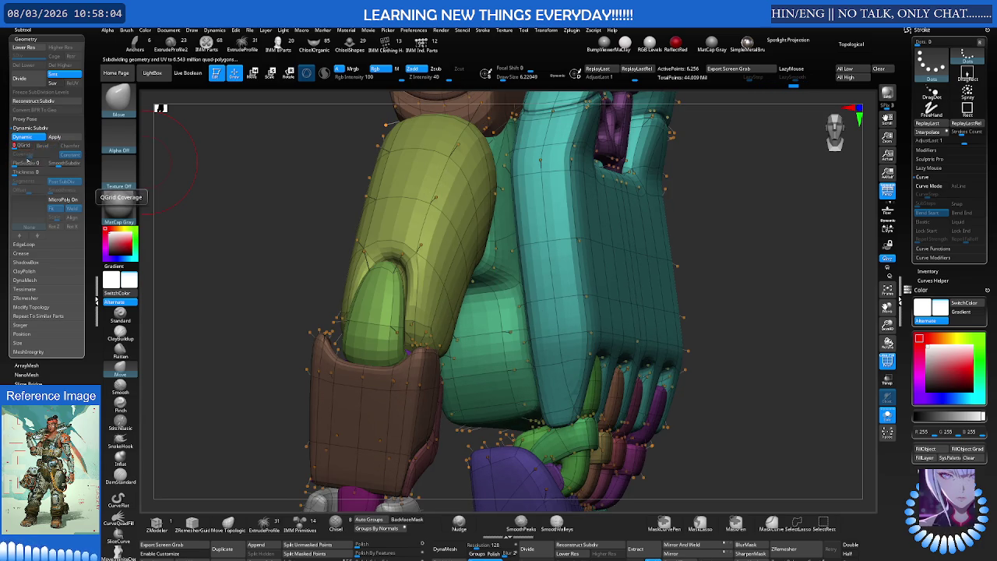
pyautogui.moveTo(15, 164); pyautogui.dragTo(33, 163)
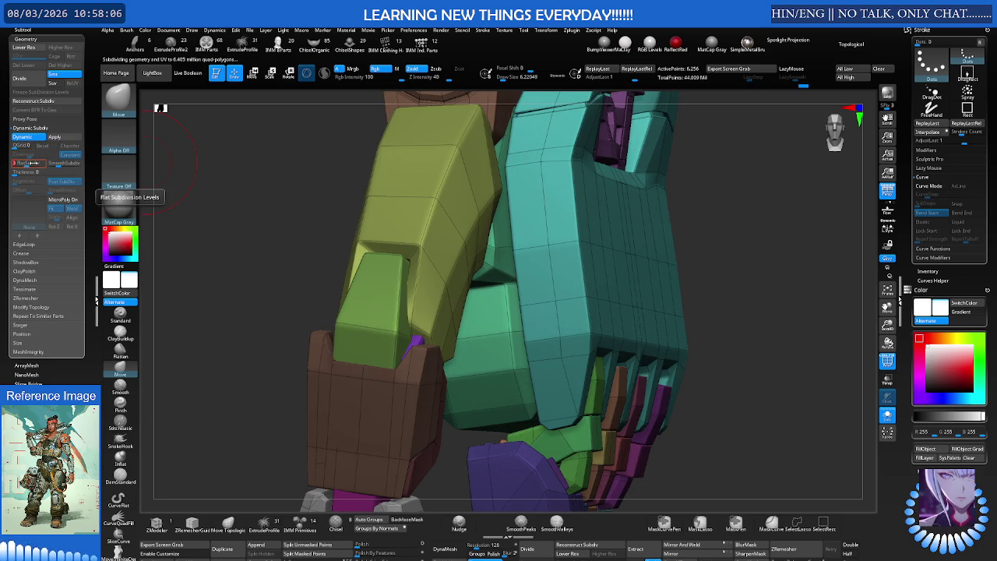
pyautogui.moveTo(334, 203); pyautogui.dragTo(400, 187)
pyautogui.moveTo(485, 203); pyautogui.dragTo(451, 199, button='right')
pyautogui.hotkey('shift', 'f')
# Zoom in, isolate the arm plate, then unhide all the mesh again
pyautogui.scroll(3, 451, 199)
pyautogui.scroll(3, 460, 187)
pyautogui.scroll(3, 468, 175)
pyautogui.scroll(2, 477, 162)
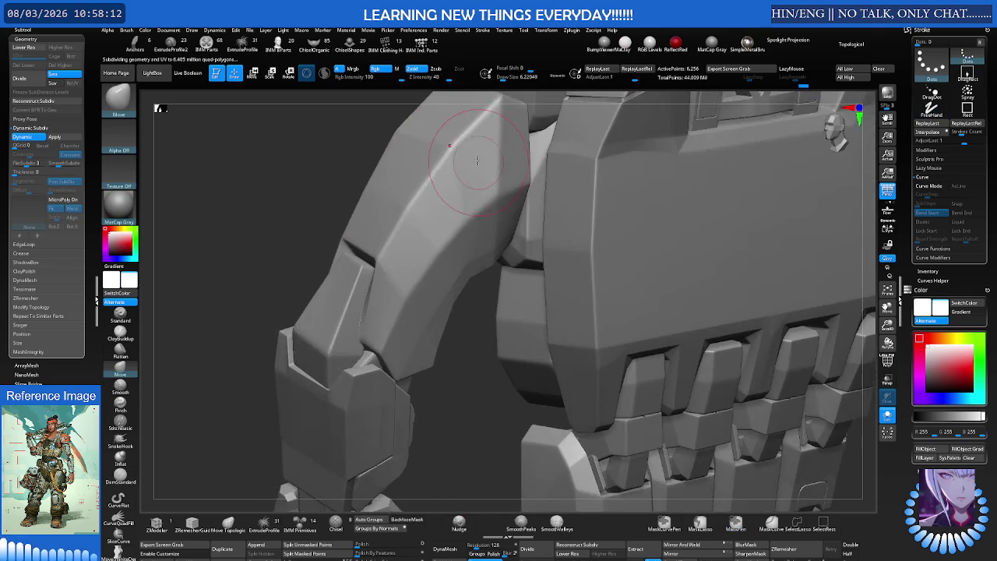
pyautogui.scroll(2, 478, 162)
pyautogui.scroll(2, 479, 164)
pyautogui.scroll(2, 481, 167)
pyautogui.scroll(1, 482, 169)
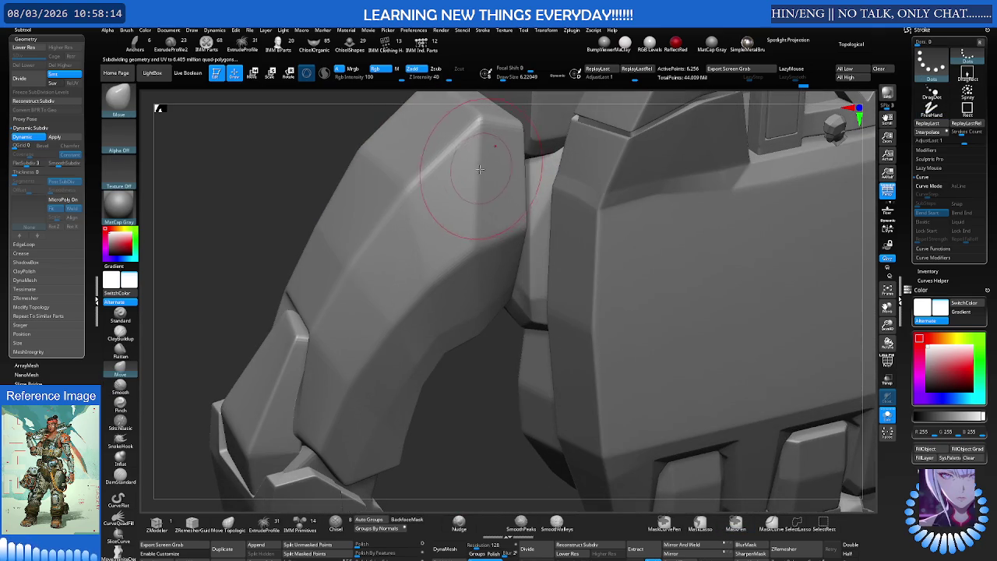
pyautogui.keyDown('ctrl'); pyautogui.keyDown('shift'); pyautogui.click(475, 181); pyautogui.keyUp('shift'); pyautogui.keyUp('ctrl')
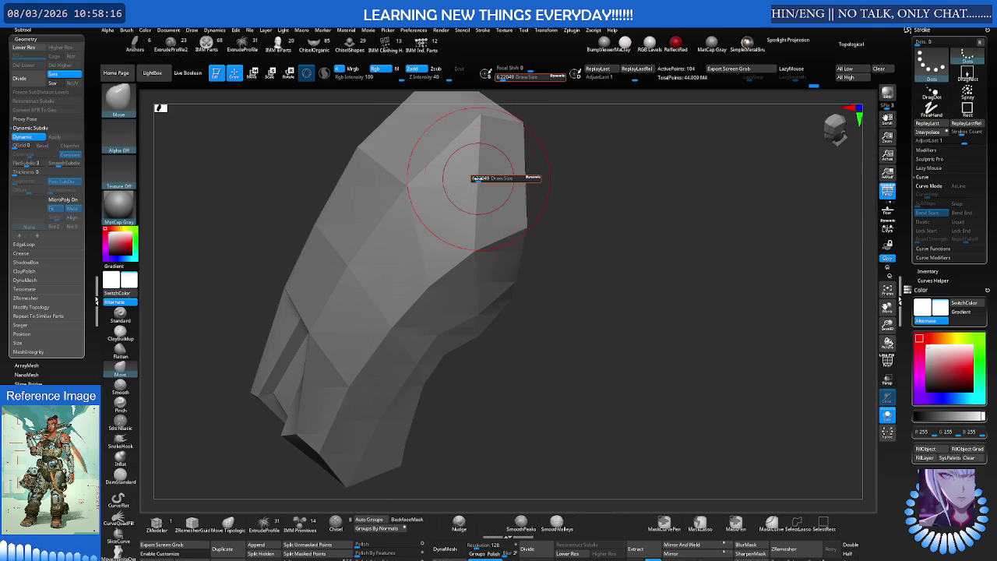
pyautogui.press('shift')
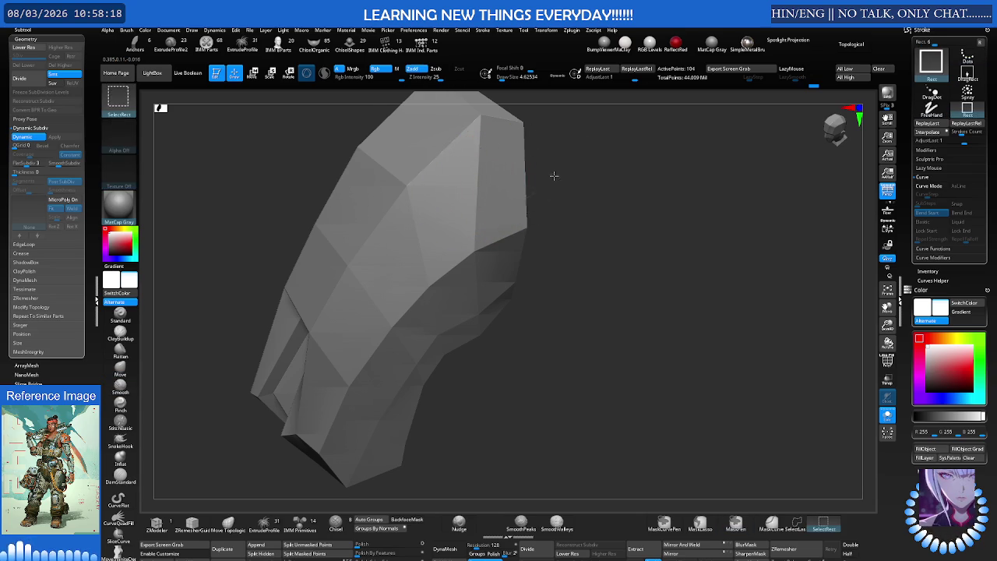
pyautogui.keyDown('ctrl'); pyautogui.keyDown('shift'); pyautogui.click(556, 174); pyautogui.keyUp('shift'); pyautogui.keyUp('ctrl')
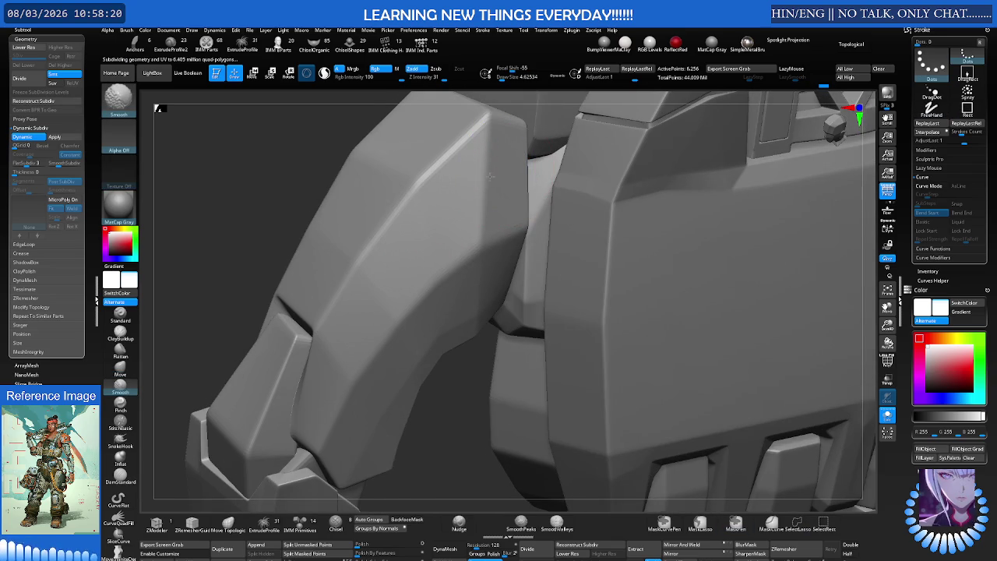
# Orbit around the arm and shoulder plates, palm, and back of the hand
pyautogui.moveTo(233, 202)
pyautogui.mouseDown()
pyautogui.moveTo(471, 165)
pyautogui.moveTo(457, 178)
pyautogui.mouseUp()
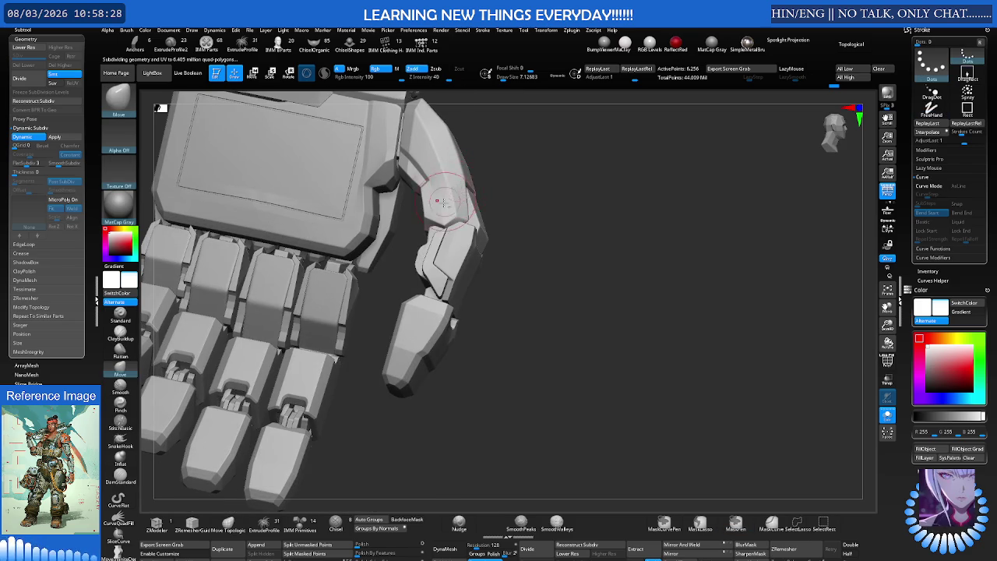
pyautogui.moveTo(449, 189); pyautogui.dragTo(445, 178)
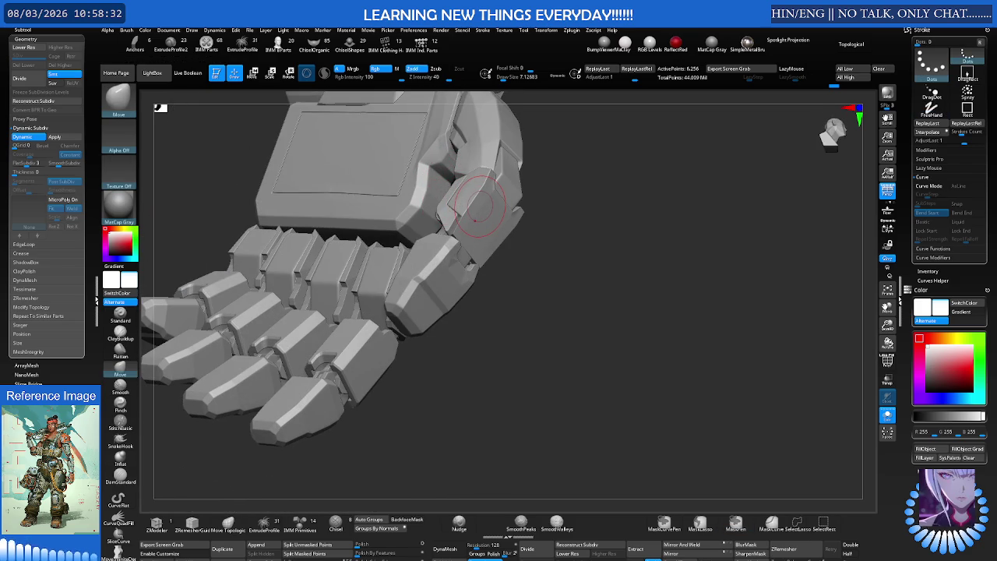
pyautogui.moveTo(473, 221)
pyautogui.mouseDown(button='right')
pyautogui.moveTo(428, 167)
pyautogui.moveTo(460, 213)
pyautogui.moveTo(483, 190)
pyautogui.moveTo(539, 221)
pyautogui.moveTo(518, 224)
pyautogui.moveTo(521, 175)
pyautogui.mouseUp(button='right')
pyautogui.scroll(3, 517, 184)
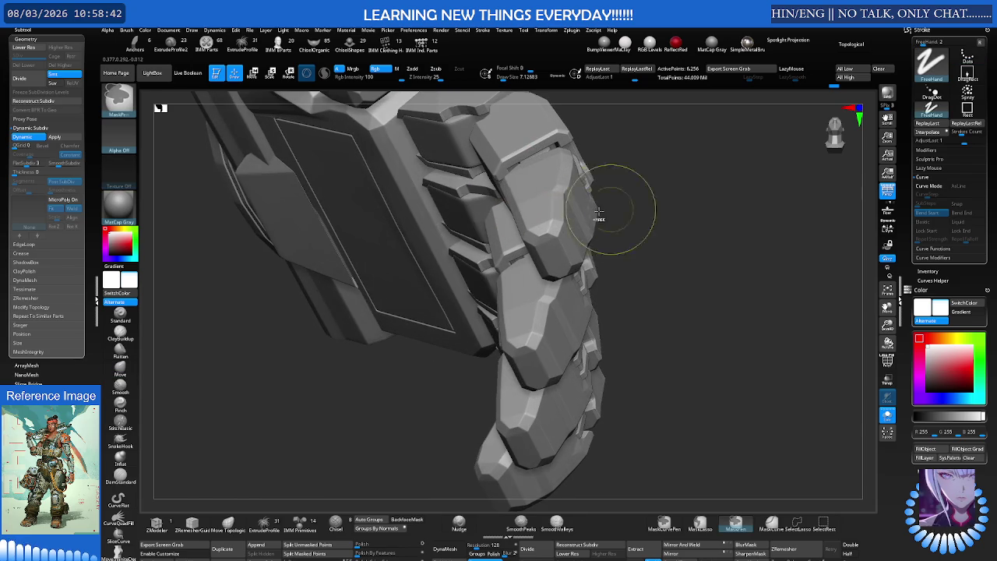
pyautogui.scroll(-3, 517, 183)
pyautogui.moveTo(517, 187)
pyautogui.mouseDown(button='right')
pyautogui.moveTo(506, 204)
pyautogui.moveTo(352, 175)
pyautogui.mouseUp(button='right')
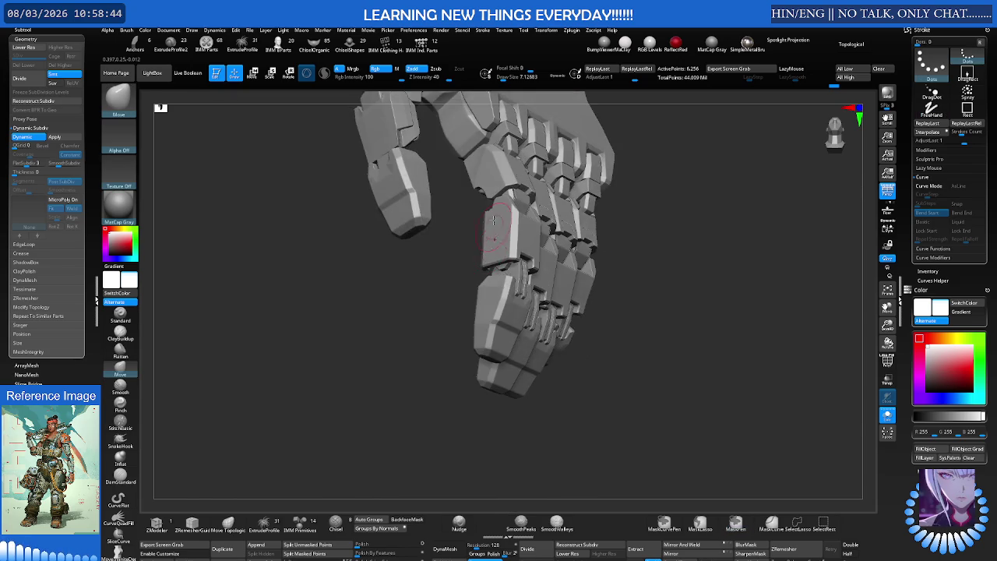
pyautogui.scroll(2, 352, 178)
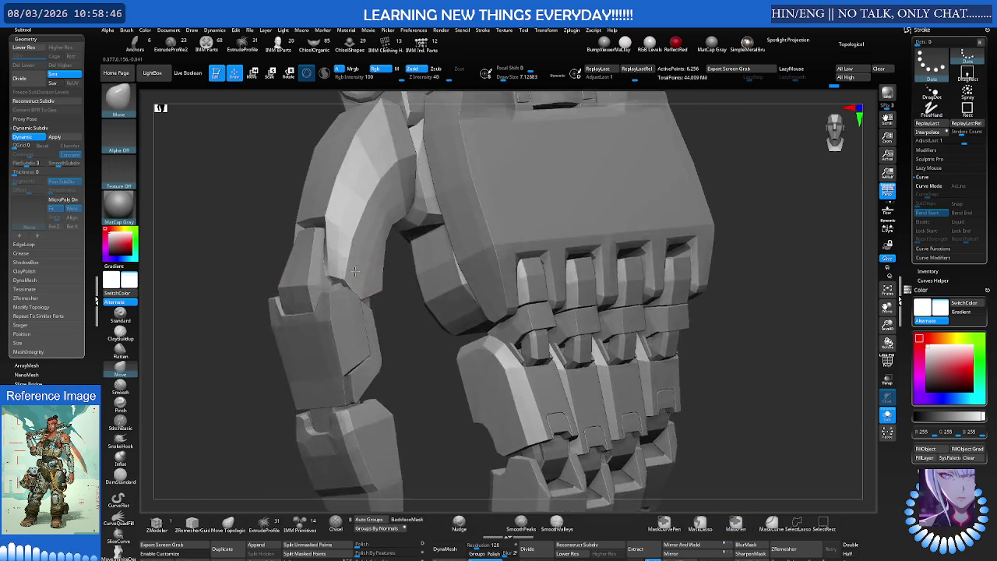
pyautogui.scroll(2, 359, 183)
pyautogui.scroll(2, 374, 190)
# Inspect the hand and leg armour, briefly check polygroups, and lower SmoothSubdiv
pyautogui.press('s')
pyautogui.moveTo(384, 194); pyautogui.dragTo(377, 204, button='right')
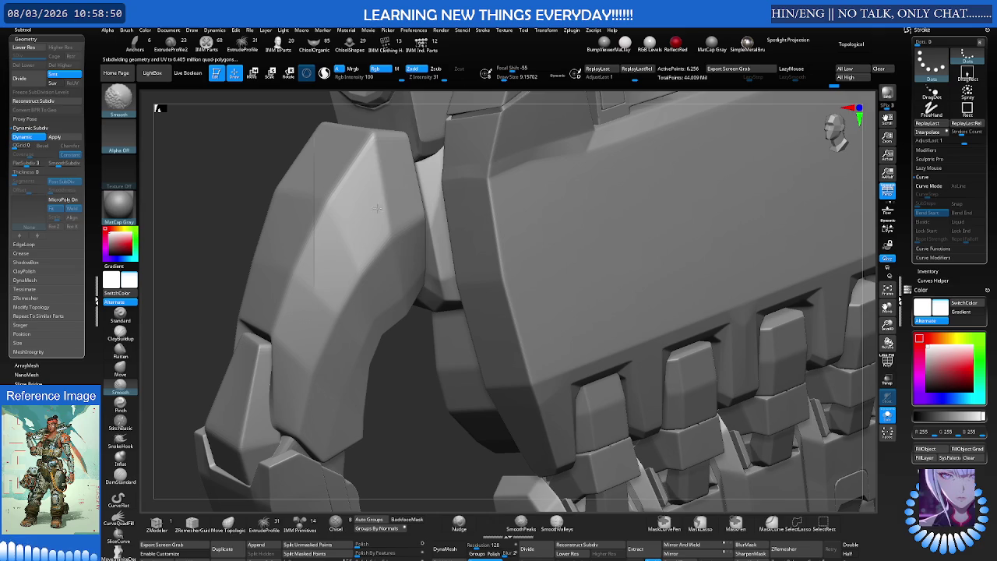
pyautogui.press('ctrl')
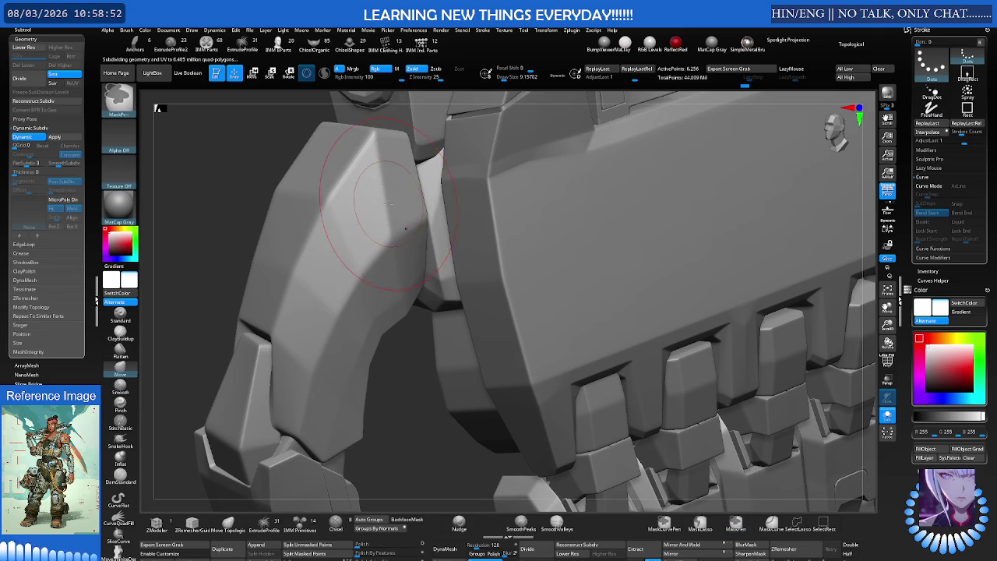
pyautogui.moveTo(406, 229); pyautogui.dragTo(406, 229, button='right')
pyautogui.hotkey('shift', 'f')
pyautogui.hotkey('shift', 'f')
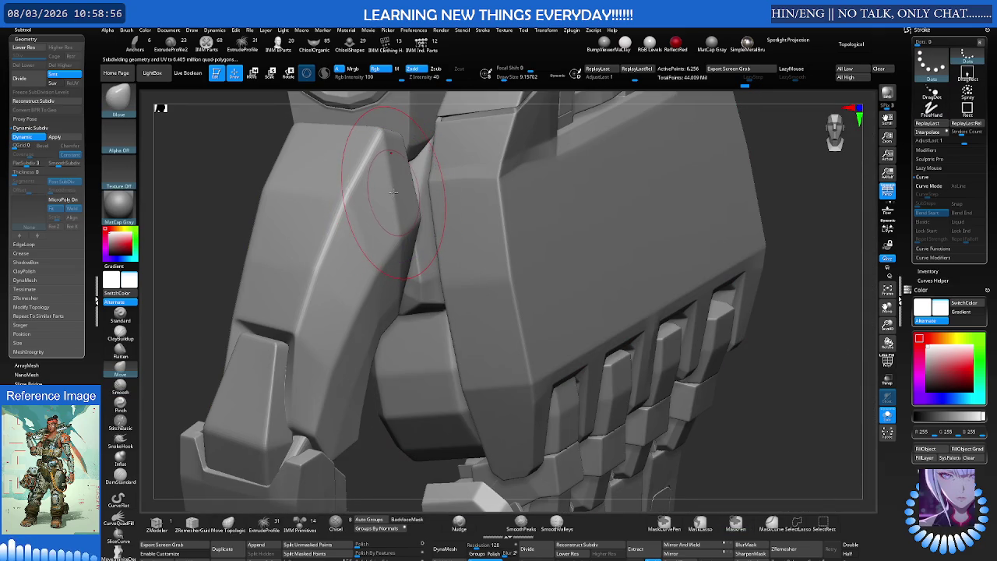
pyautogui.moveTo(397, 191)
pyautogui.mouseDown(button='right')
pyautogui.moveTo(344, 222)
pyautogui.moveTo(349, 198)
pyautogui.mouseUp(button='right')
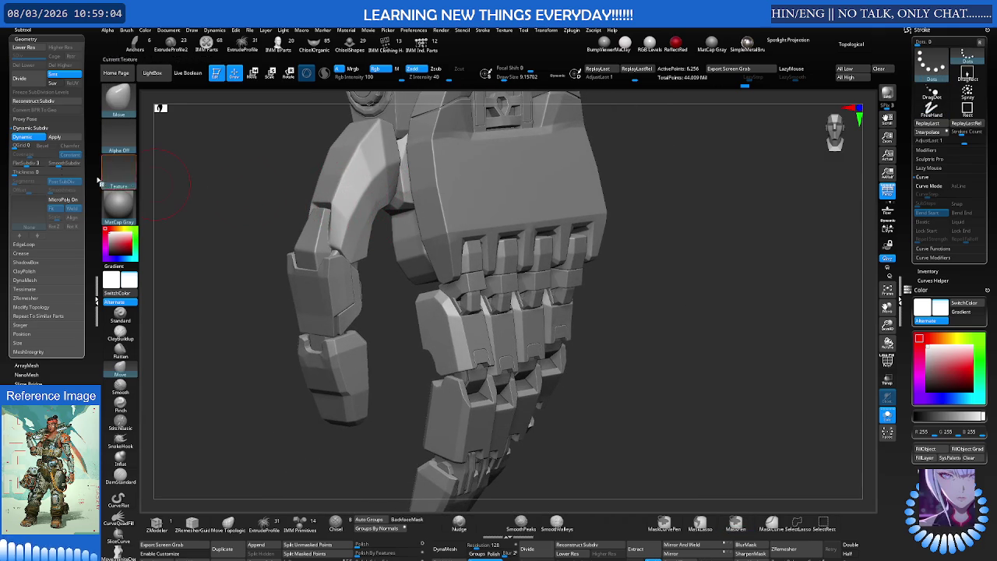
pyautogui.click(52, 164)
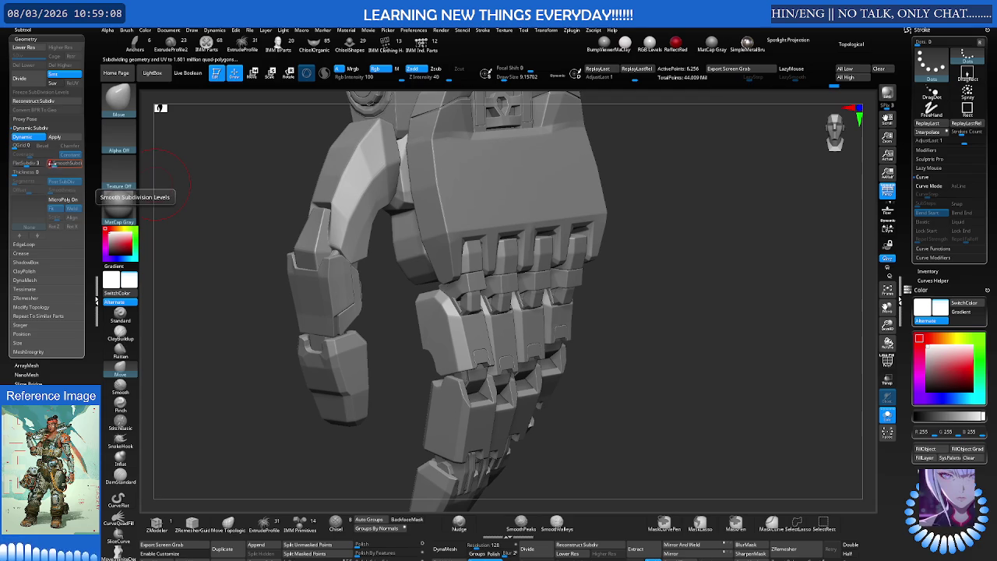
# Set SmoothSubdiv to 2 and apply it, baking the arm to about 400,821 points
pyautogui.moveTo(56, 166); pyautogui.dragTo(25, 165)
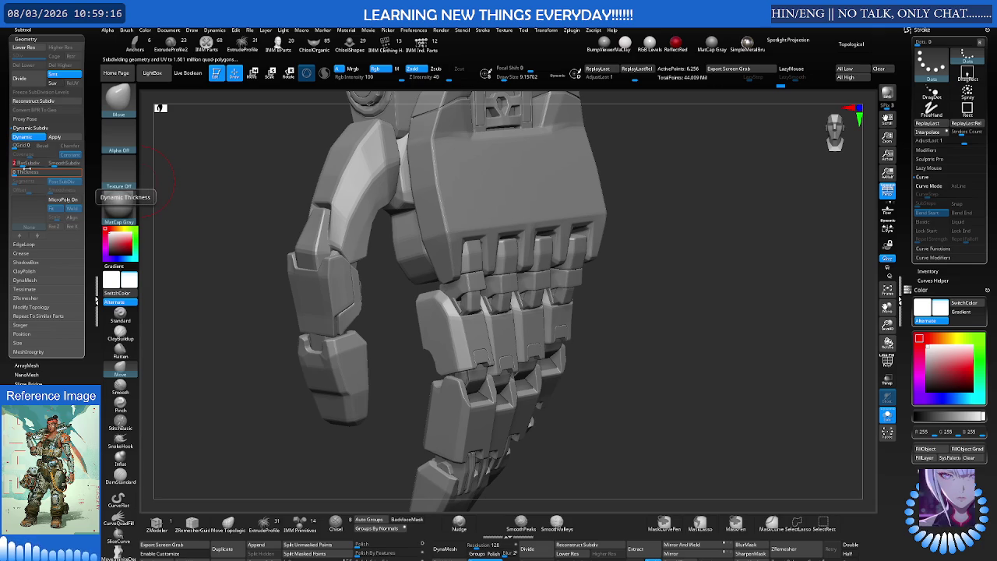
pyautogui.moveTo(231, 190)
pyautogui.mouseDown()
pyautogui.moveTo(379, 205)
pyautogui.moveTo(331, 218)
pyautogui.mouseUp()
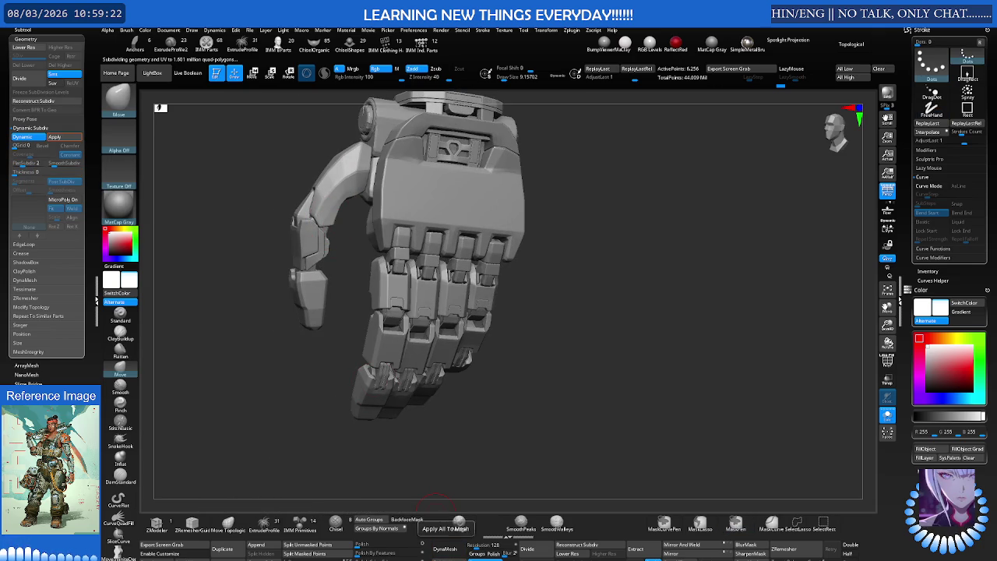
pyautogui.press('shift')
pyautogui.hotkey('shift', 'f')
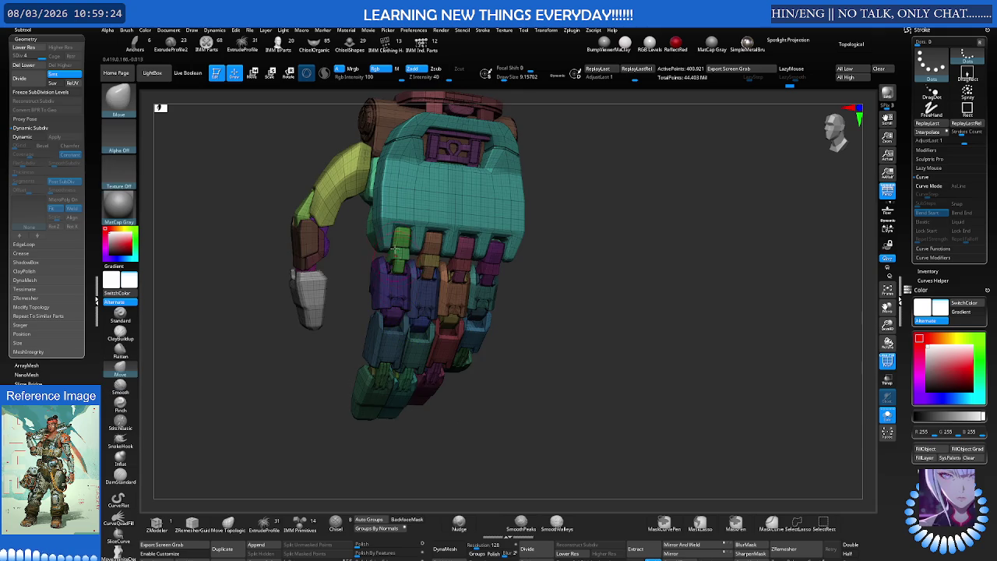
# Smooth the back-of-hand panel's corner edges and the edge beside the emblem
pyautogui.keyDown('ctrl'); pyautogui.moveTo(431, 340); pyautogui.dragTo(431, 300, button='right'); pyautogui.keyUp('ctrl')
pyautogui.moveTo(360, 230)
pyautogui.mouseDown(button='right')
pyautogui.moveTo(372, 196)
pyautogui.moveTo(404, 189)
pyautogui.moveTo(382, 185)
pyautogui.moveTo(454, 212)
pyautogui.moveTo(492, 183)
pyautogui.mouseUp(button='right')
pyautogui.hotkey('shift', 'f')
pyautogui.moveTo(459, 224); pyautogui.dragTo(401, 187, button='right')
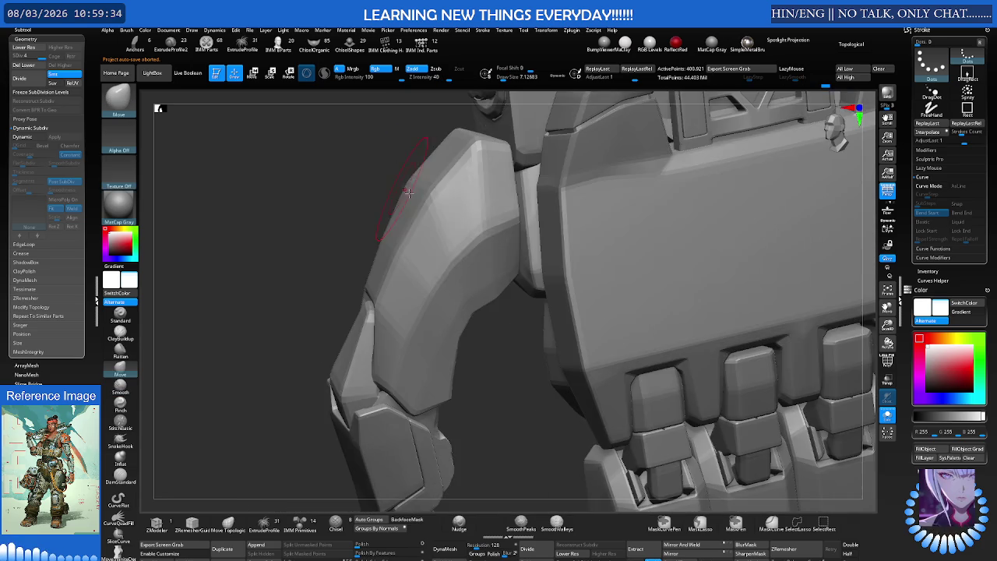
pyautogui.moveTo(470, 219)
pyautogui.mouseDown(button='right')
pyautogui.moveTo(423, 205)
pyautogui.moveTo(497, 266)
pyautogui.moveTo(344, 194)
pyautogui.moveTo(379, 244)
pyautogui.moveTo(445, 283)
pyautogui.moveTo(434, 271)
pyautogui.mouseUp(button='right')
pyautogui.press('shift')
pyautogui.keyDown('shift'); pyautogui.moveTo(434, 270); pyautogui.dragTo(434, 292); pyautogui.keyUp('shift')
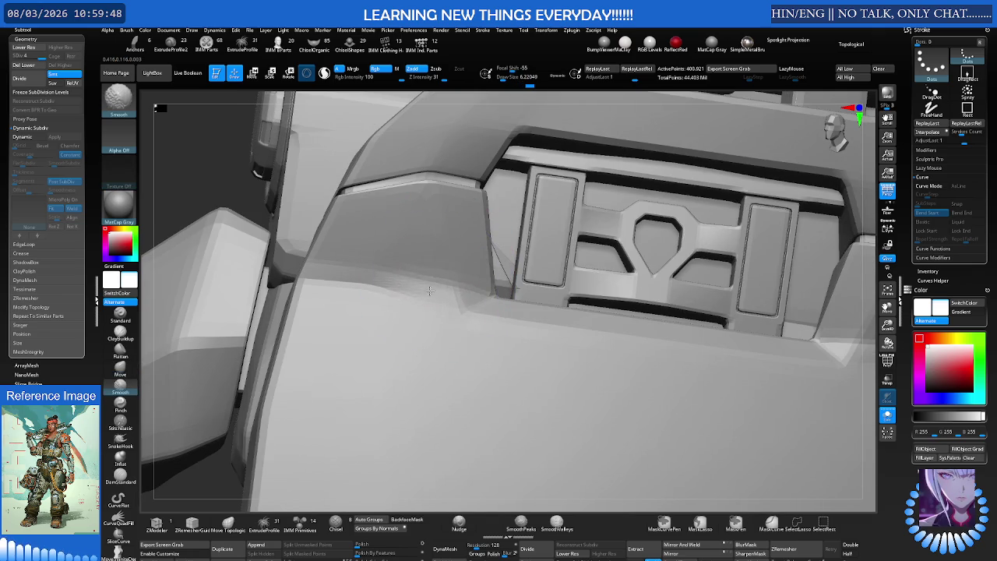
pyautogui.moveTo(423, 356); pyautogui.dragTo(468, 327, button='right')
pyautogui.moveTo(567, 323); pyautogui.dragTo(523, 290, button='right')
pyautogui.keyDown('shift'); pyautogui.moveTo(524, 290); pyautogui.dragTo(564, 257); pyautogui.keyUp('shift')
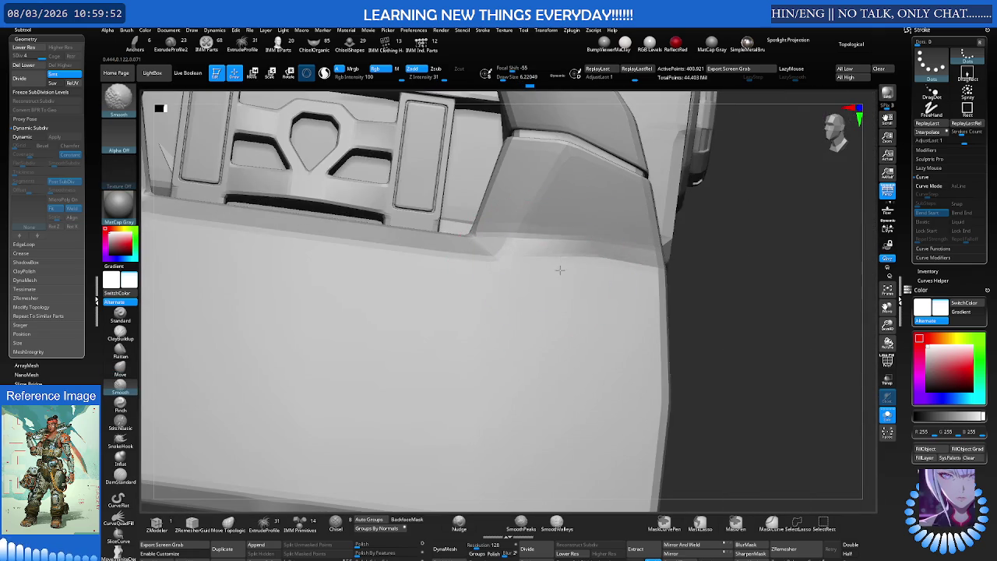
pyautogui.moveTo(563, 257)
pyautogui.mouseDown(button='right')
pyautogui.moveTo(515, 268)
pyautogui.moveTo(512, 223)
pyautogui.moveTo(528, 216)
pyautogui.moveTo(467, 301)
pyautogui.moveTo(371, 300)
pyautogui.moveTo(365, 316)
pyautogui.mouseUp(button='right')
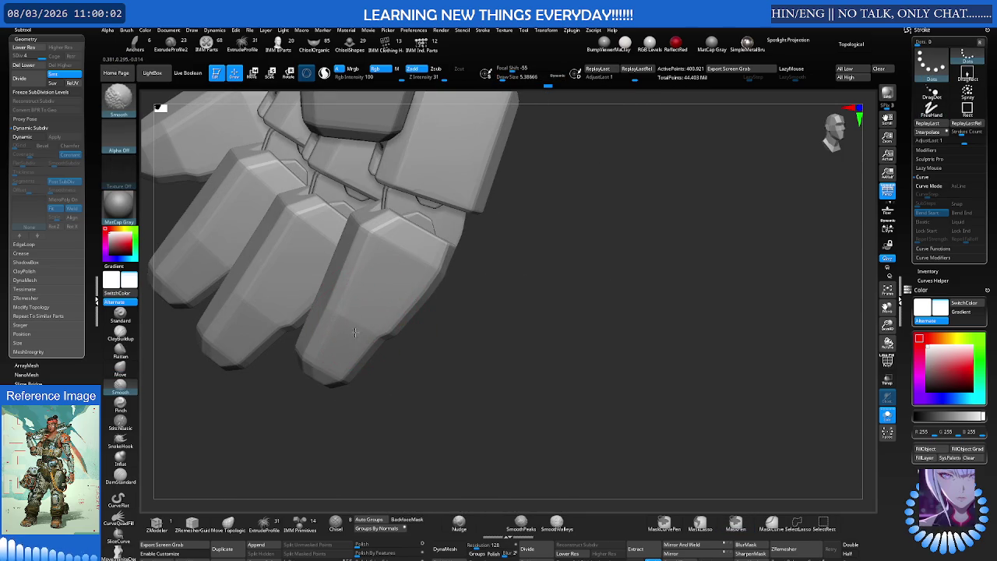
# Shrink the brush and smooth the finger plates with edge-preserving smoothing
pyautogui.moveTo(356, 326)
pyautogui.mouseDown(button='right')
pyautogui.moveTo(377, 267)
pyautogui.moveTo(329, 288)
pyautogui.moveTo(488, 463)
pyautogui.mouseUp(button='right')
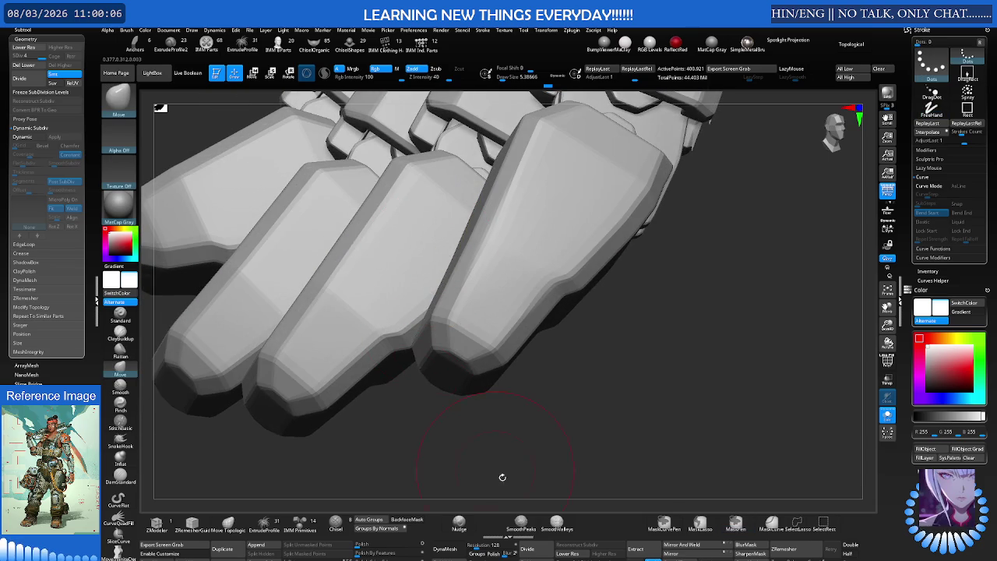
pyautogui.keyDown('shift'); pyautogui.click(521, 526); pyautogui.keyUp('shift')
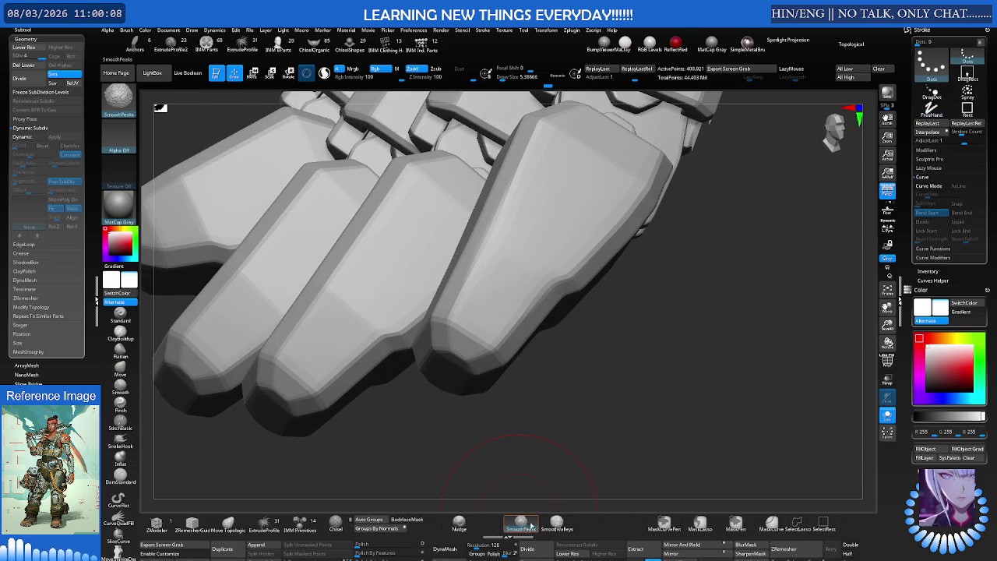
pyautogui.press('b')
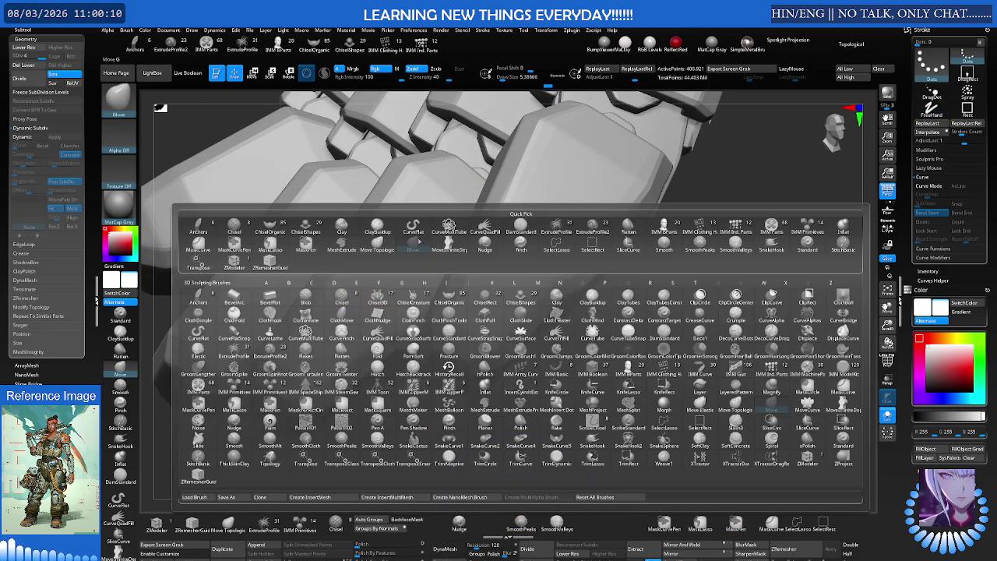
pyautogui.press('m')
pyautogui.press('v')
pyautogui.press('s')
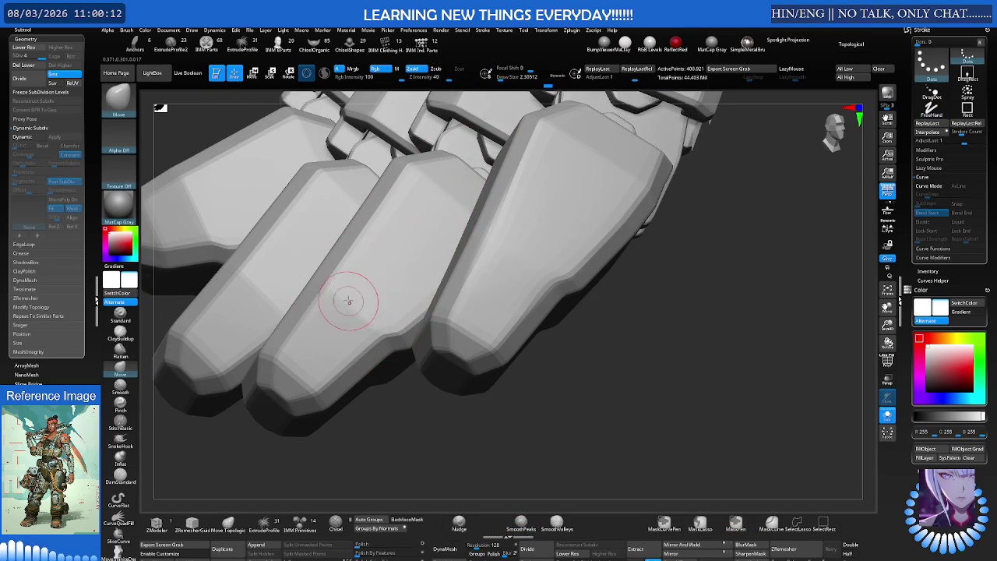
pyautogui.scroll(2, 359, 295)
pyautogui.press('s')
pyautogui.moveTo(362, 298); pyautogui.dragTo(352, 298)
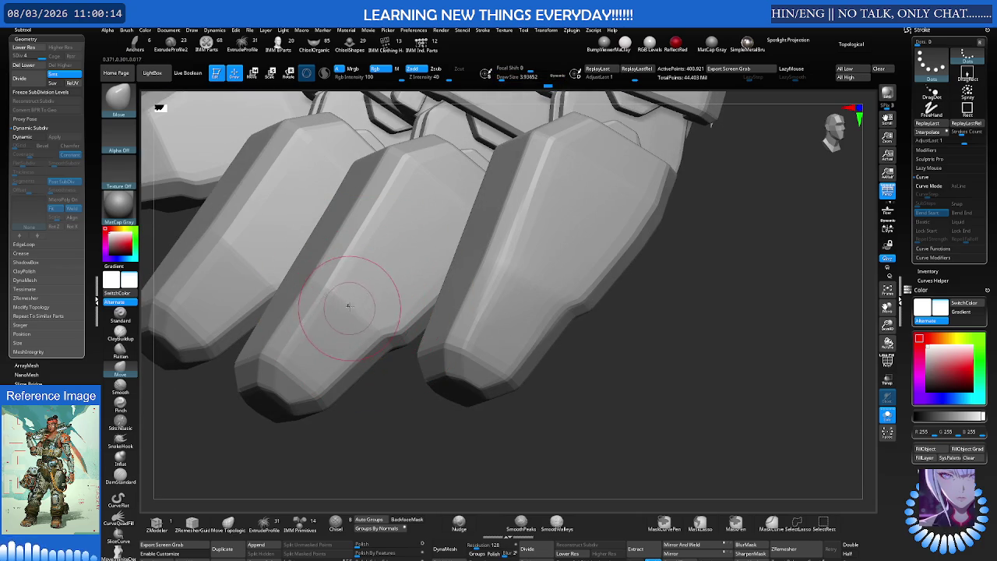
pyautogui.press('shift')
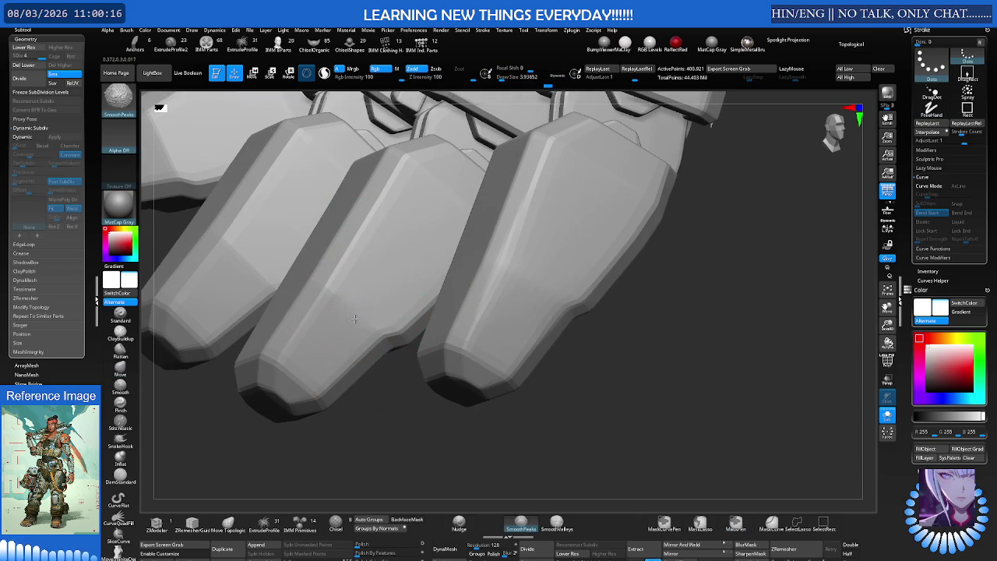
pyautogui.moveTo(340, 326)
pyautogui.mouseDown(button='right')
pyautogui.moveTo(323, 267)
pyautogui.moveTo(326, 315)
pyautogui.moveTo(319, 252)
pyautogui.mouseUp(button='right')
pyautogui.press('shift')
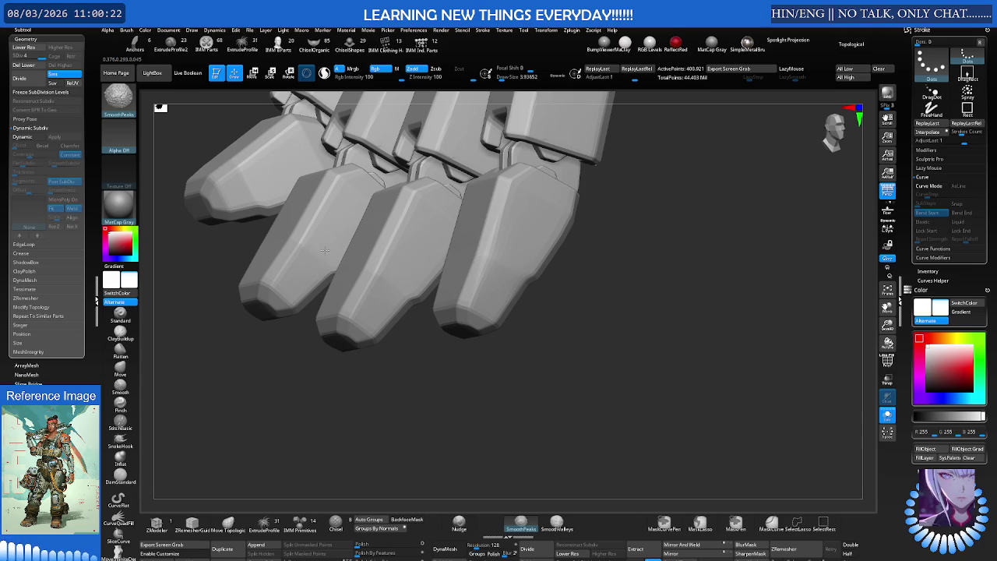
pyautogui.moveTo(307, 258); pyautogui.dragTo(252, 211, button='right')
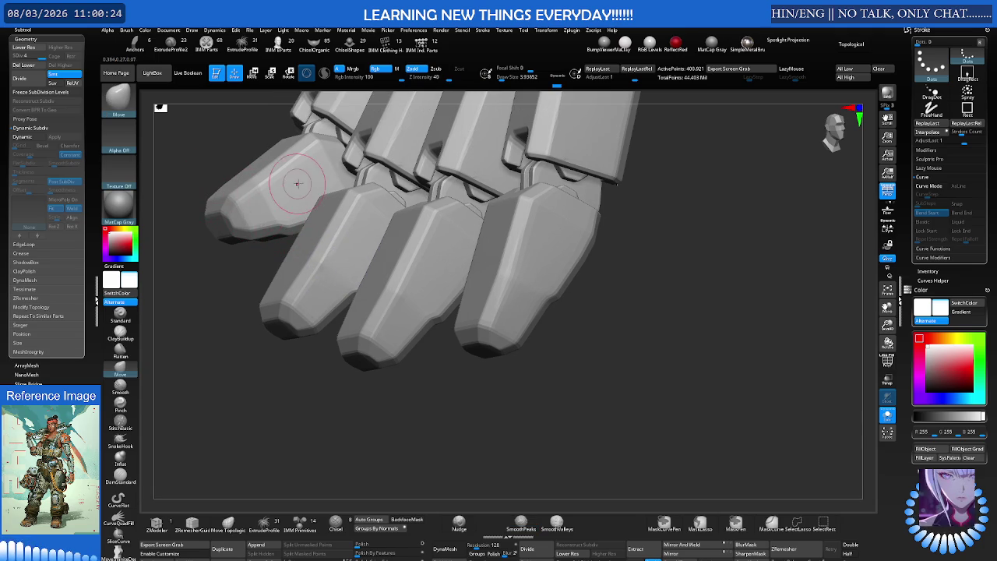
# Polish the finger plates with hPolish, alternating with SmoothPeaks smoothing
pyautogui.press('b')
pyautogui.press('h')
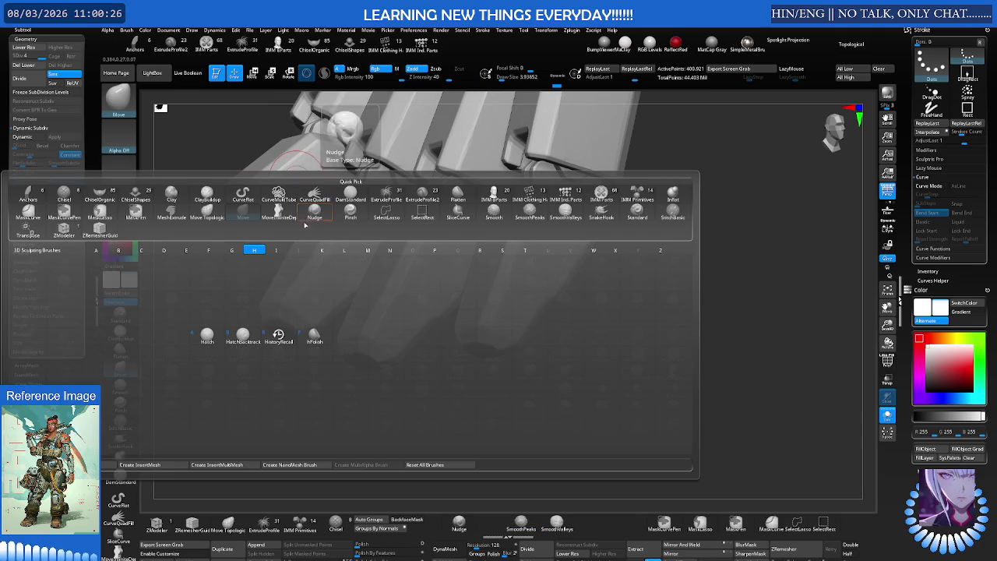
pyautogui.press('p')
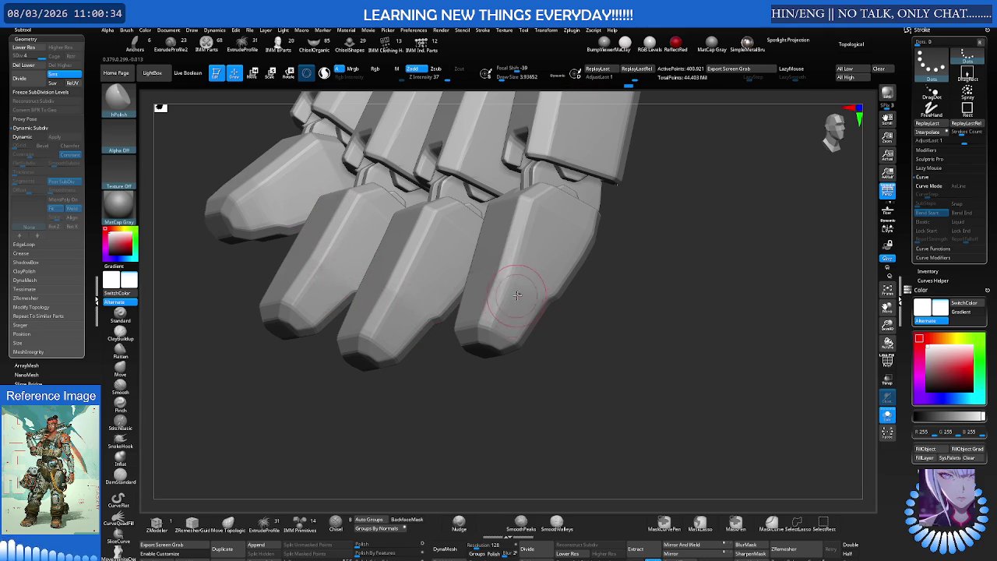
pyautogui.moveTo(358, 249); pyautogui.dragTo(401, 246, button='right')
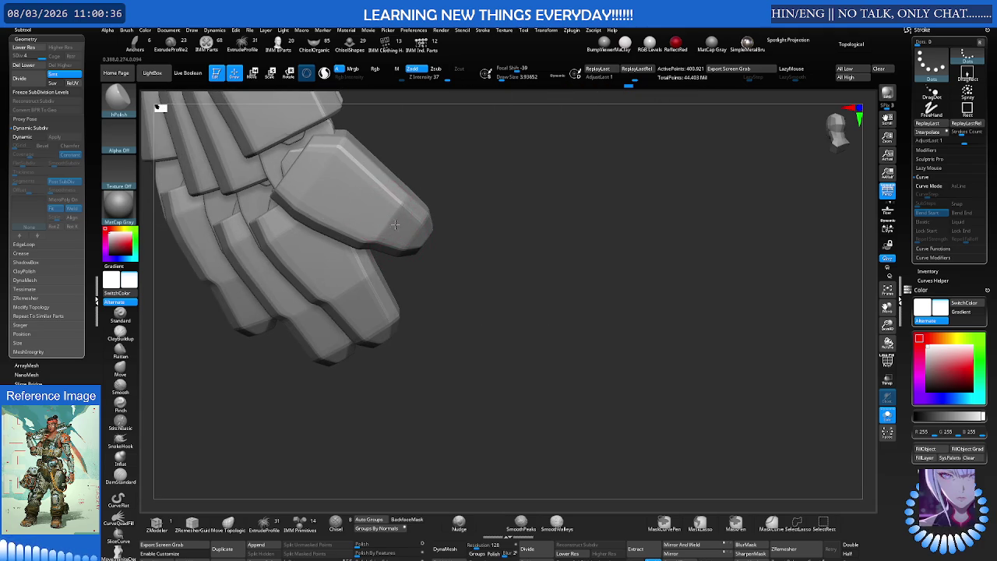
pyautogui.press('shift')
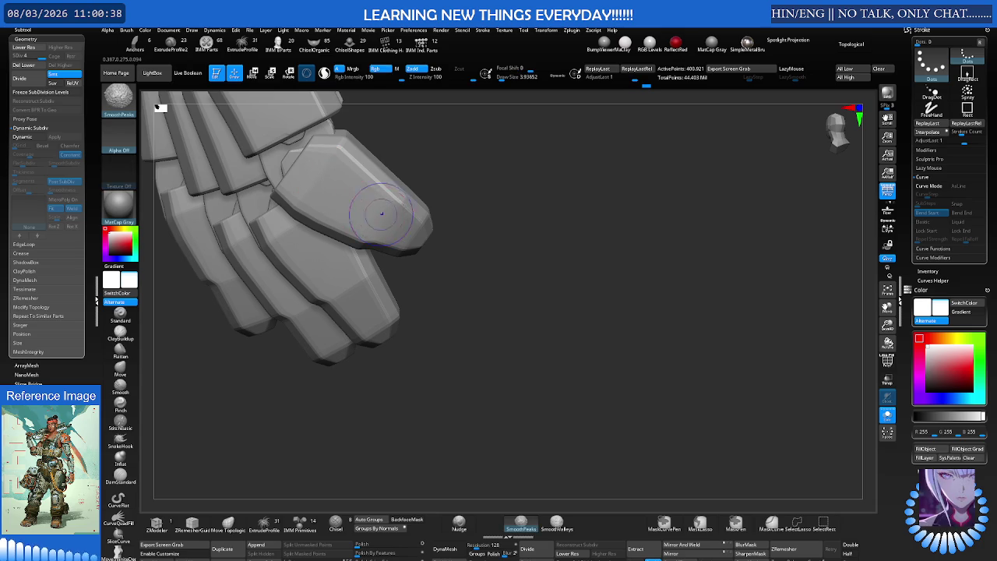
pyautogui.moveTo(382, 221)
pyautogui.mouseDown(button='right')
pyautogui.moveTo(378, 211)
pyautogui.moveTo(352, 232)
pyautogui.mouseUp(button='right')
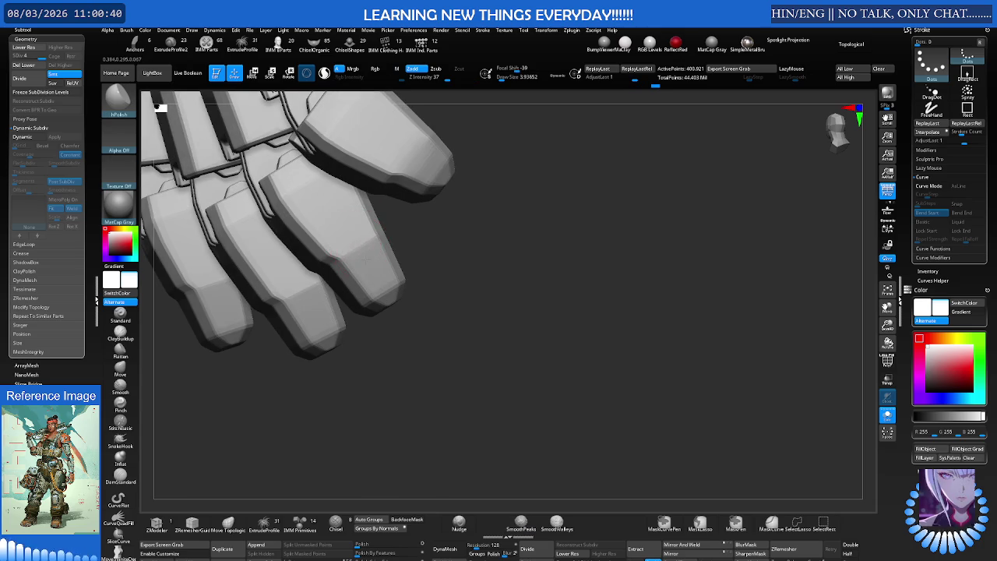
pyautogui.moveTo(345, 233)
pyautogui.mouseDown(button='right')
pyautogui.moveTo(390, 234)
pyautogui.moveTo(376, 250)
pyautogui.moveTo(323, 216)
pyautogui.moveTo(336, 245)
pyautogui.moveTo(356, 241)
pyautogui.mouseUp(button='right')
pyautogui.moveTo(362, 303)
pyautogui.mouseDown(button='right')
pyautogui.moveTo(368, 295)
pyautogui.moveTo(356, 289)
pyautogui.moveTo(322, 314)
pyautogui.moveTo(452, 262)
pyautogui.moveTo(398, 224)
pyautogui.moveTo(389, 330)
pyautogui.mouseUp(button='right')
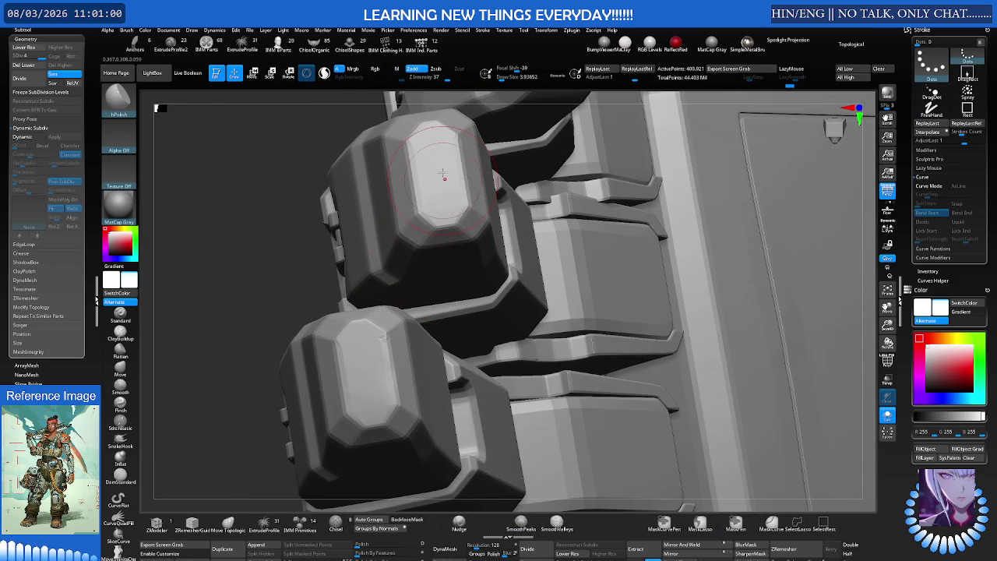
# Enlarge the brush to about 10 and subdivide the arm to about 1.6 million polygons
pyautogui.moveTo(442, 189); pyautogui.dragTo(462, 280, button='right')
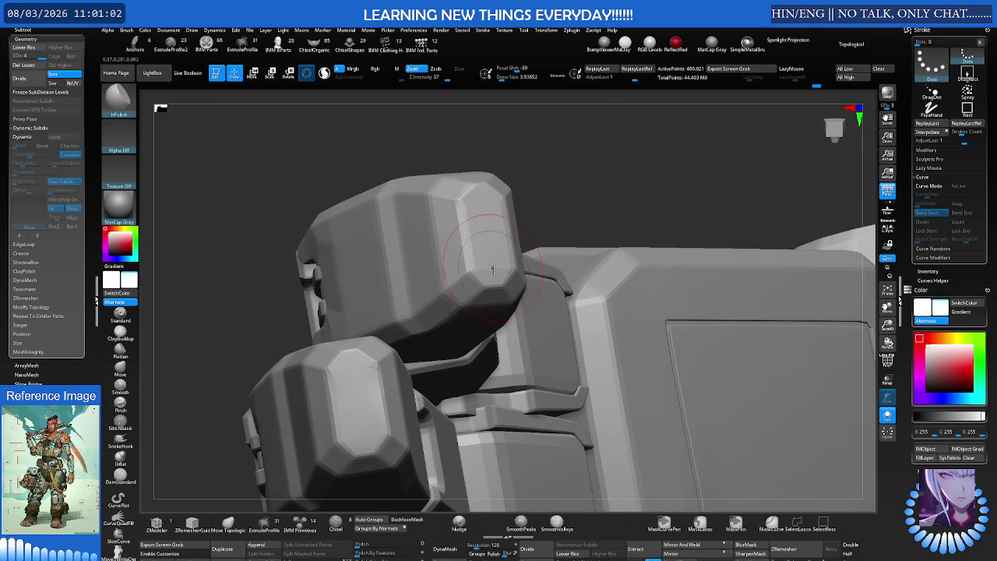
pyautogui.press('shift')
pyautogui.moveTo(490, 241)
pyautogui.mouseDown(button='right')
pyautogui.moveTo(382, 267)
pyautogui.moveTo(509, 269)
pyautogui.moveTo(473, 226)
pyautogui.moveTo(574, 216)
pyautogui.moveTo(489, 234)
pyautogui.moveTo(417, 306)
pyautogui.moveTo(448, 265)
pyautogui.moveTo(429, 255)
pyautogui.moveTo(429, 307)
pyautogui.moveTo(412, 251)
pyautogui.moveTo(389, 257)
pyautogui.moveTo(374, 217)
pyautogui.mouseUp(button='right')
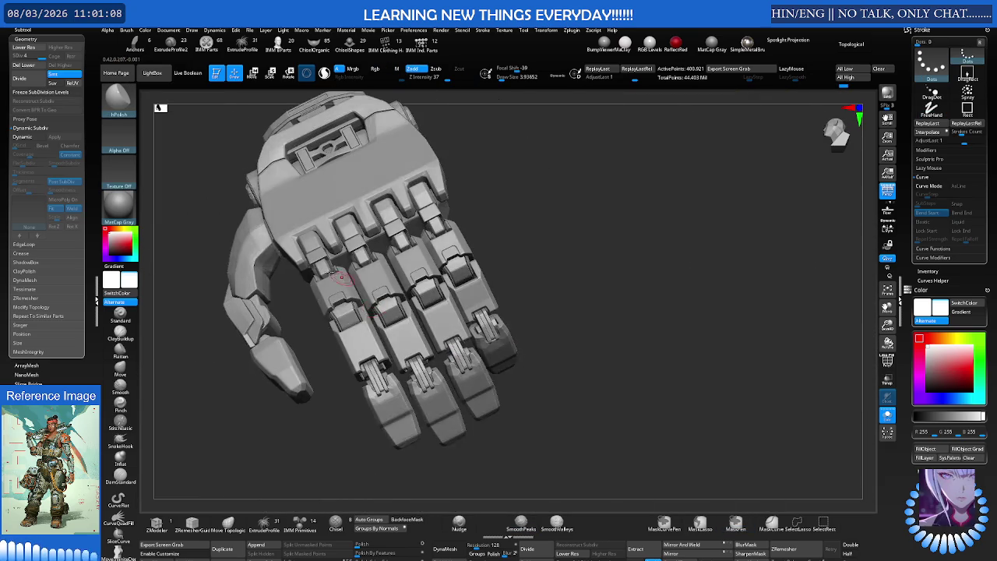
pyautogui.press(']')
pyautogui.press(']')
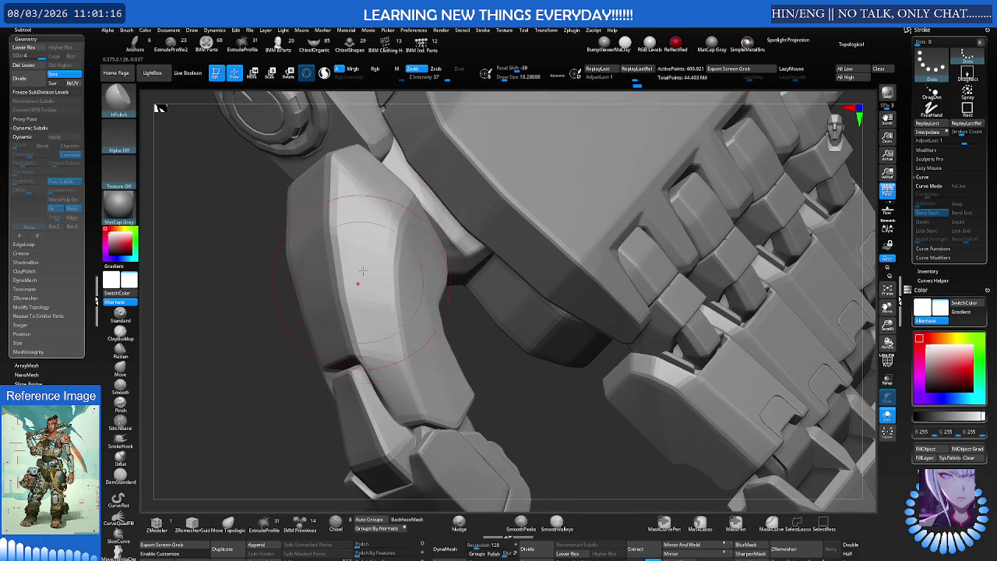
pyautogui.moveTo(359, 288); pyautogui.dragTo(387, 239, button='right')
pyautogui.moveTo(308, 292)
pyautogui.mouseDown(button='right')
pyautogui.moveTo(315, 233)
pyautogui.moveTo(257, 234)
pyautogui.moveTo(291, 223)
pyautogui.mouseUp(button='right')
pyautogui.press('ctrl')
pyautogui.hotkey('ctrl', 'd')
pyautogui.press('shift')
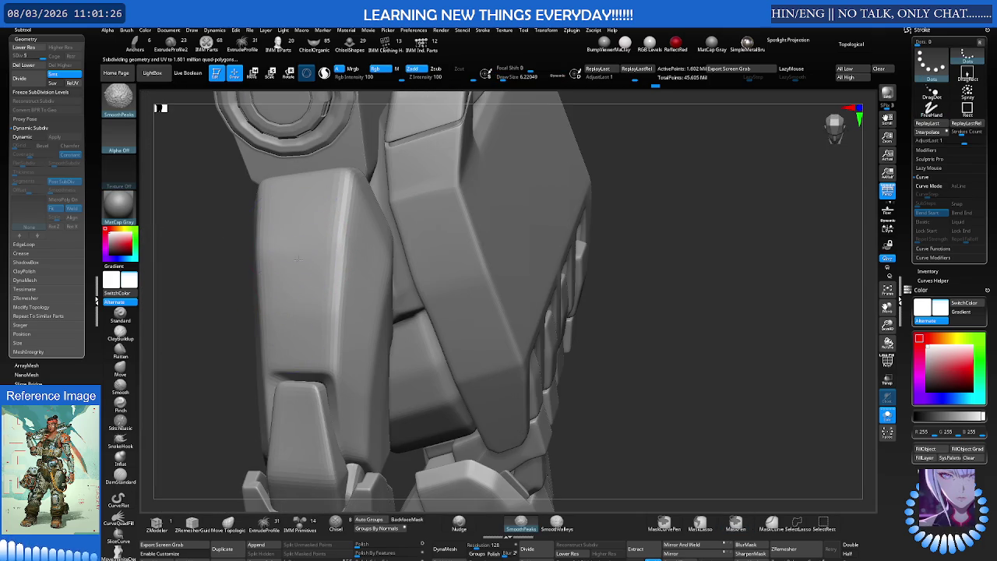
# Set the brush size to about 17 and turn on Dynamic Subdiv to preview the whole arm
pyautogui.moveTo(296, 303); pyautogui.dragTo(358, 249, button='right')
pyautogui.press('s')
pyautogui.moveTo(358, 250); pyautogui.dragTo(369, 250)
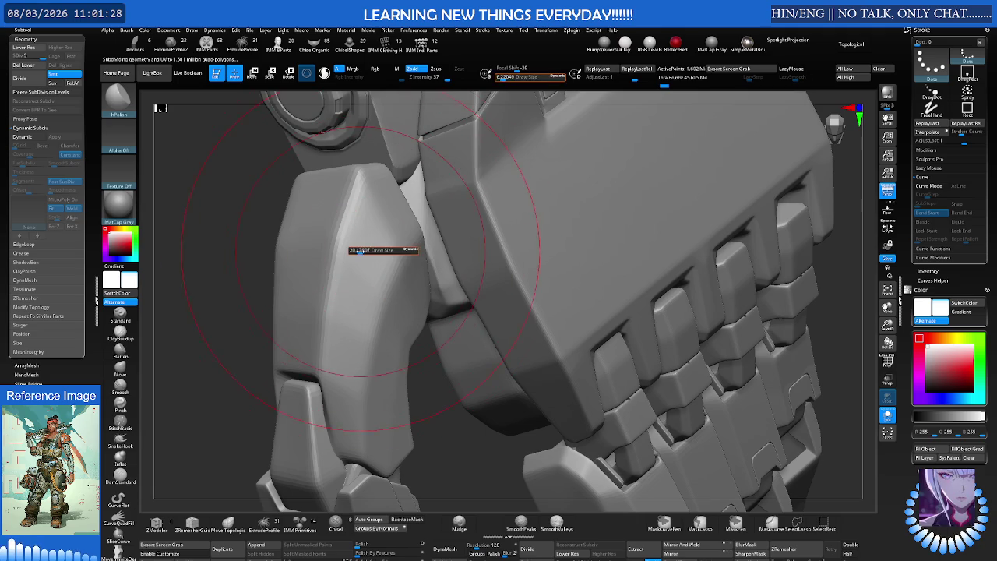
pyautogui.press('d')
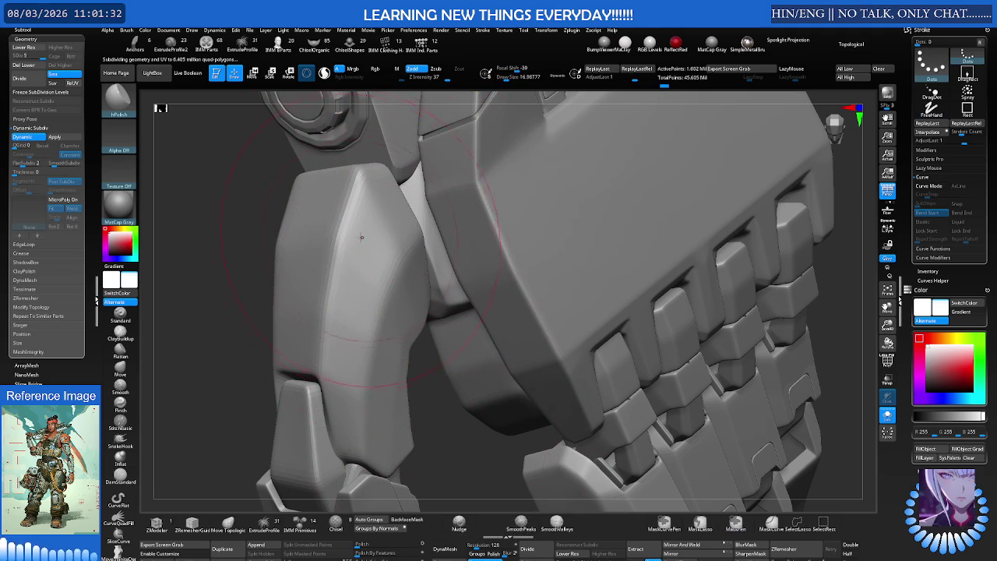
pyautogui.press('f')
pyautogui.moveTo(284, 263)
pyautogui.mouseDown()
pyautogui.moveTo(337, 246)
pyautogui.moveTo(152, 350)
pyautogui.mouseUp()
# Pinch along the armour plate edges with the Pinch brush at about size 5
pyautogui.click(121, 402)
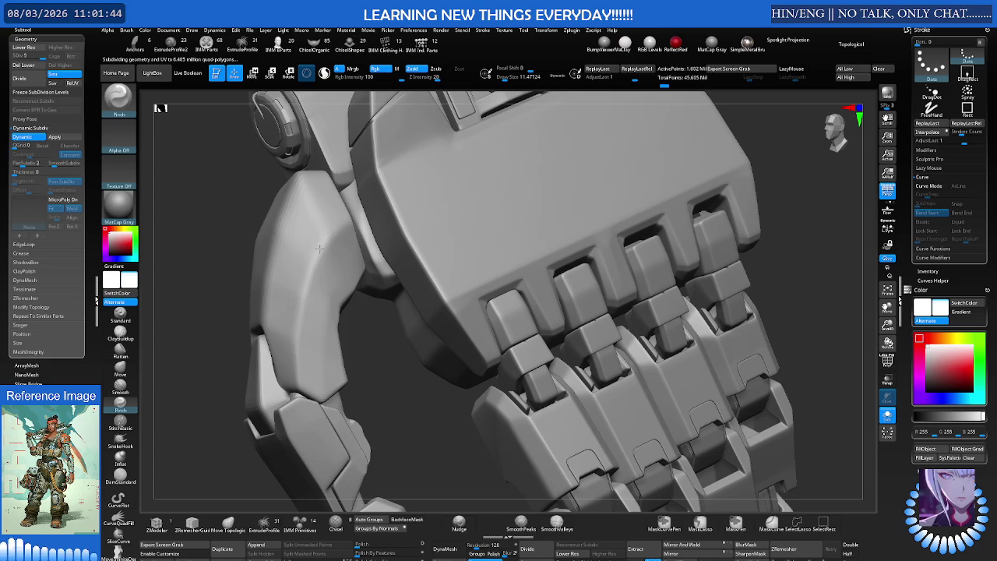
pyautogui.press('s')
pyautogui.moveTo(362, 239); pyautogui.dragTo(343, 242)
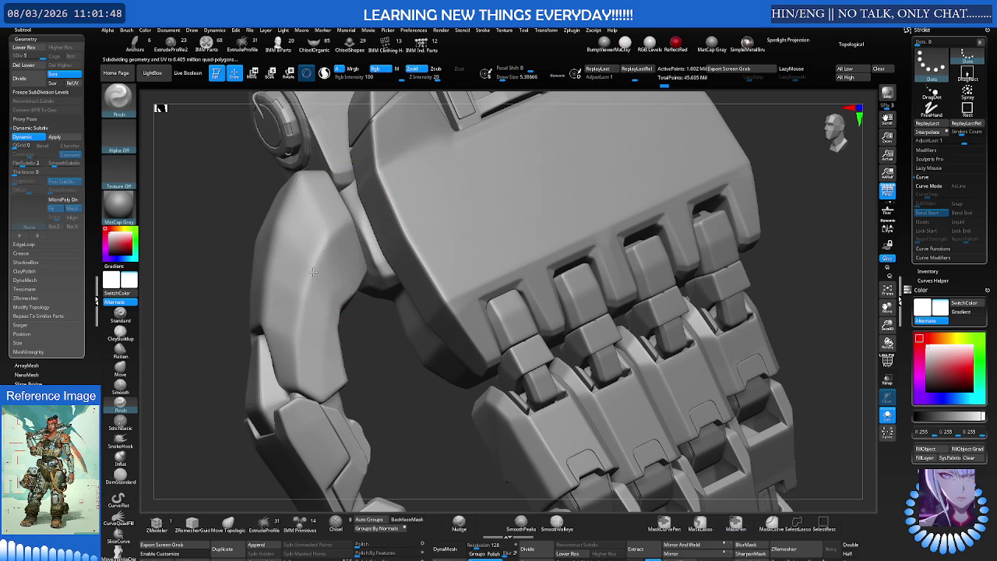
pyautogui.moveTo(311, 218); pyautogui.dragTo(276, 176, button='right')
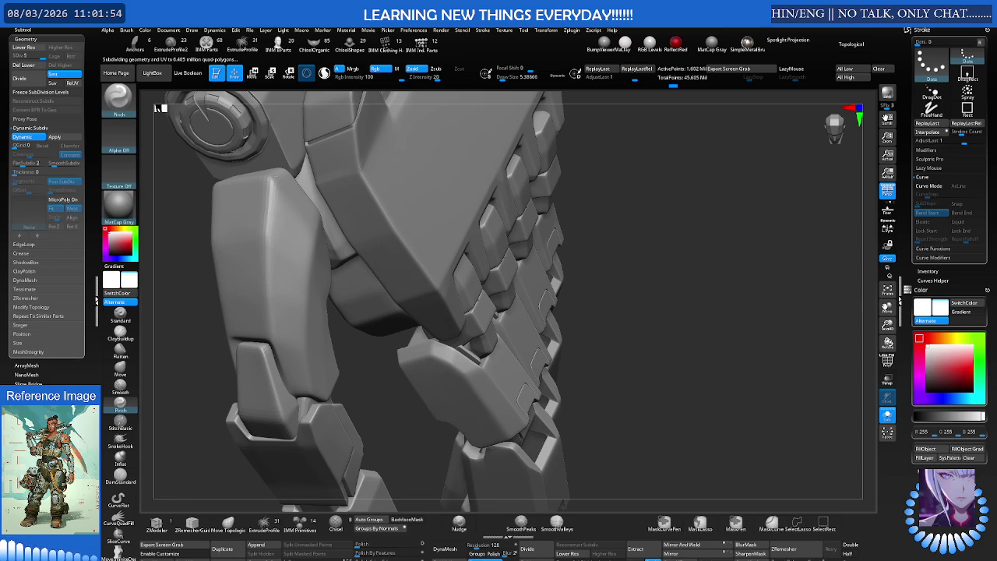
pyautogui.moveTo(282, 206); pyautogui.dragTo(258, 219, button='right')
pyautogui.moveTo(331, 163)
pyautogui.mouseDown(button='right')
pyautogui.moveTo(379, 167)
pyautogui.moveTo(384, 177)
pyautogui.moveTo(334, 196)
pyautogui.moveTo(355, 182)
pyautogui.moveTo(342, 179)
pyautogui.mouseUp(button='right')
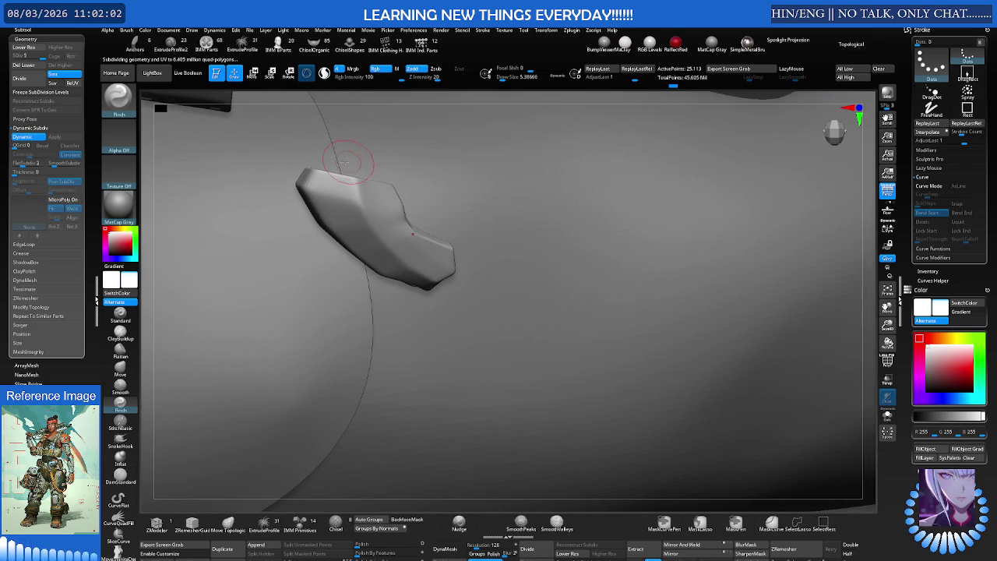
# MaskCurve a strip across the pad's top and preview extracting it as a shell
pyautogui.press('ctrl')
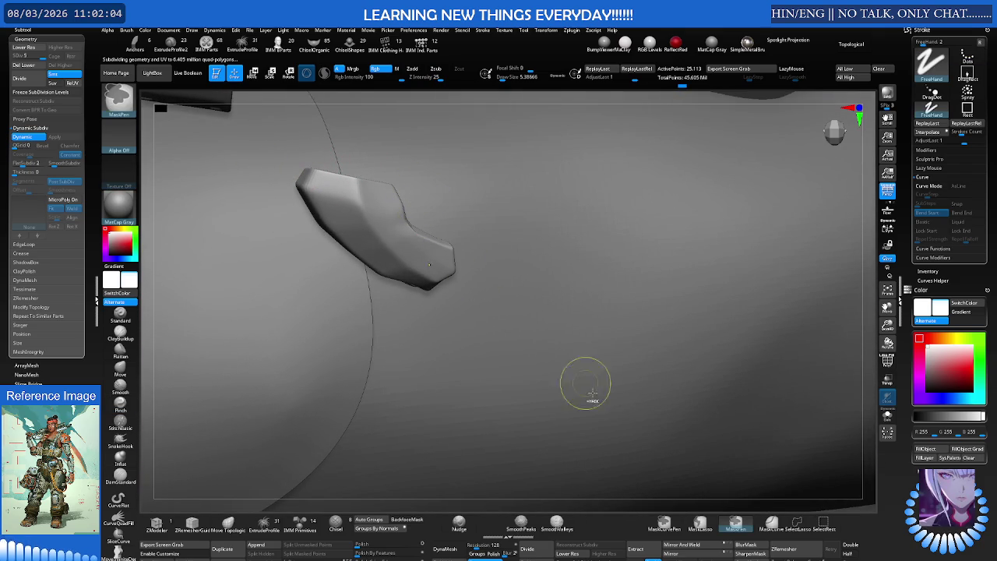
pyautogui.click(769, 521)
pyautogui.keyDown('ctrl'); pyautogui.moveTo(262, 166); pyautogui.dragTo(433, 205); pyautogui.keyUp('ctrl')
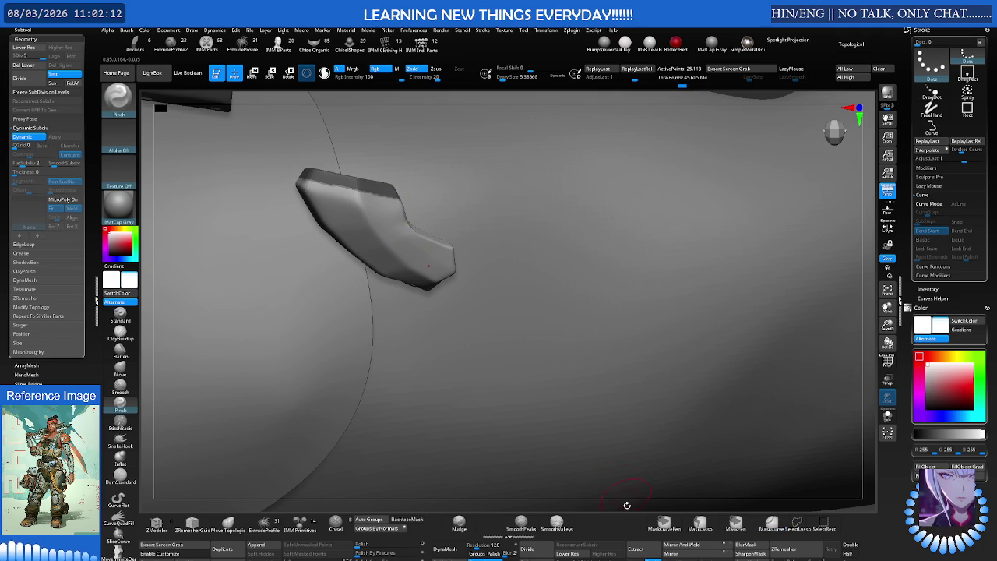
pyautogui.click(643, 553)
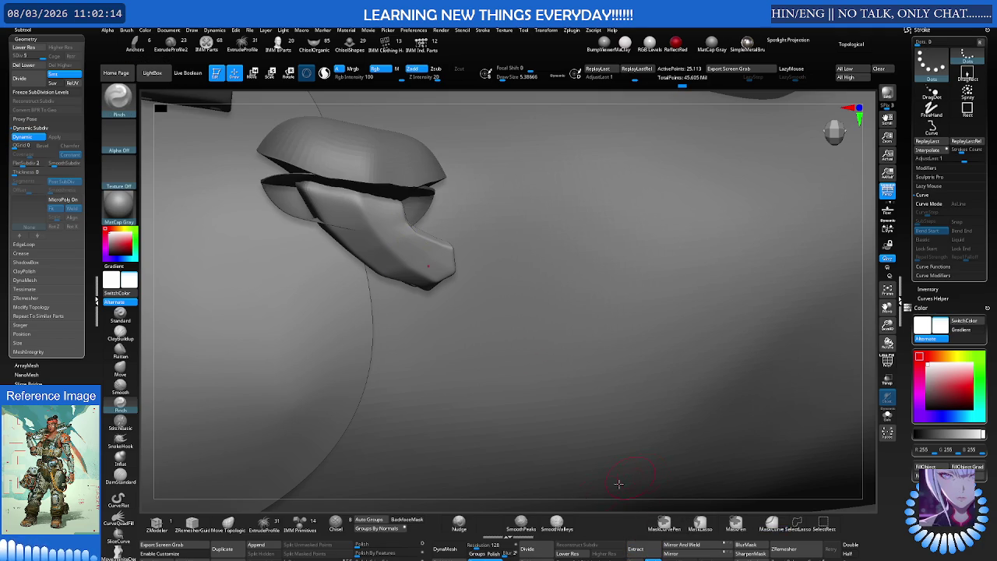
pyautogui.hotkey('ctrl', 'z')
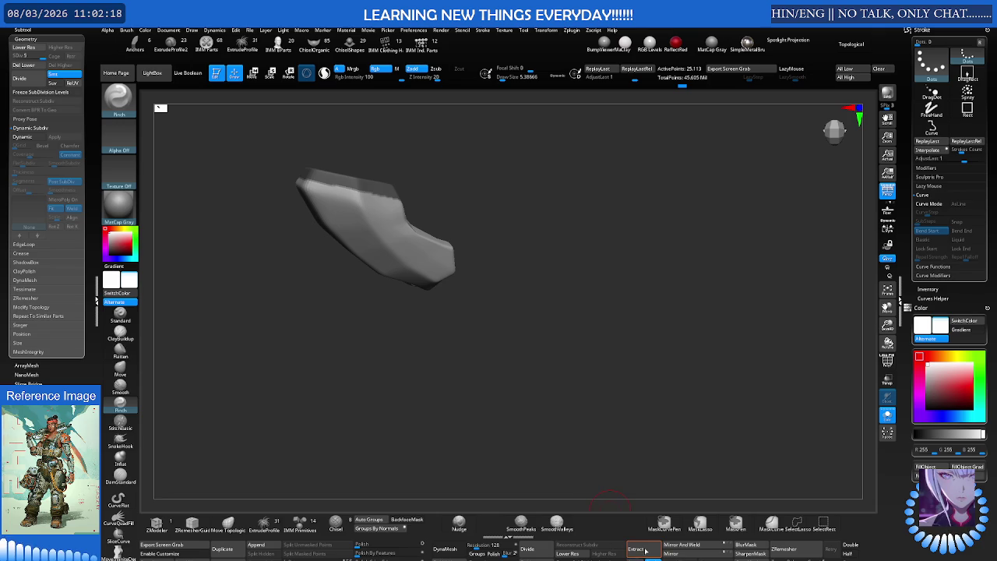
pyautogui.click(644, 551)
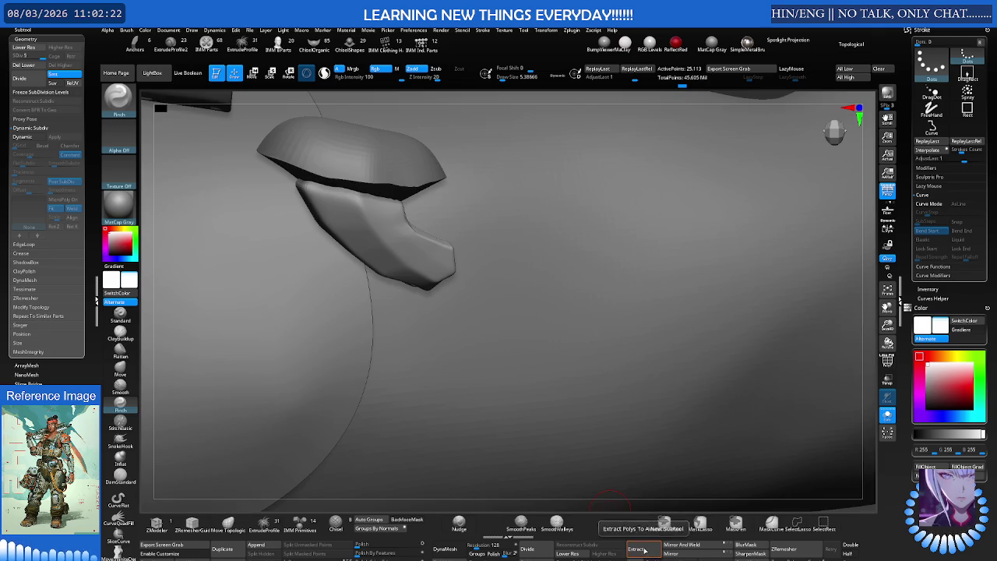
# Solo the pad, re-mask its top strip, retest and undo Extract, then disable Dynamic Subdiv
pyautogui.keyDown('alt'); pyautogui.click(530, 397); pyautogui.keyUp('alt')
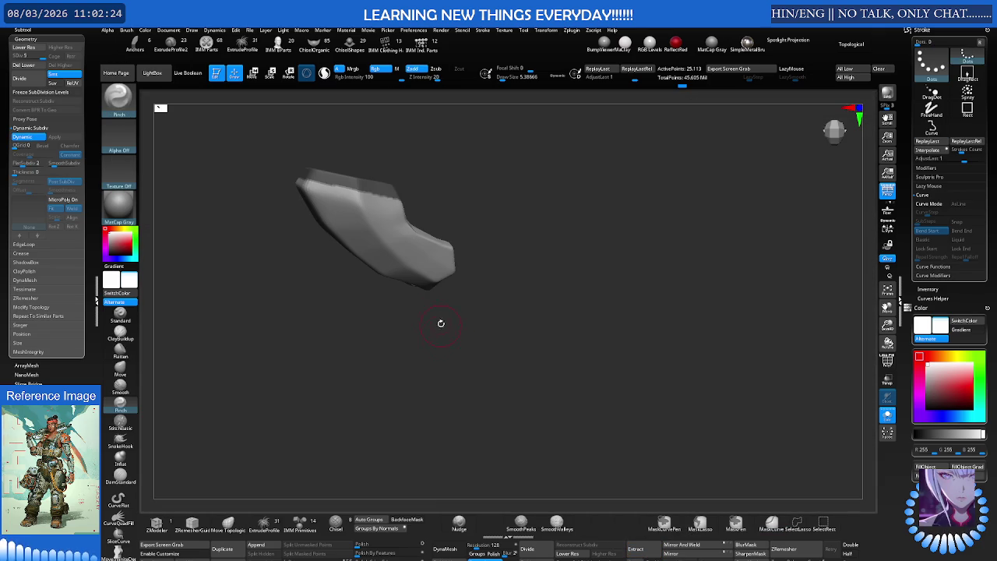
pyautogui.keyDown('ctrl'); pyautogui.keyDown('shift'); pyautogui.moveTo(282, 152); pyautogui.dragTo(369, 164); pyautogui.keyUp('shift'); pyautogui.keyUp('ctrl')
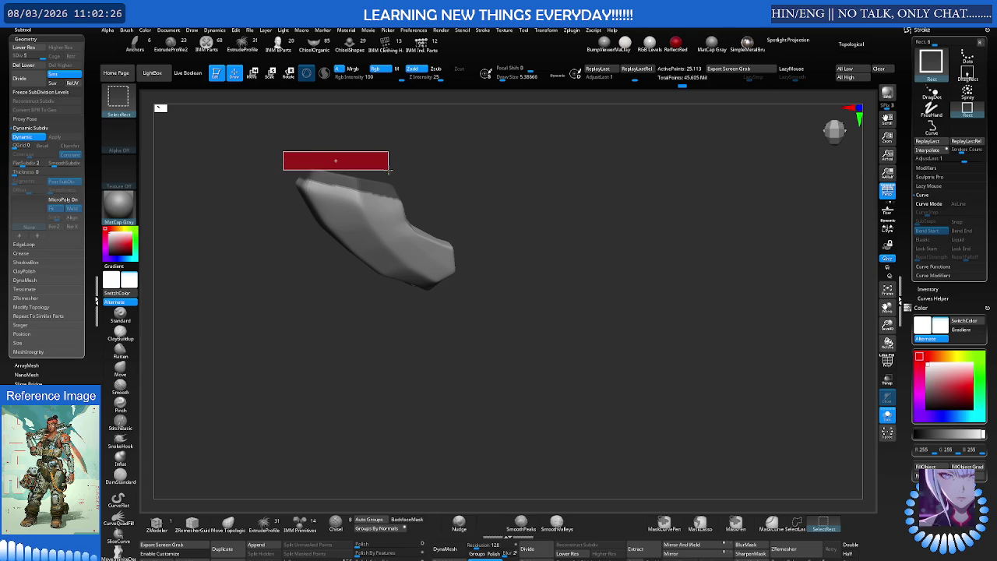
pyautogui.moveTo(267, 148)
pyautogui.keyDown('ctrl'); pyautogui.mouseDown()
pyautogui.moveTo(423, 175)
pyautogui.moveTo(430, 195)
pyautogui.mouseUp(); pyautogui.keyUp('ctrl')
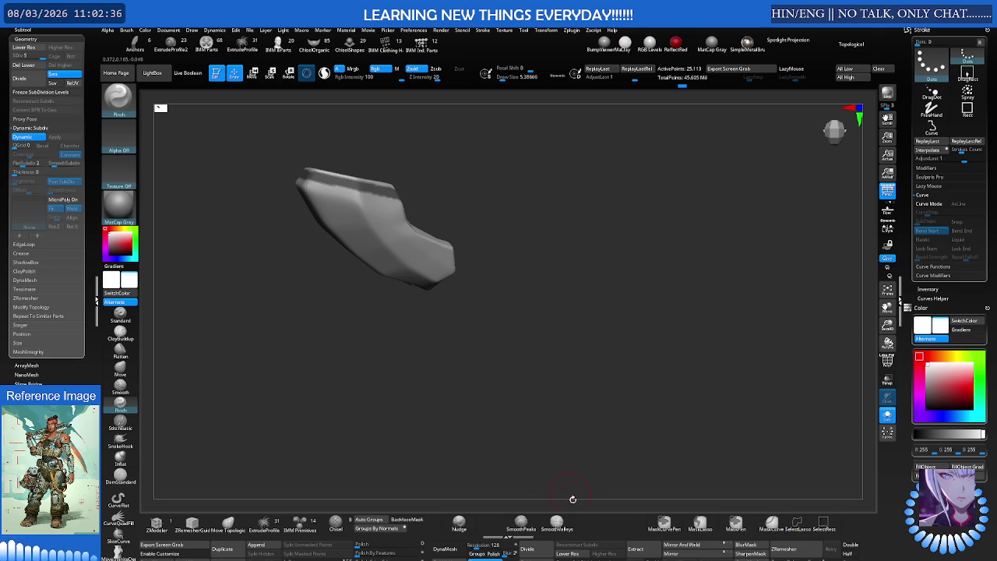
pyautogui.click(651, 552)
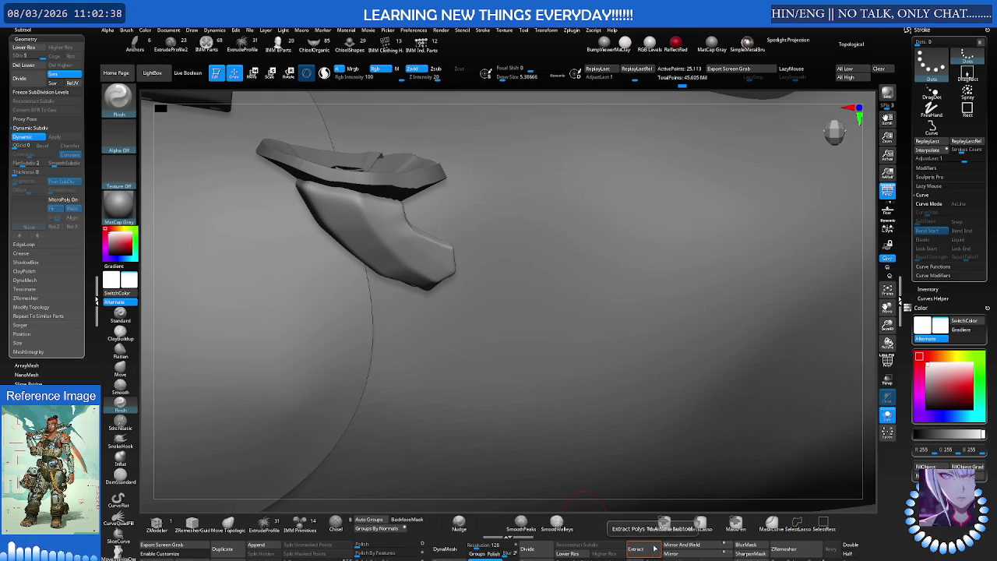
pyautogui.hotkey('ctrl', 'z')
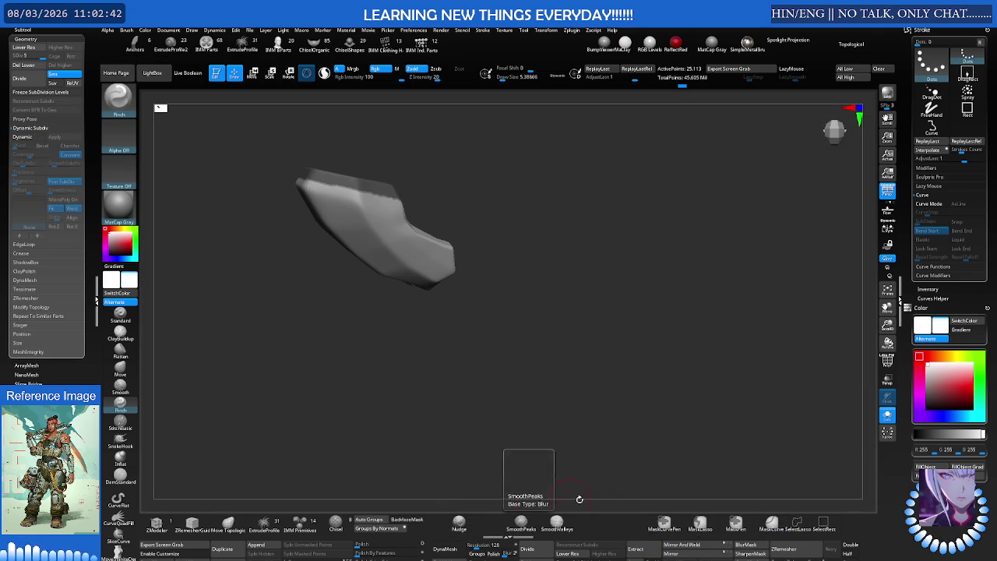
pyautogui.click(651, 552)
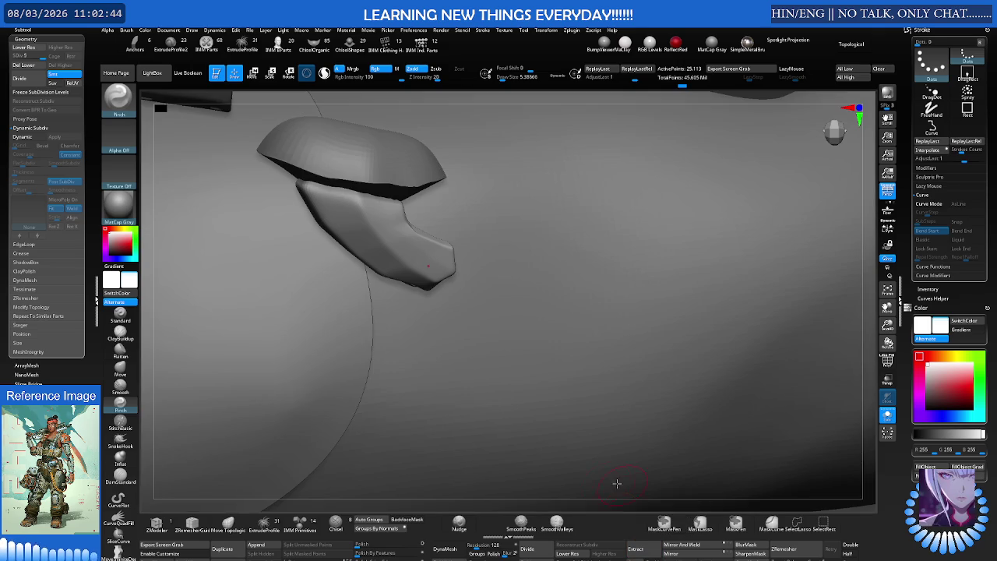
pyautogui.hotkey('ctrl', 'z')
pyautogui.hotkey('shift', 'd')
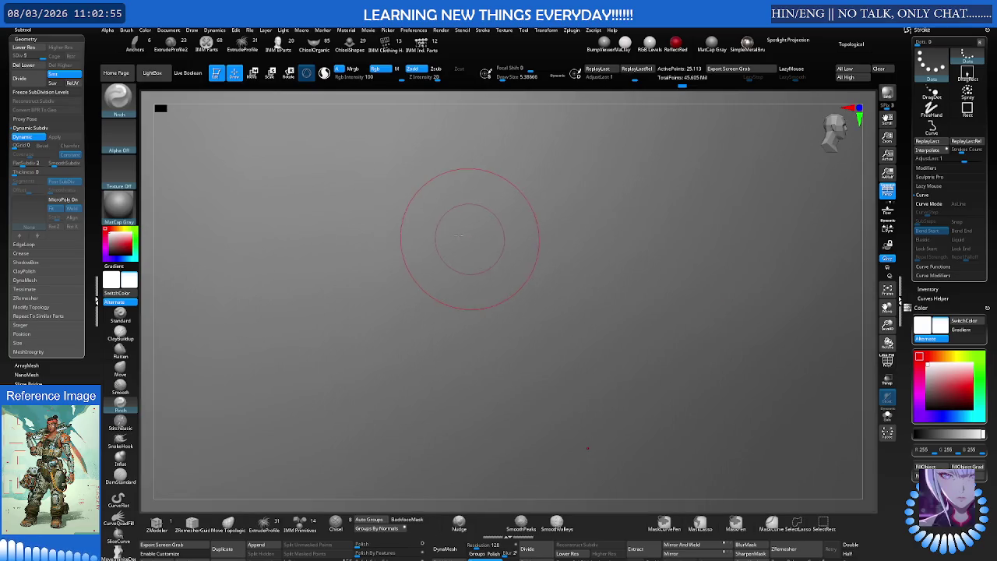
pyautogui.moveTo(457, 239)
pyautogui.keyDown('ctrl'); pyautogui.mouseDown(button='right')
pyautogui.moveTo(525, 243)
pyautogui.moveTo(457, 254)
pyautogui.moveTo(436, 270)
pyautogui.moveTo(463, 257)
pyautogui.mouseUp(button='right'); pyautogui.keyUp('ctrl')
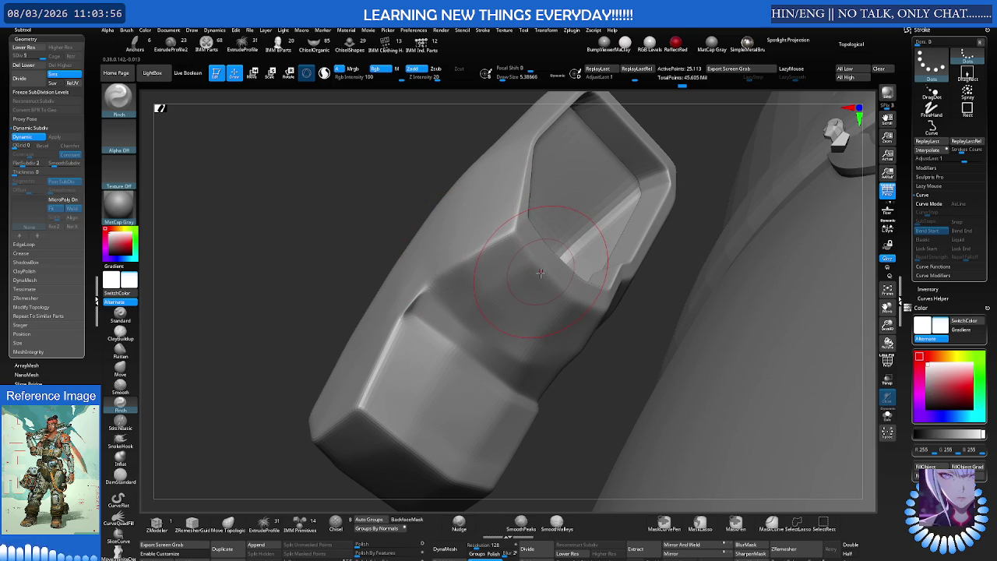
pyautogui.moveTo(545, 274)
pyautogui.mouseDown(button='right')
pyautogui.moveTo(568, 292)
pyautogui.moveTo(550, 282)
pyautogui.mouseUp(button='right')
# Select the robotic hand subtool and rotate out to show the full body around the arm
pyautogui.keyDown('ctrl'); pyautogui.keyDown('shift'); pyautogui.click(594, 289); pyautogui.keyUp('shift'); pyautogui.keyUp('ctrl')
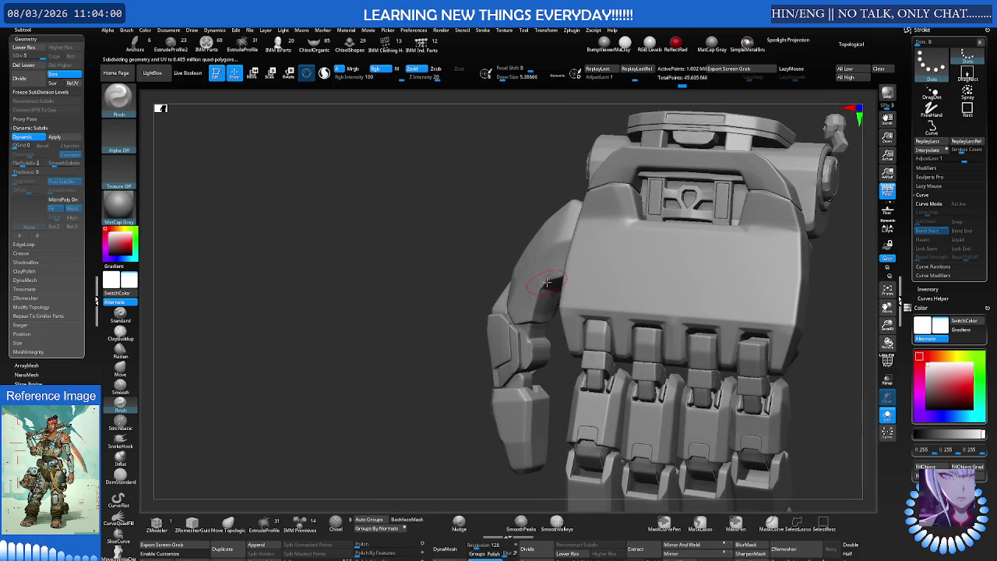
pyautogui.moveTo(596, 252)
pyautogui.mouseDown(button='right')
pyautogui.moveTo(426, 383)
pyautogui.moveTo(511, 273)
pyautogui.moveTo(573, 414)
pyautogui.moveTo(557, 359)
pyautogui.moveTo(518, 314)
pyautogui.moveTo(499, 269)
pyautogui.moveTo(468, 287)
pyautogui.moveTo(387, 287)
pyautogui.moveTo(426, 339)
pyautogui.mouseUp(button='right')
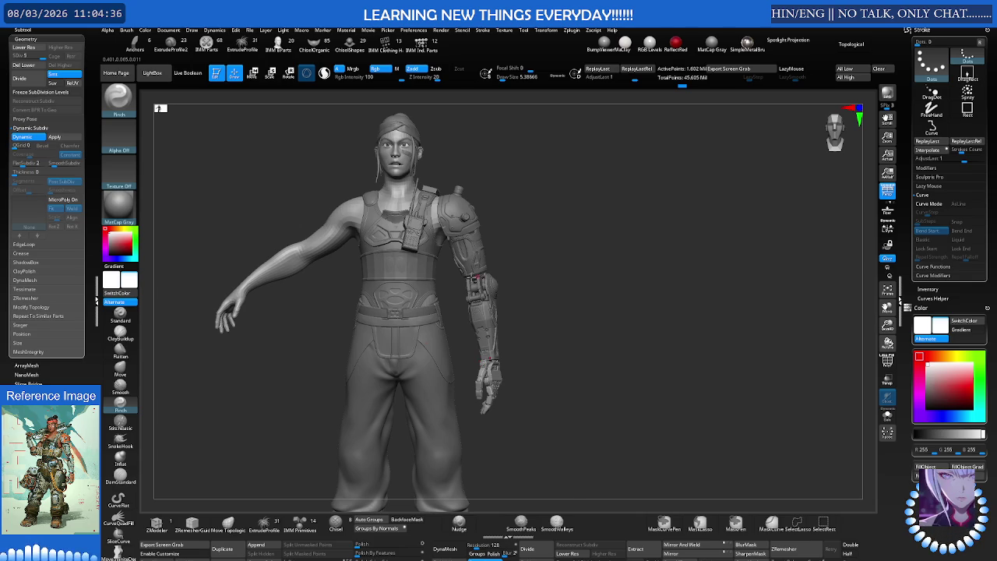
# Zoom in on the robotic forearm and rotate to frame the back-of-hand armour plate
pyautogui.scroll(3, 524, 315)
pyautogui.scroll(3, 525, 315)
pyautogui.scroll(3, 538, 304)
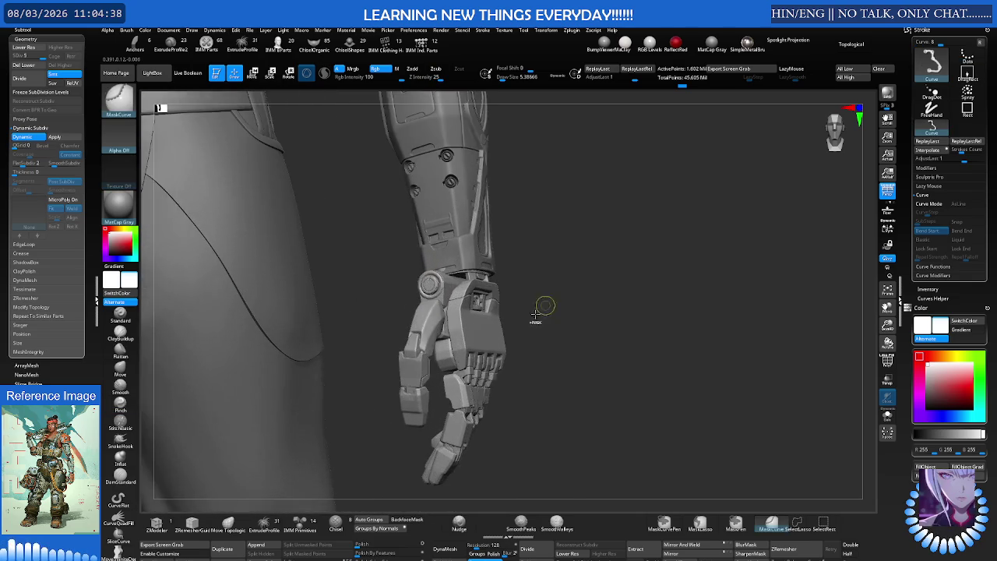
pyautogui.scroll(2, 531, 307)
pyautogui.scroll(2, 530, 306)
pyautogui.scroll(2, 514, 311)
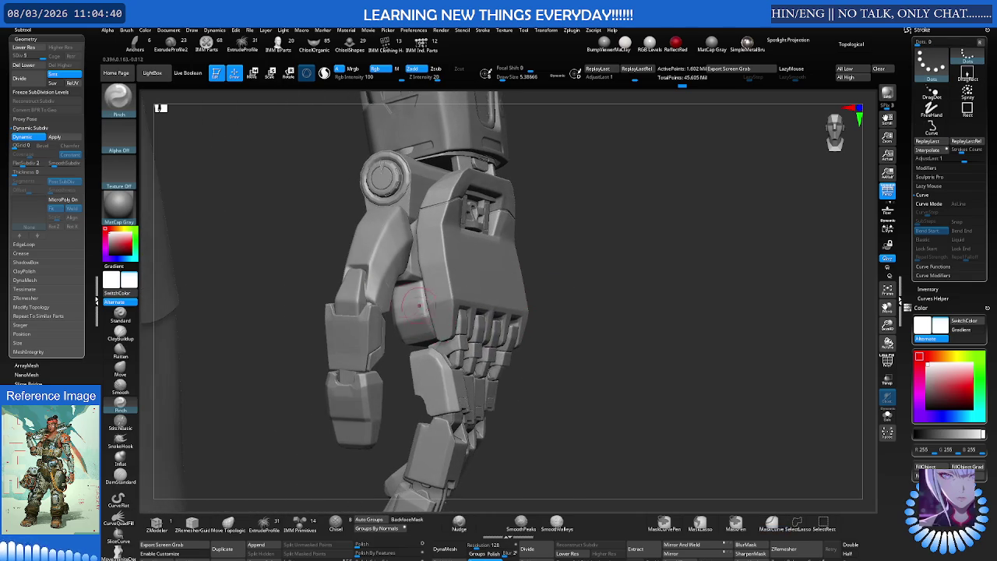
pyautogui.scroll(2, 483, 315)
pyautogui.scroll(2, 452, 319)
pyautogui.moveTo(440, 319); pyautogui.dragTo(426, 288, button='right')
pyautogui.press('d')
pyautogui.scroll(2, 436, 312)
pyautogui.scroll(2, 425, 280)
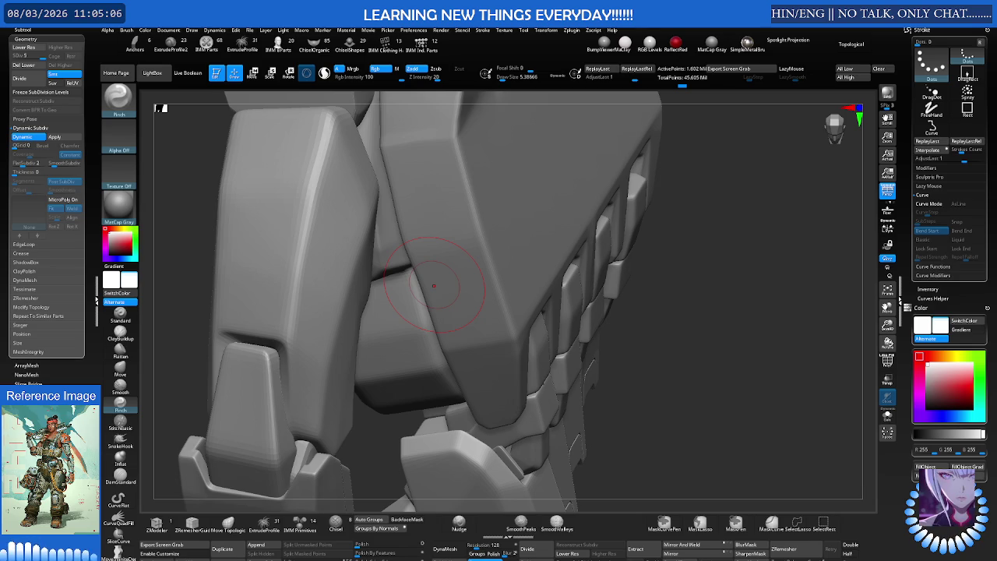
pyautogui.moveTo(518, 303)
pyautogui.mouseDown(button='right')
pyautogui.moveTo(390, 323)
pyautogui.moveTo(404, 318)
pyautogui.mouseUp(button='right')
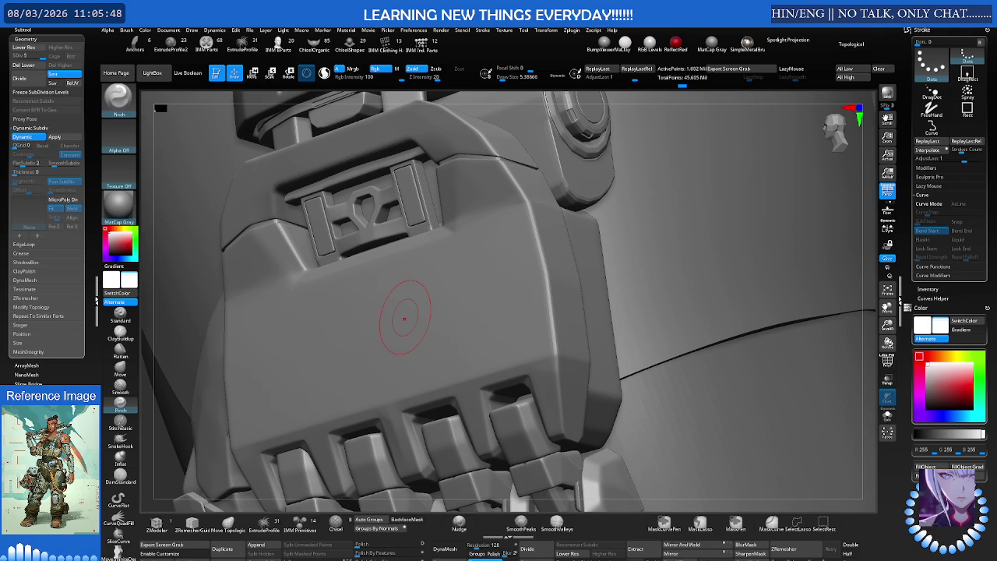
pyautogui.moveTo(448, 269)
pyautogui.mouseDown(button='right')
pyautogui.moveTo(521, 264)
pyautogui.moveTo(472, 269)
pyautogui.moveTo(496, 279)
pyautogui.moveTo(327, 226)
pyautogui.mouseUp(button='right')
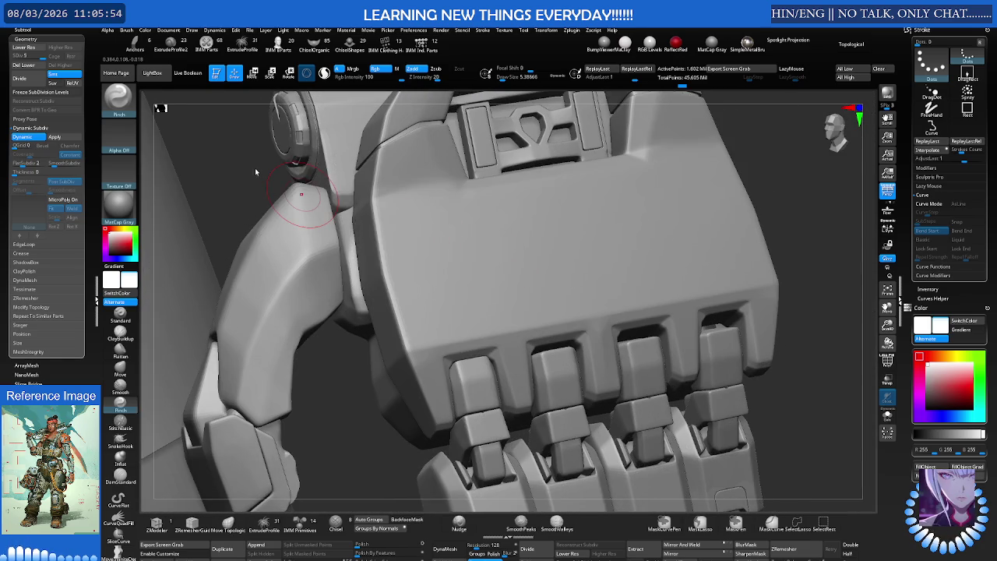
# Give the Standard brush the Sci_Fi_Alpha_15 alpha and bring the alpha picker back up
pyautogui.click(120, 315)
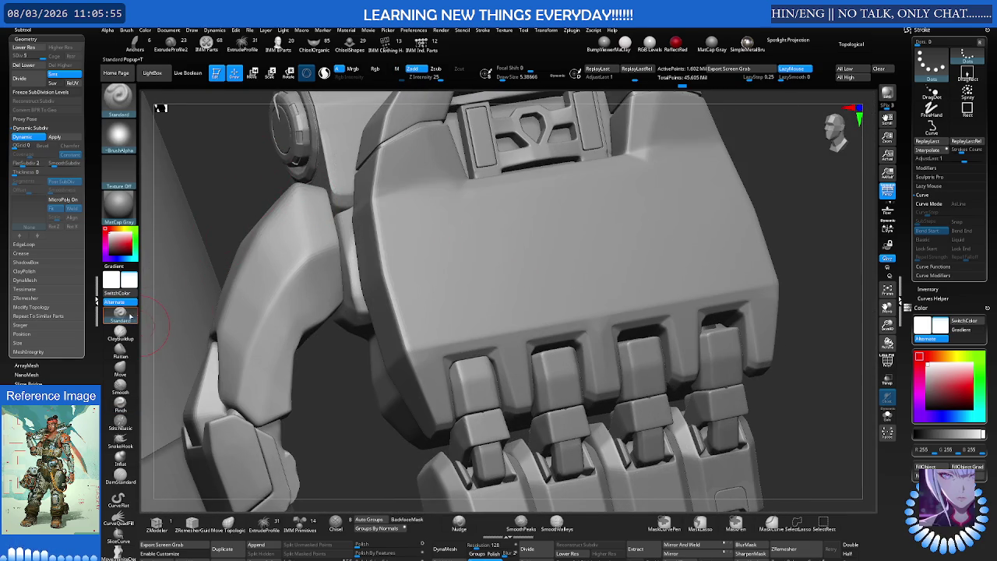
pyautogui.click(126, 136)
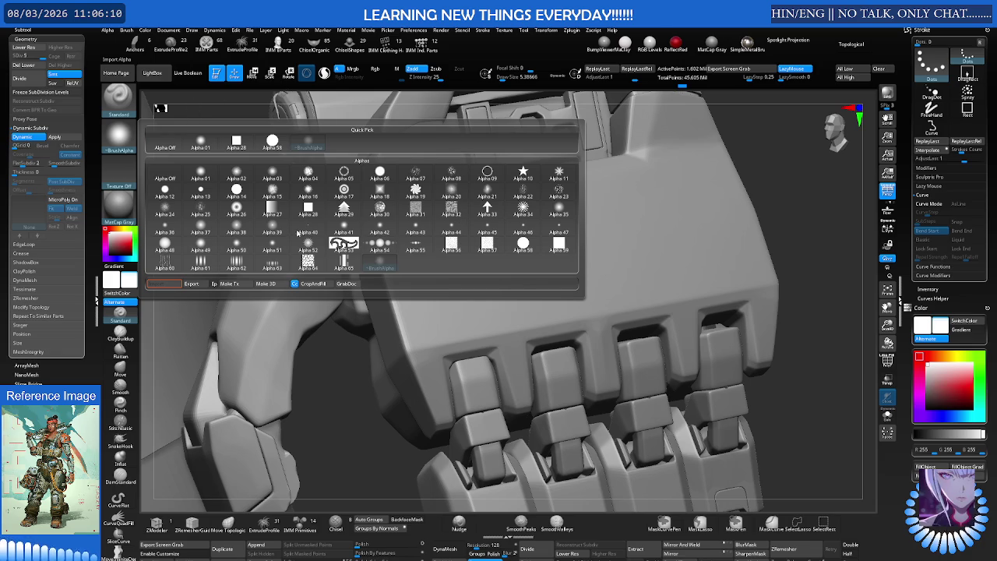
pyautogui.click(399, 282)
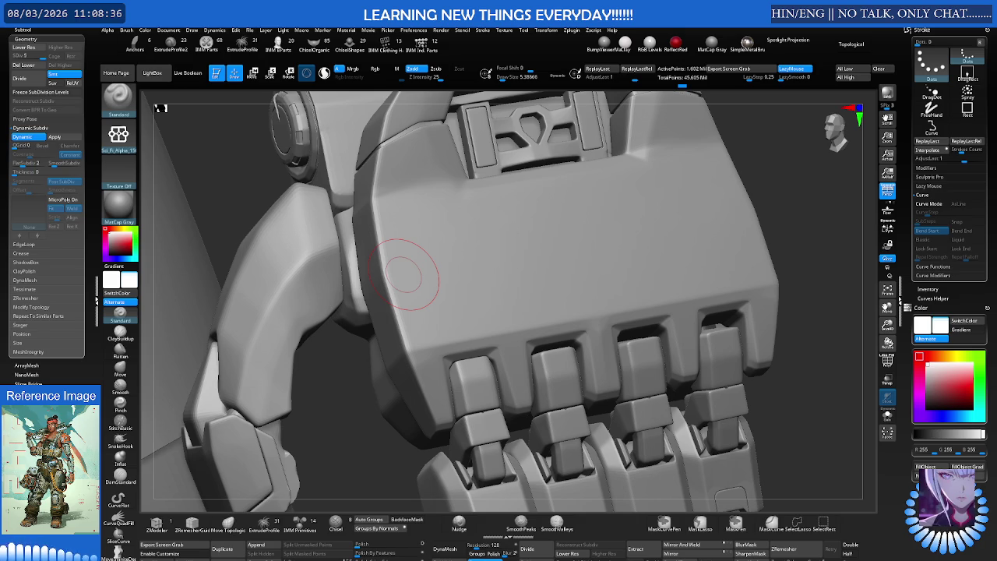
pyautogui.moveTo(511, 268)
pyautogui.mouseDown(button='right')
pyautogui.moveTo(423, 260)
pyautogui.moveTo(479, 284)
pyautogui.moveTo(474, 267)
pyautogui.moveTo(452, 257)
pyautogui.mouseUp(button='right')
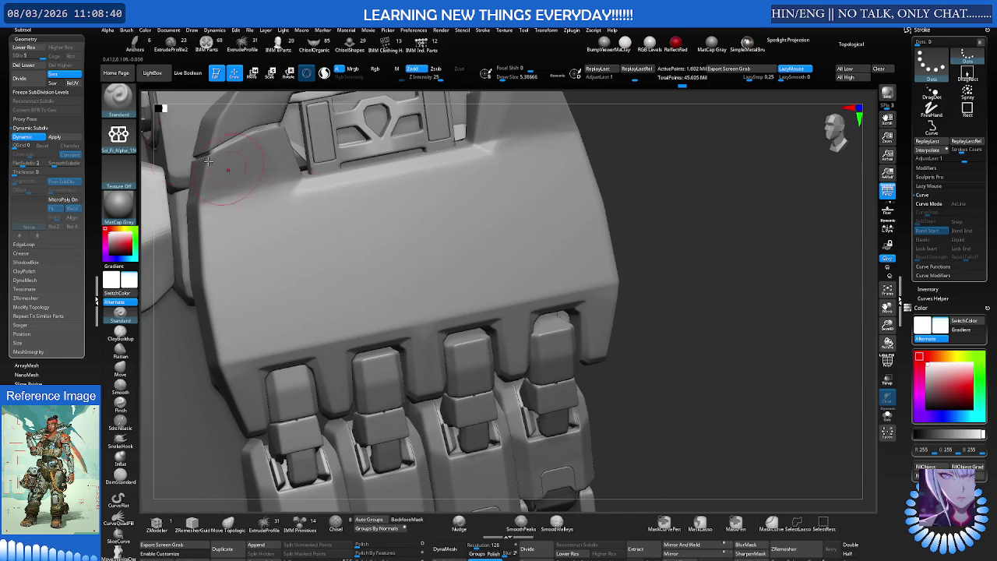
pyautogui.click(118, 137)
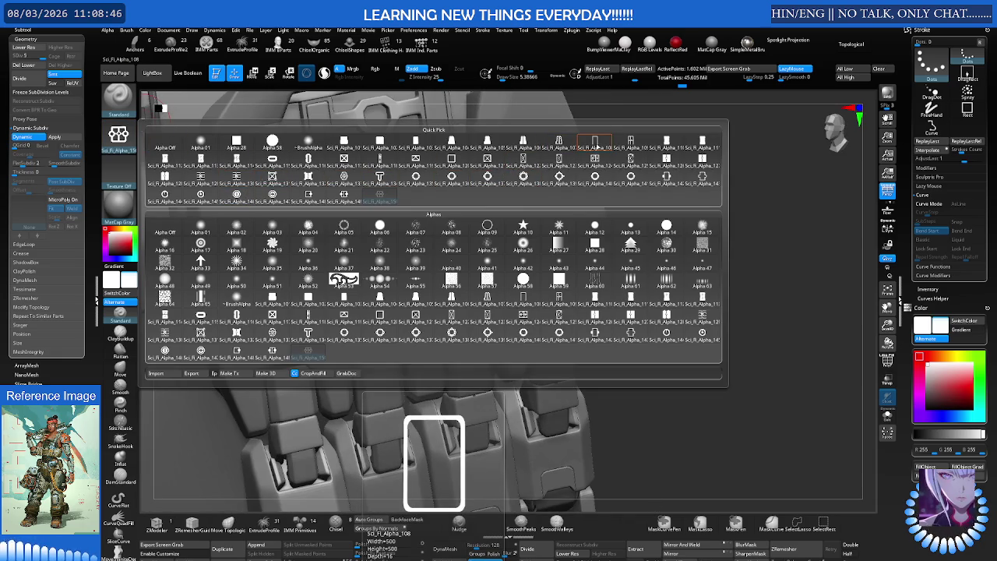
# Stamp a centred rectangular Sci_Fi_Alpha_108 inset on the back plate using the DragRect stroke
pyautogui.click(595, 144)
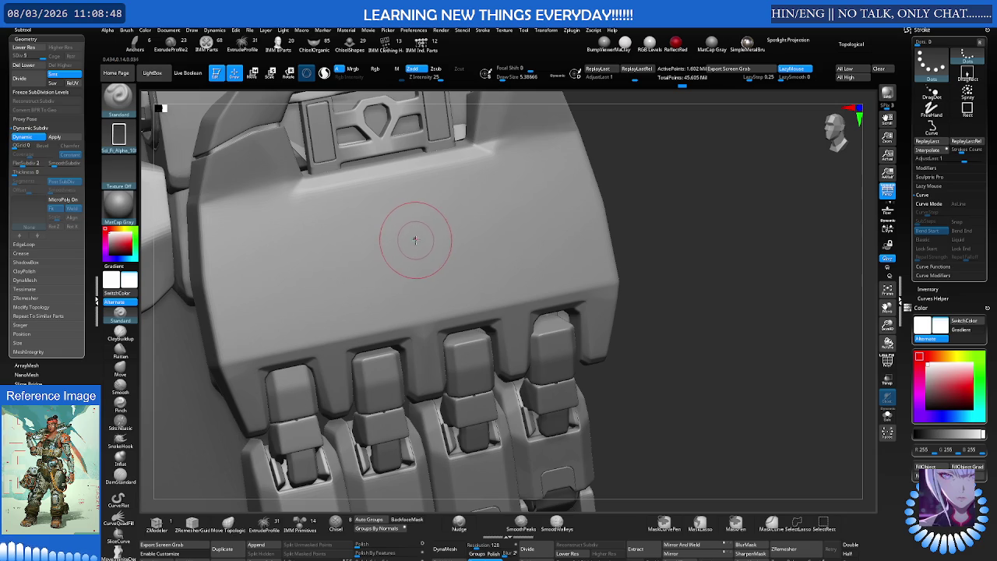
pyautogui.click(967, 66)
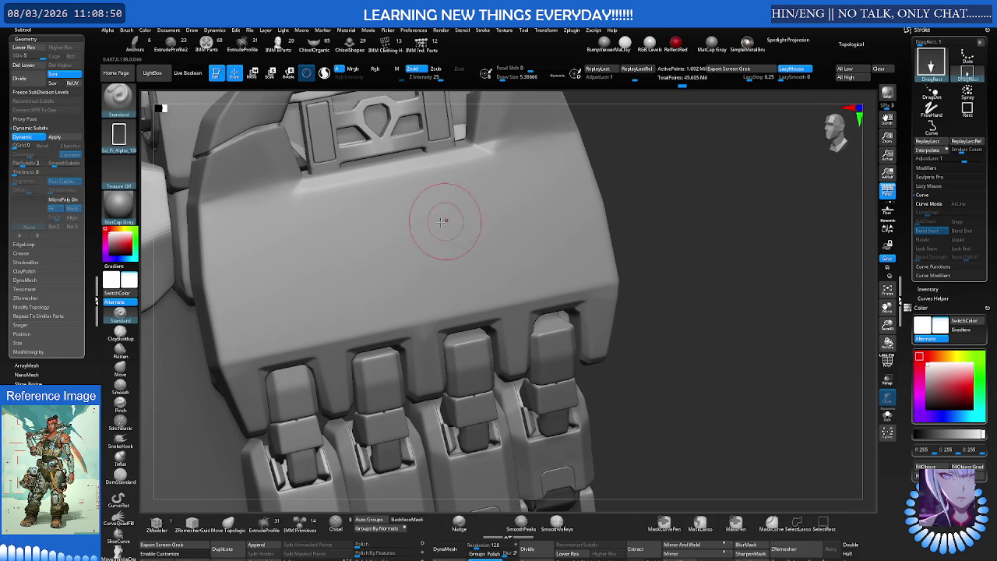
pyautogui.moveTo(405, 237); pyautogui.dragTo(524, 219)
pyautogui.hotkey('ctrl', 'z')
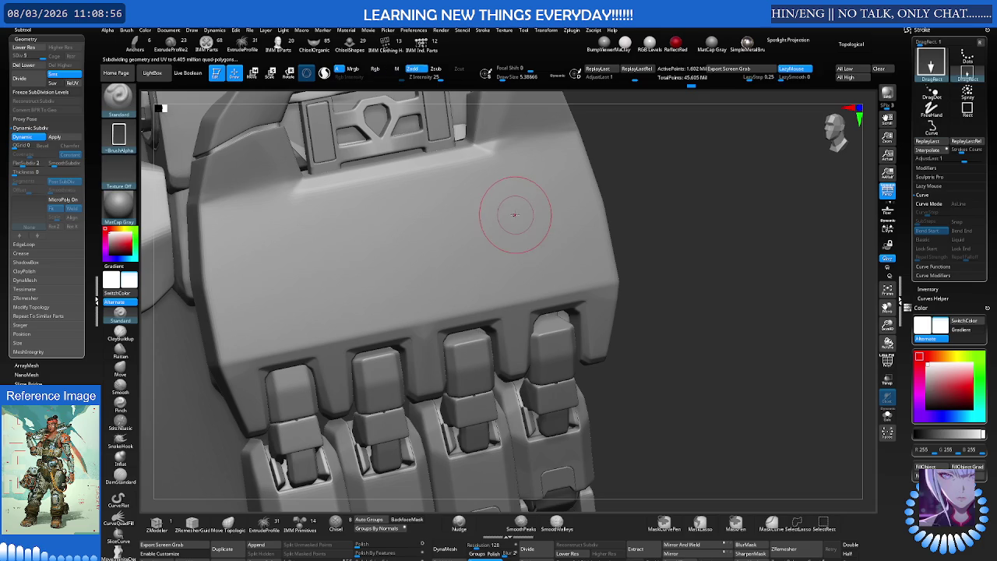
pyautogui.moveTo(417, 238); pyautogui.dragTo(535, 215)
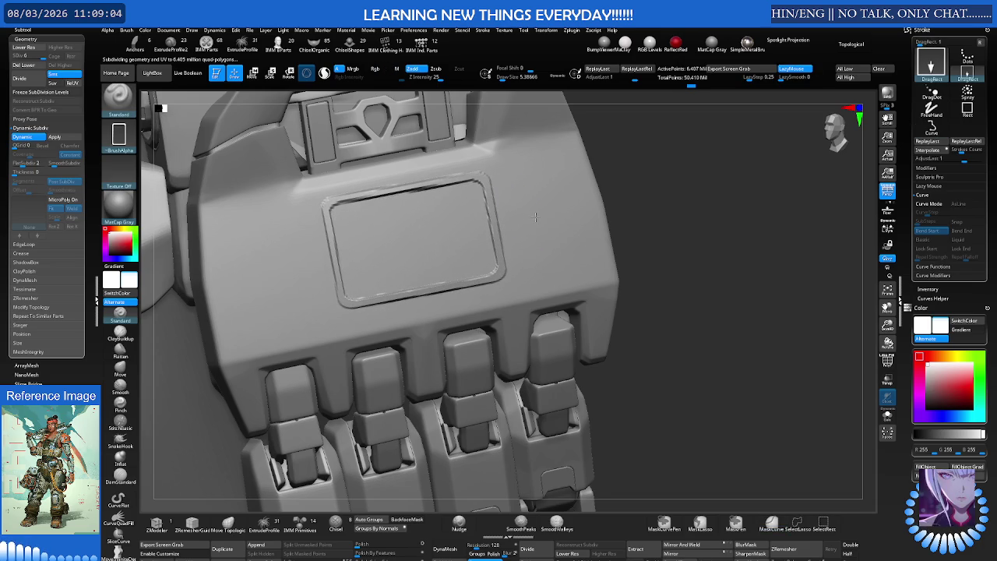
pyautogui.moveTo(535, 215)
pyautogui.mouseDown(button='right')
pyautogui.moveTo(478, 220)
pyautogui.moveTo(501, 189)
pyautogui.mouseUp(button='right')
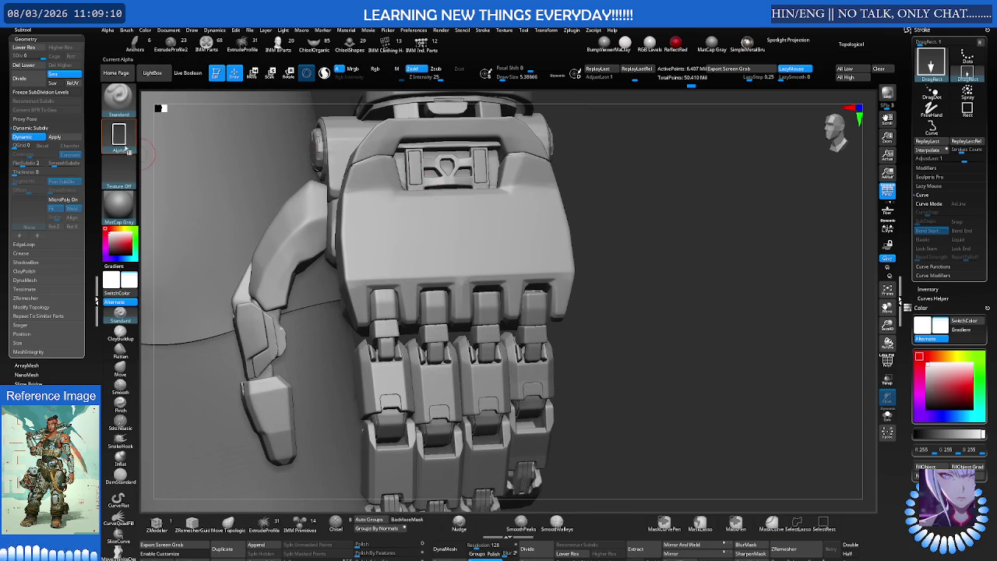
# Swap the brush alpha, browsing the full alpha library for new sci-fi patterns
pyautogui.click(124, 148)
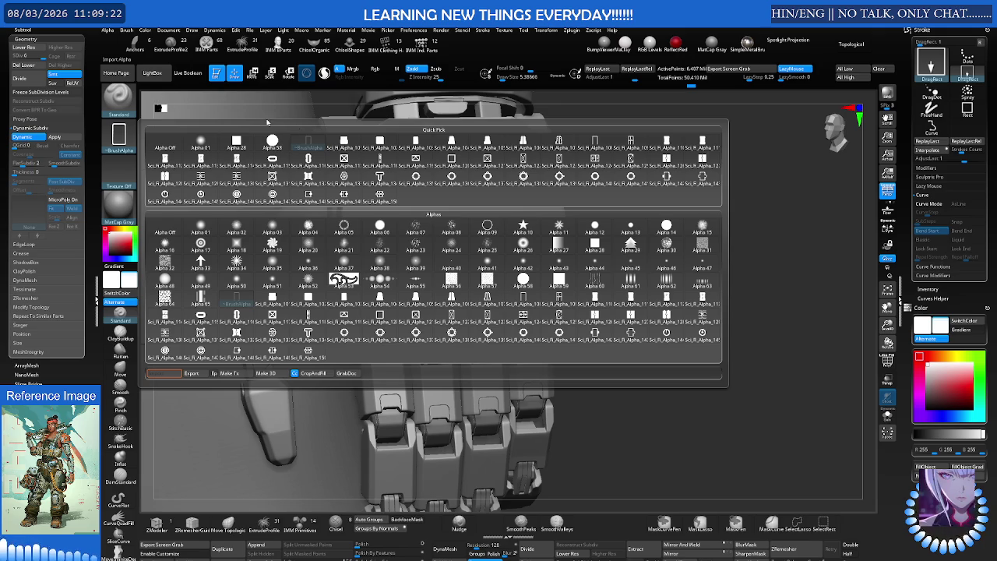
pyautogui.click(415, 284)
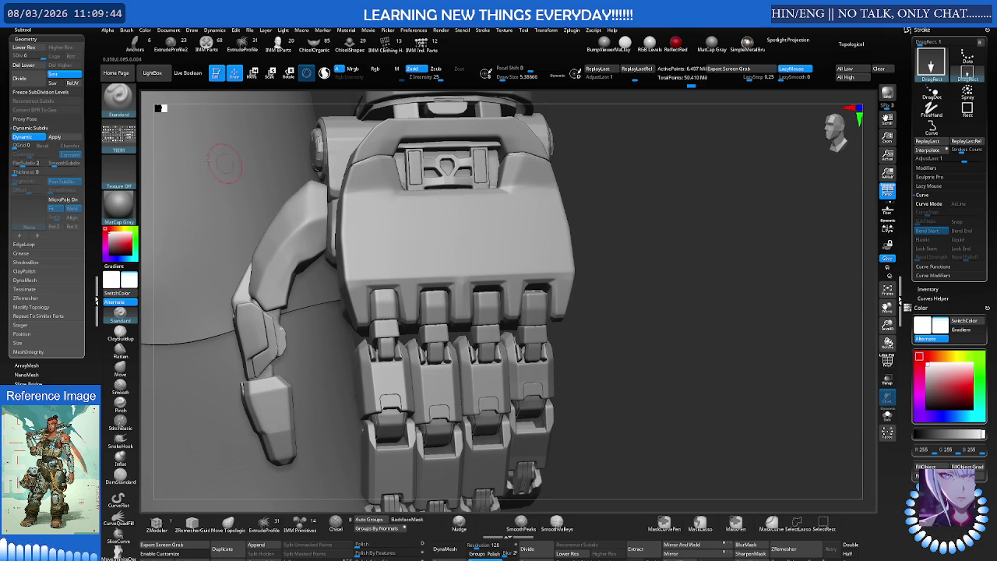
pyautogui.moveTo(119, 136)
pyautogui.click(127, 147)
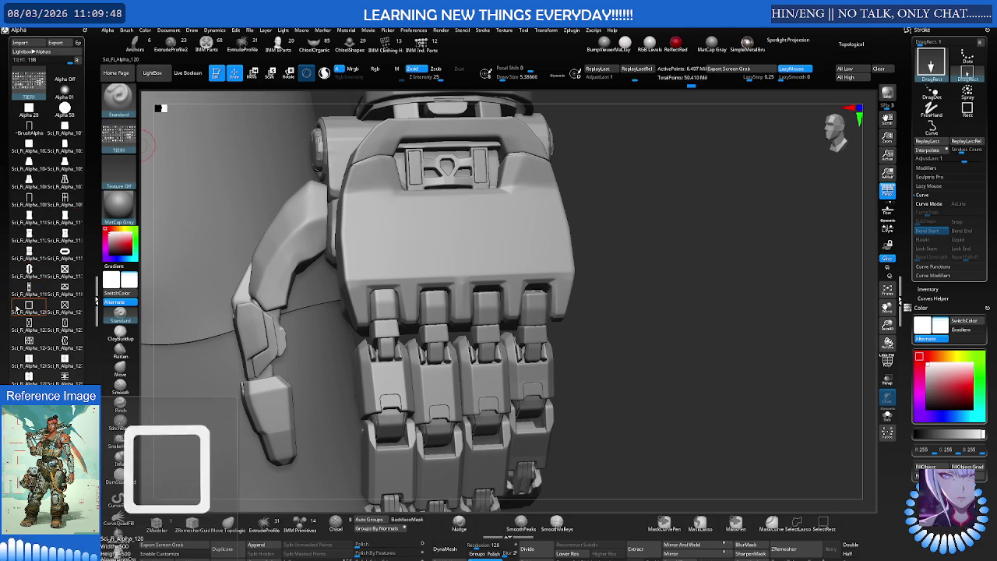
pyautogui.scroll(-5, 6, 252)
pyautogui.scroll(-3, 23, 257)
pyautogui.scroll(-2, 23, 257)
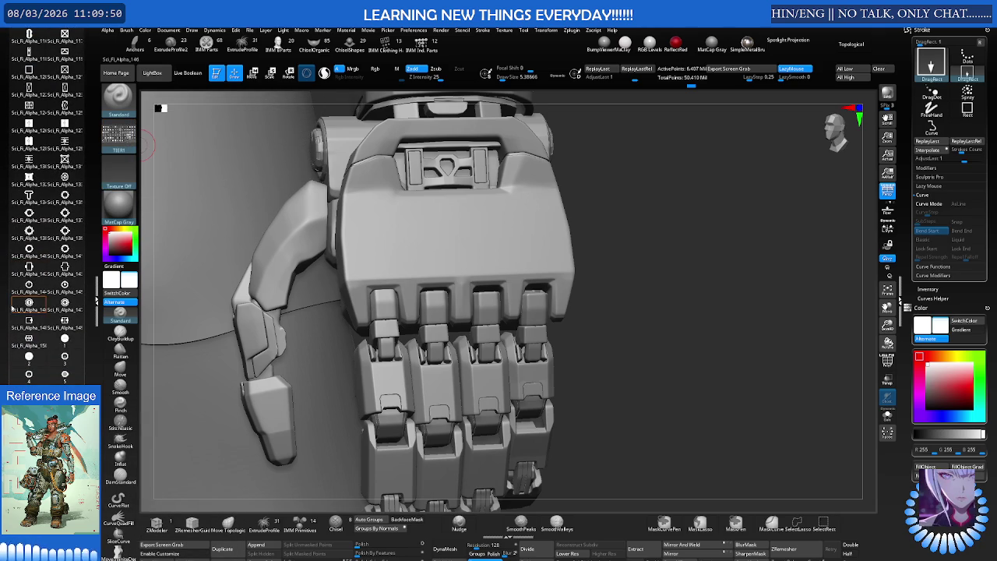
pyautogui.click(29, 303)
pyautogui.scroll(-2, 29, 304)
pyautogui.scroll(-2, 29, 312)
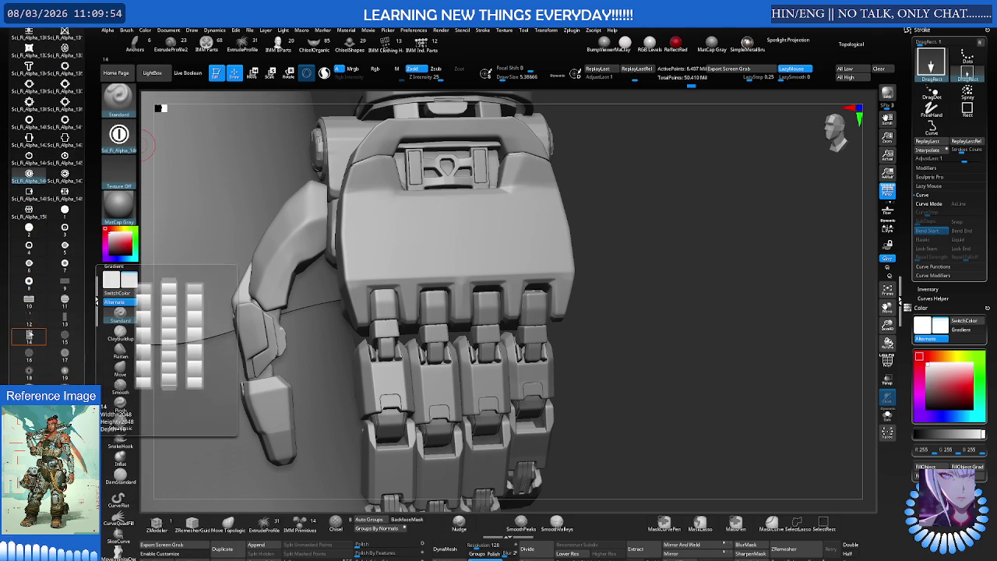
pyautogui.moveTo(28, 299)
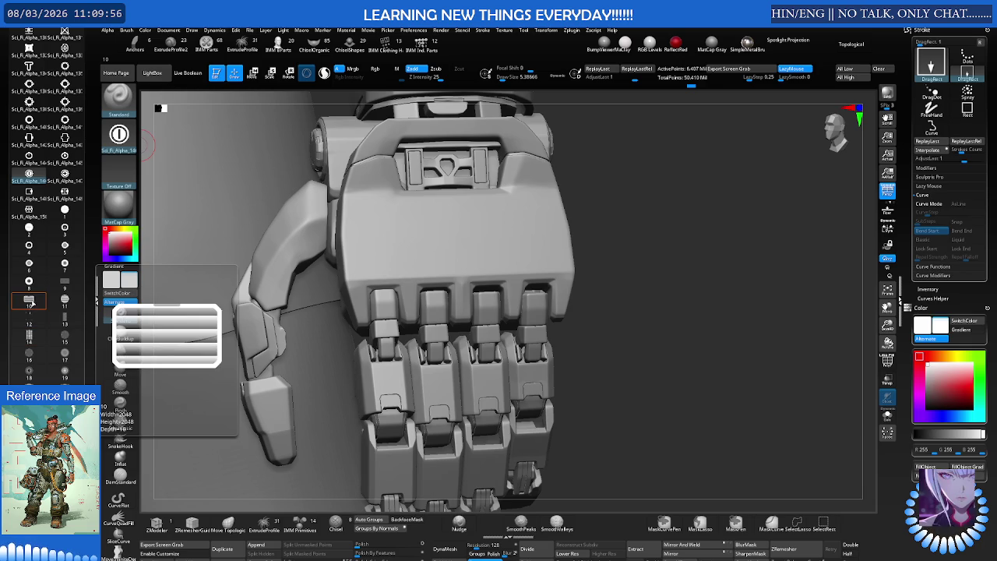
# Test striped Alpha 10 and 11 stamps, leaving a small striped vent on the plate's right side
pyautogui.click(46, 304)
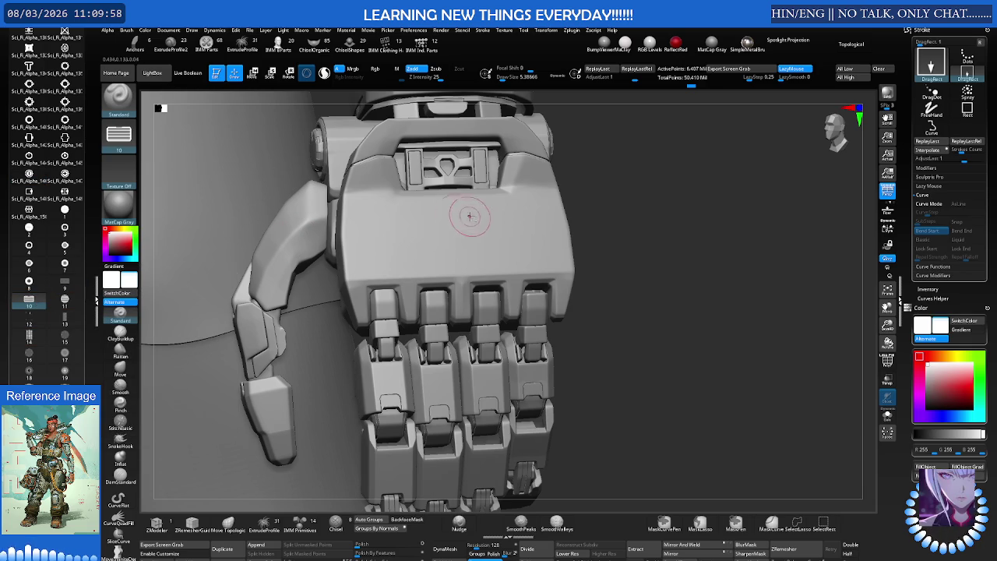
pyautogui.moveTo(457, 228)
pyautogui.mouseDown()
pyautogui.moveTo(454, 165)
pyautogui.moveTo(483, 165)
pyautogui.mouseUp()
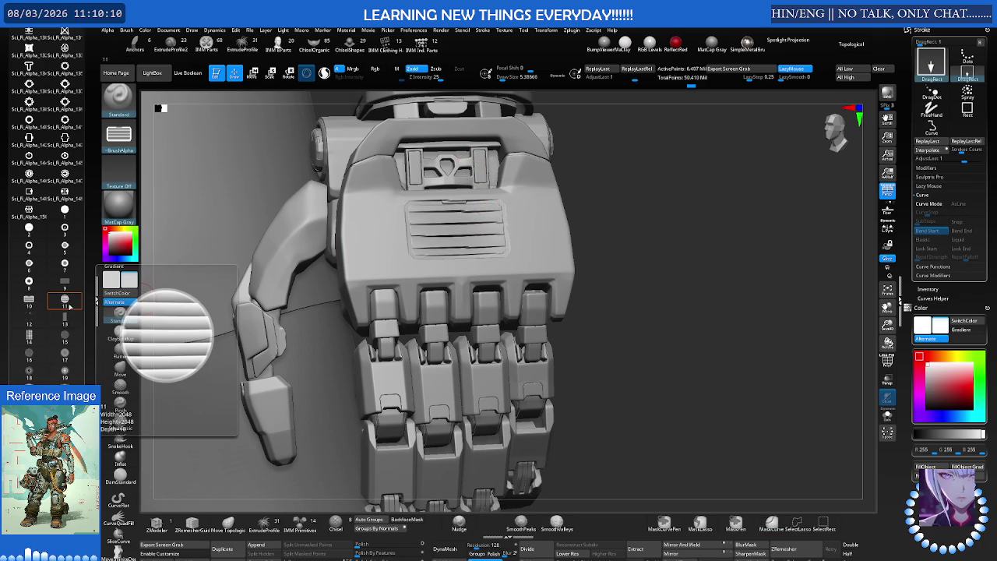
pyautogui.click(70, 307)
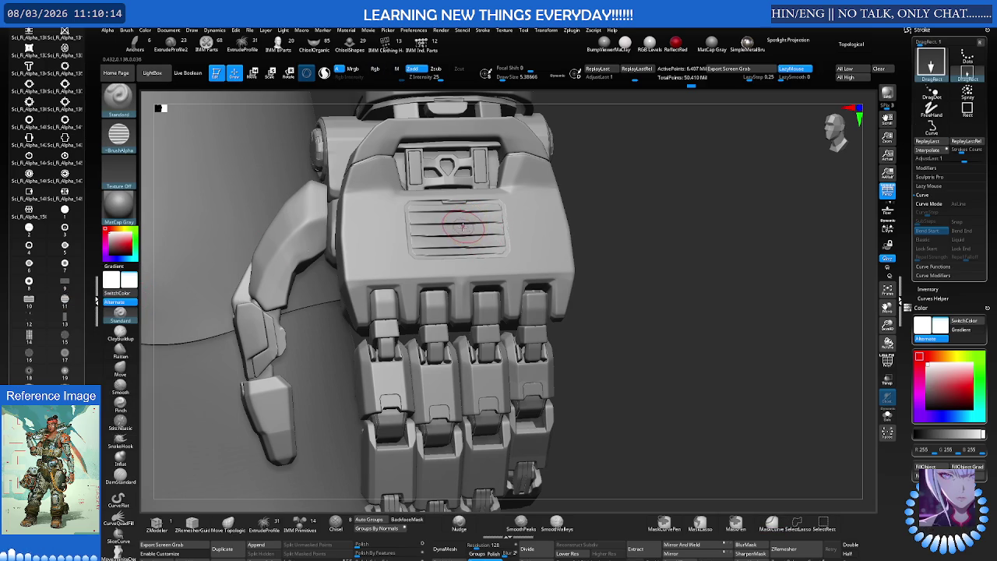
pyautogui.moveTo(465, 225)
pyautogui.keyDown('alt'); pyautogui.mouseDown(button='right')
pyautogui.moveTo(514, 224)
pyautogui.moveTo(482, 258)
pyautogui.mouseUp(button='right'); pyautogui.keyUp('alt')
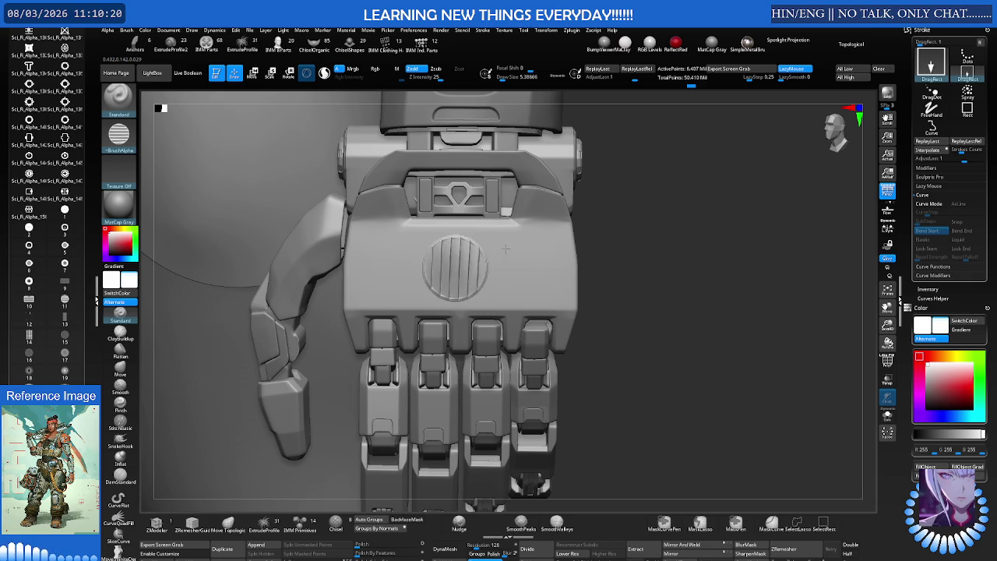
pyautogui.moveTo(496, 270); pyautogui.dragTo(453, 210)
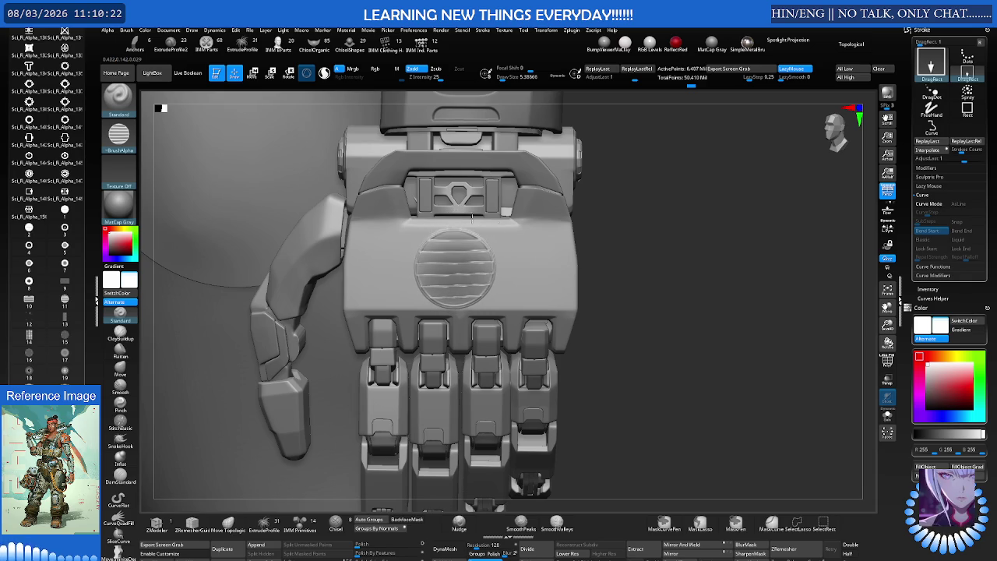
pyautogui.hotkey('ctrl', 'z')
pyautogui.moveTo(521, 241)
pyautogui.mouseDown(button='right')
pyautogui.moveTo(483, 249)
pyautogui.moveTo(542, 267)
pyautogui.mouseUp(button='right')
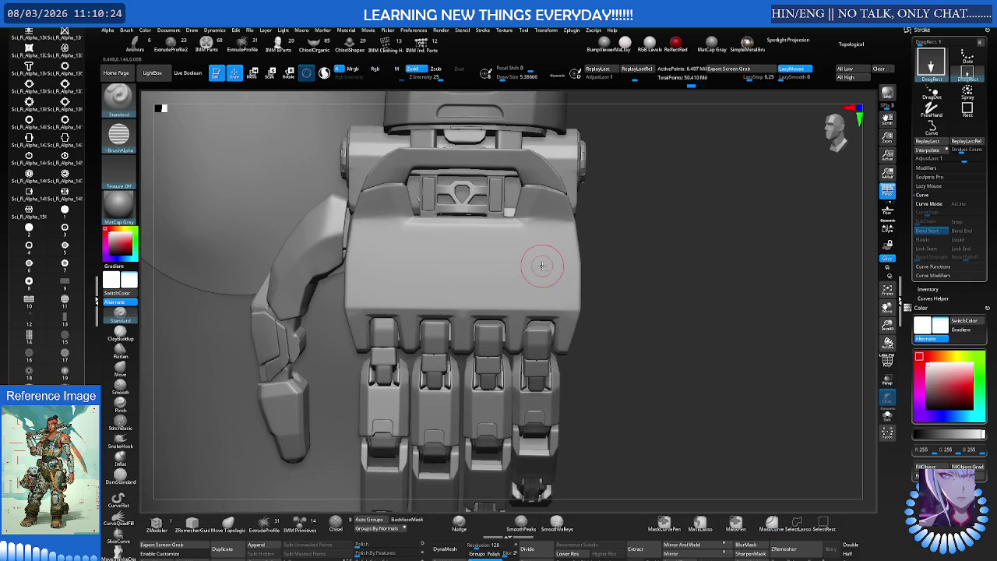
pyautogui.moveTo(581, 271); pyautogui.dragTo(588, 265)
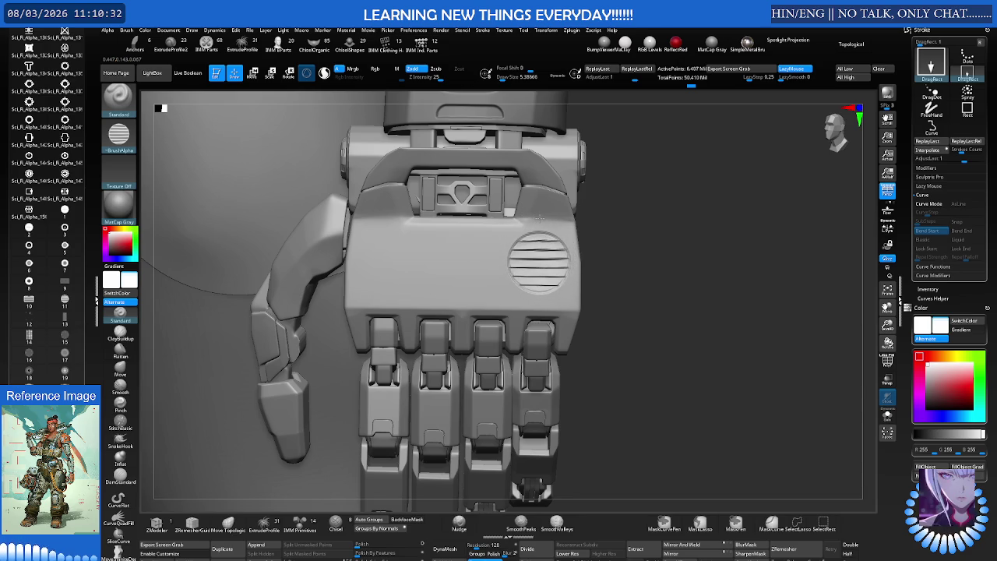
# Stamp a crisp bolt with radial alpha 28, Draw Size 3.3, Z Intensity 33, Focal Shift -100
pyautogui.moveTo(546, 234)
pyautogui.keyDown('ctrl'); pyautogui.mouseDown(button='right')
pyautogui.moveTo(589, 179)
pyautogui.moveTo(555, 237)
pyautogui.moveTo(559, 224)
pyautogui.moveTo(484, 246)
pyautogui.moveTo(504, 255)
pyautogui.moveTo(608, 242)
pyautogui.moveTo(556, 223)
pyautogui.moveTo(579, 234)
pyautogui.moveTo(541, 233)
pyautogui.mouseUp(button='right'); pyautogui.keyUp('ctrl')
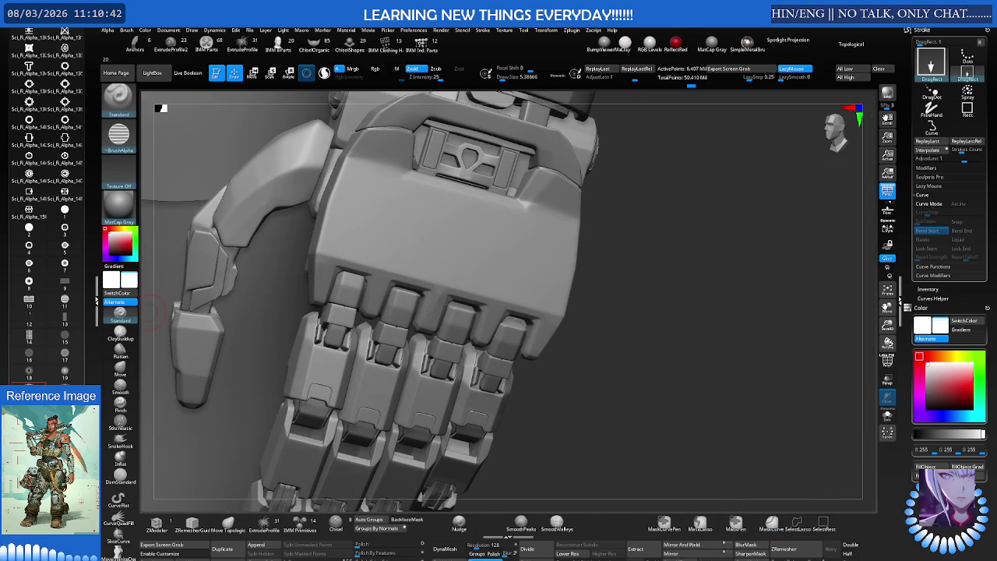
pyautogui.scroll(-3, 31, 343)
pyautogui.click(29, 382)
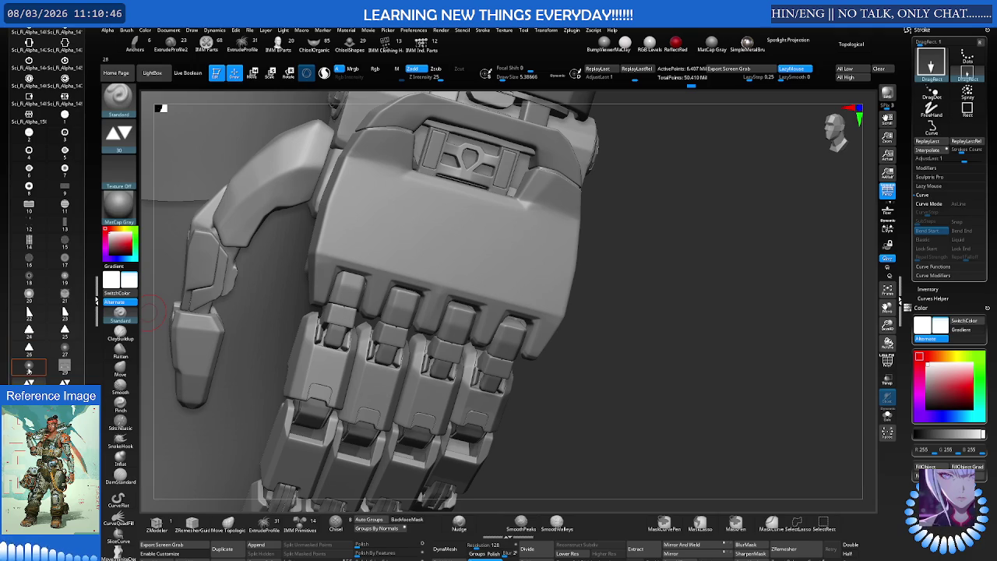
pyautogui.click(28, 368)
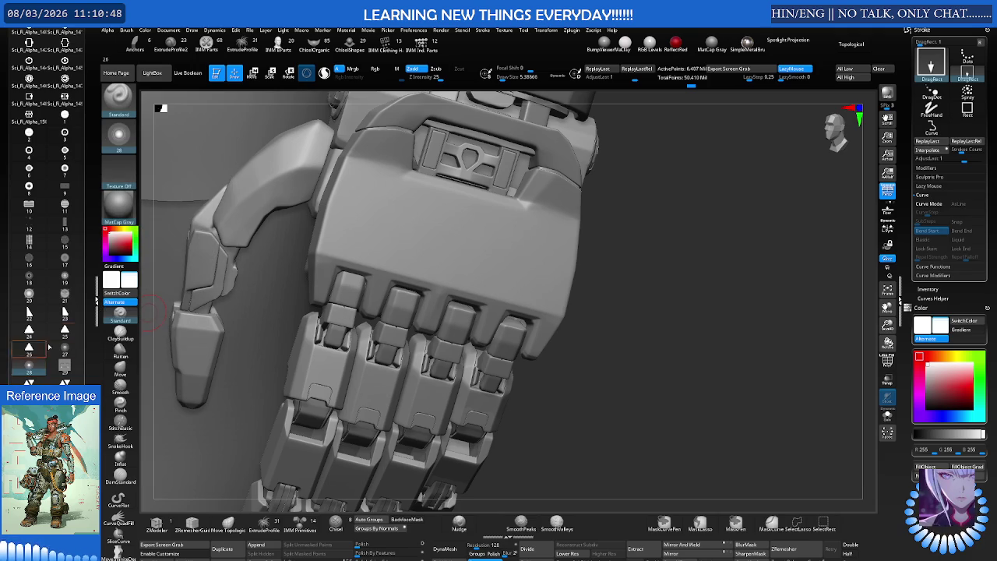
pyautogui.press('s')
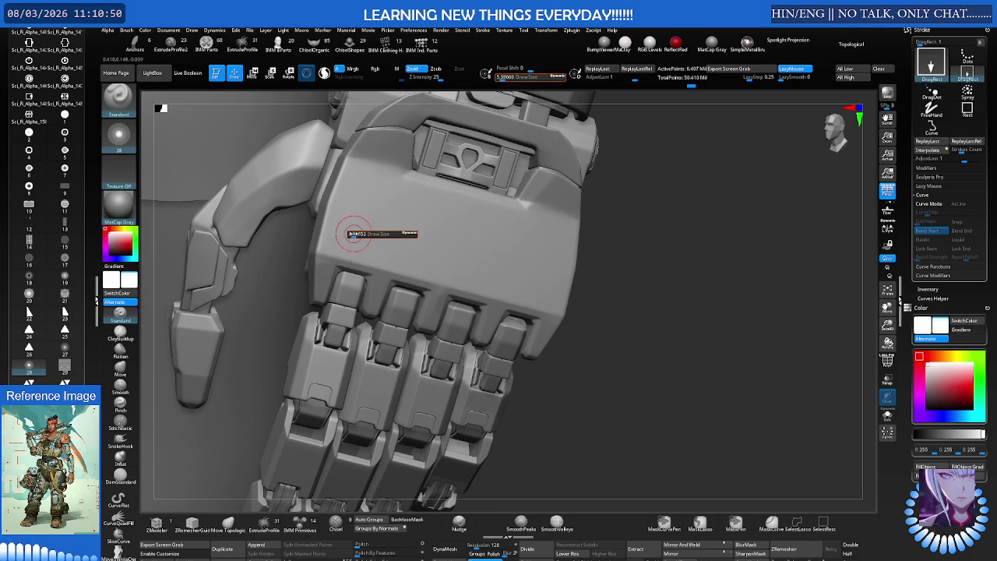
pyautogui.moveTo(354, 235); pyautogui.dragTo(343, 235)
pyautogui.moveTo(451, 75); pyautogui.dragTo(446, 79)
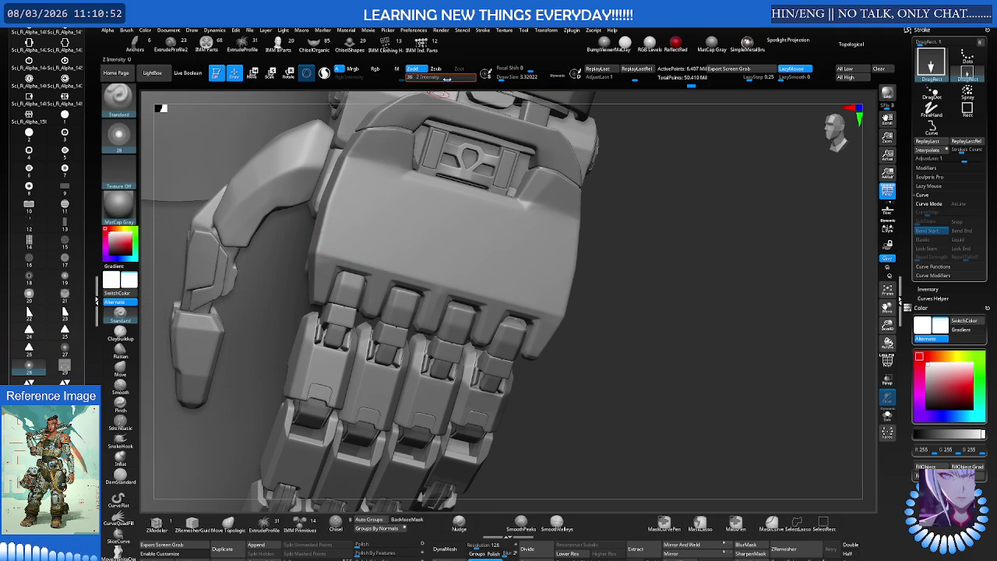
pyautogui.moveTo(529, 69); pyautogui.dragTo(495, 72)
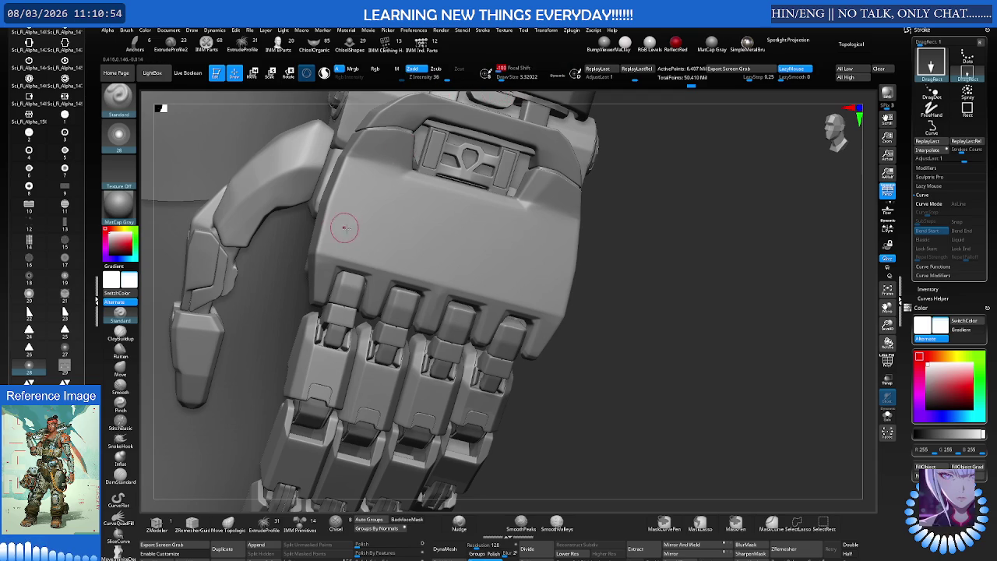
pyautogui.moveTo(362, 246); pyautogui.dragTo(374, 251)
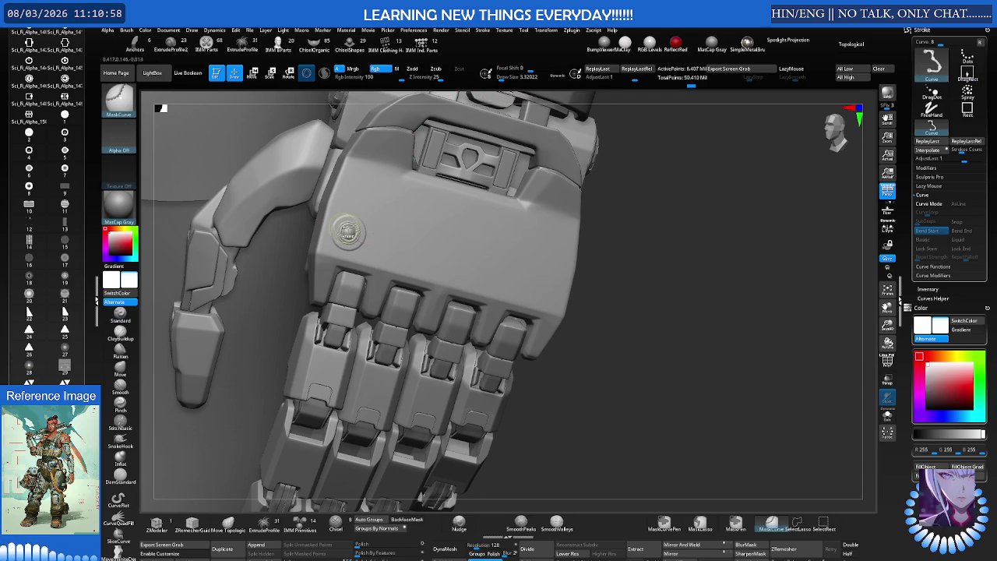
# Insert, resize and then undo a trial domed button on the hand plate
pyautogui.scroll(3, 375, 251)
pyautogui.press('ctrl')
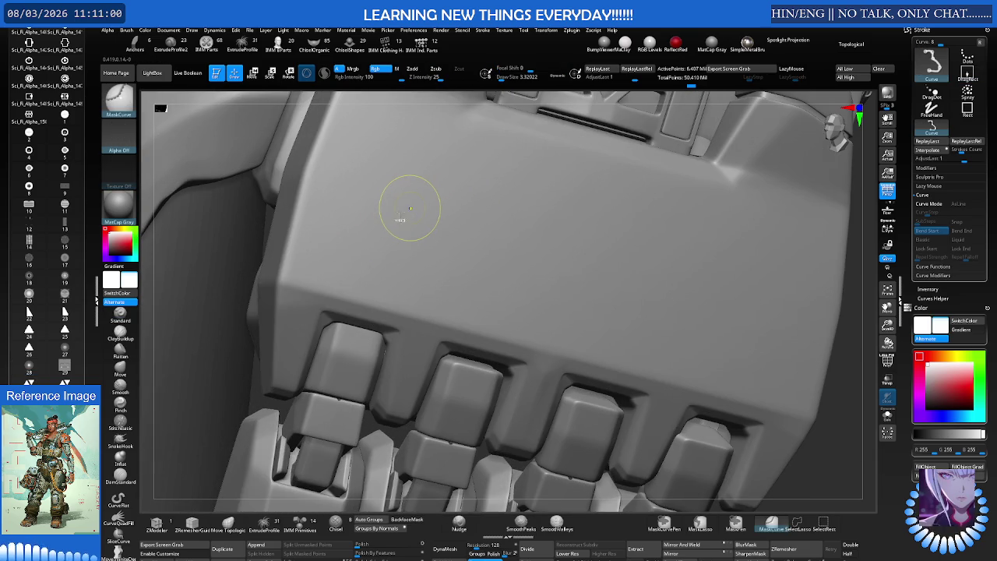
pyautogui.scroll(-3, 415, 207)
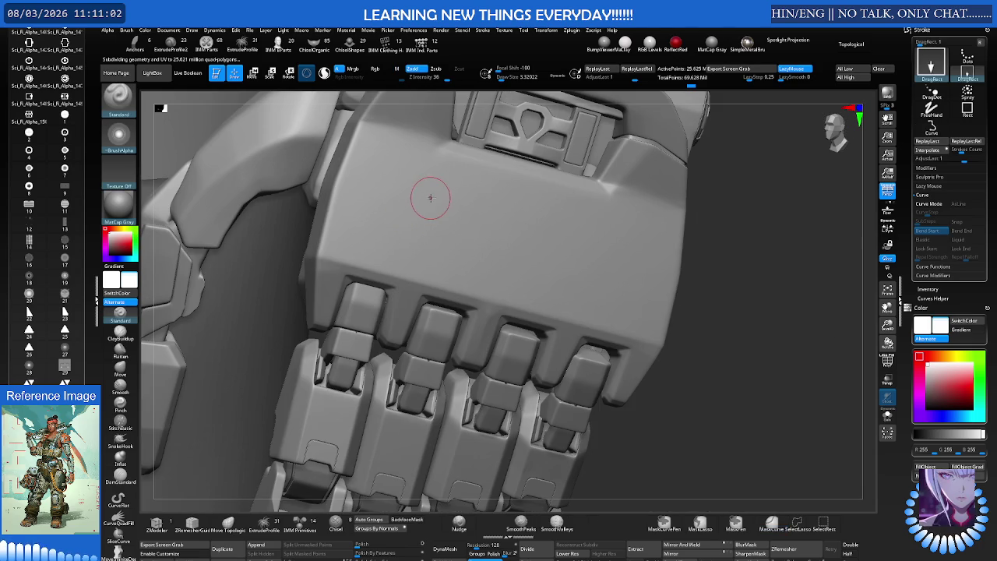
pyautogui.moveTo(408, 200); pyautogui.dragTo(352, 227, button='right')
pyautogui.scroll(2, 394, 209)
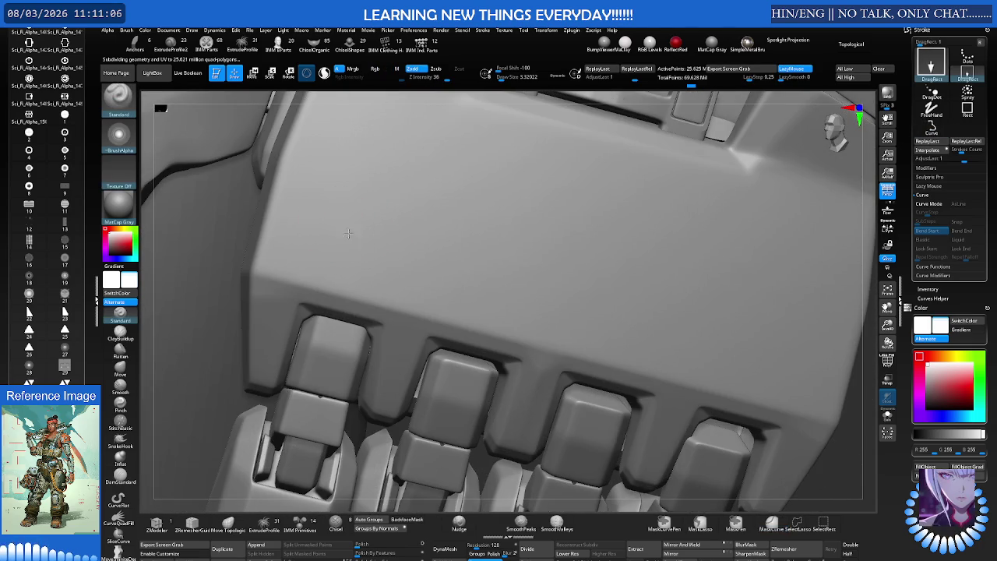
pyautogui.moveTo(417, 278); pyautogui.dragTo(425, 288)
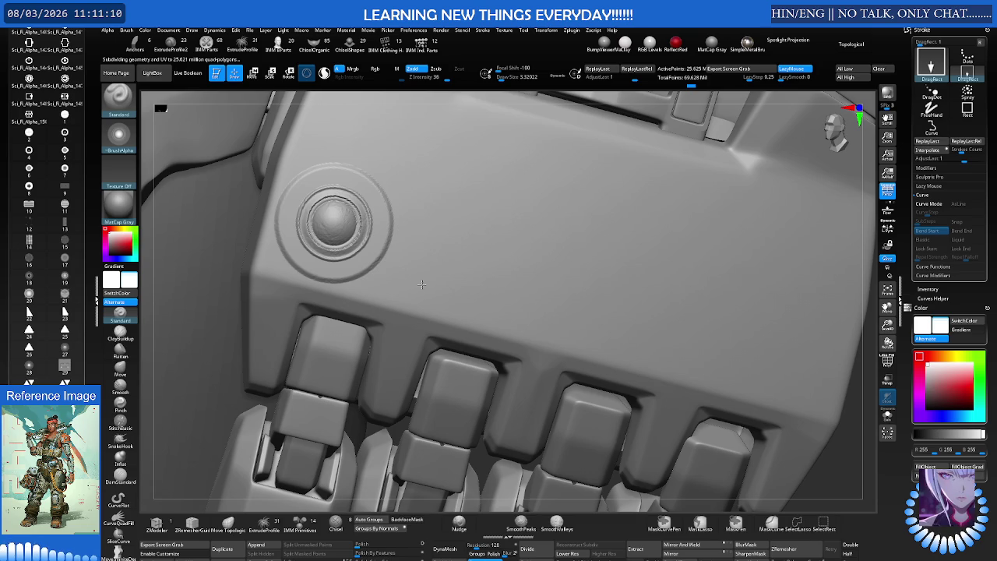
pyautogui.moveTo(411, 276); pyautogui.dragTo(404, 238)
pyautogui.moveTo(404, 238)
pyautogui.mouseDown(button='right')
pyautogui.moveTo(401, 218)
pyautogui.moveTo(372, 222)
pyautogui.mouseUp(button='right')
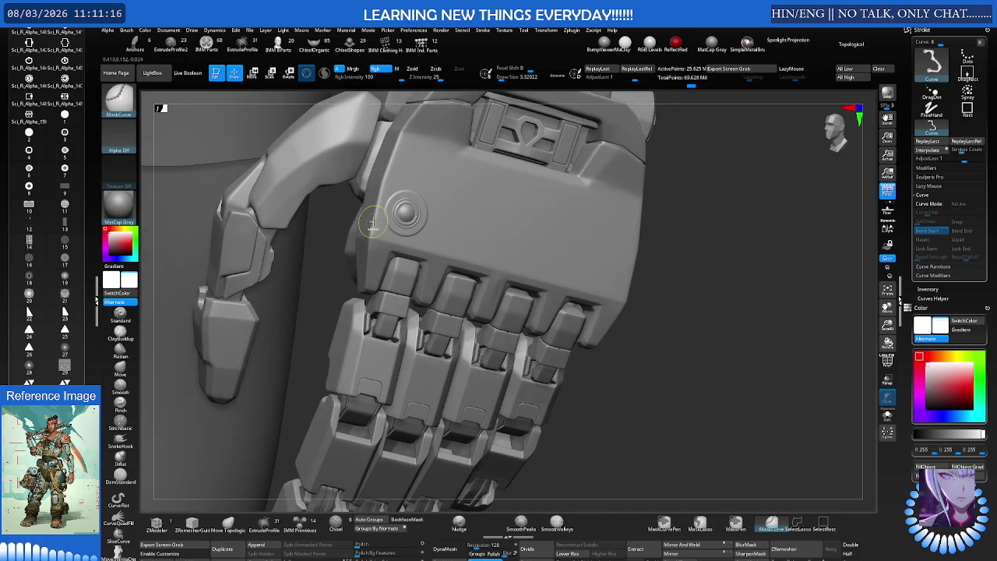
pyautogui.hotkey('ctrl', 'z')
# Briefly hide and restore hand geometry, then show Polyframe with polygroup colours
pyautogui.moveTo(373, 221); pyautogui.dragTo(406, 211, button='right')
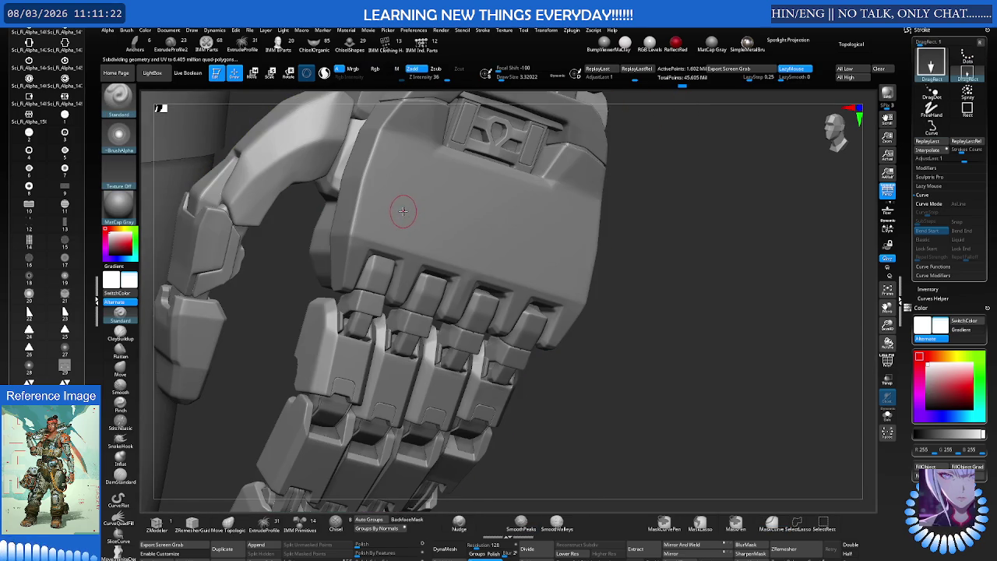
pyautogui.keyDown('ctrl'); pyautogui.keyDown('alt'); pyautogui.keyDown('shift'); pyautogui.click(402, 212); pyautogui.keyUp('shift'); pyautogui.keyUp('alt'); pyautogui.keyUp('ctrl')
pyautogui.keyDown('ctrl'); pyautogui.keyDown('shift'); pyautogui.click(400, 211); pyautogui.keyUp('shift'); pyautogui.keyUp('ctrl')
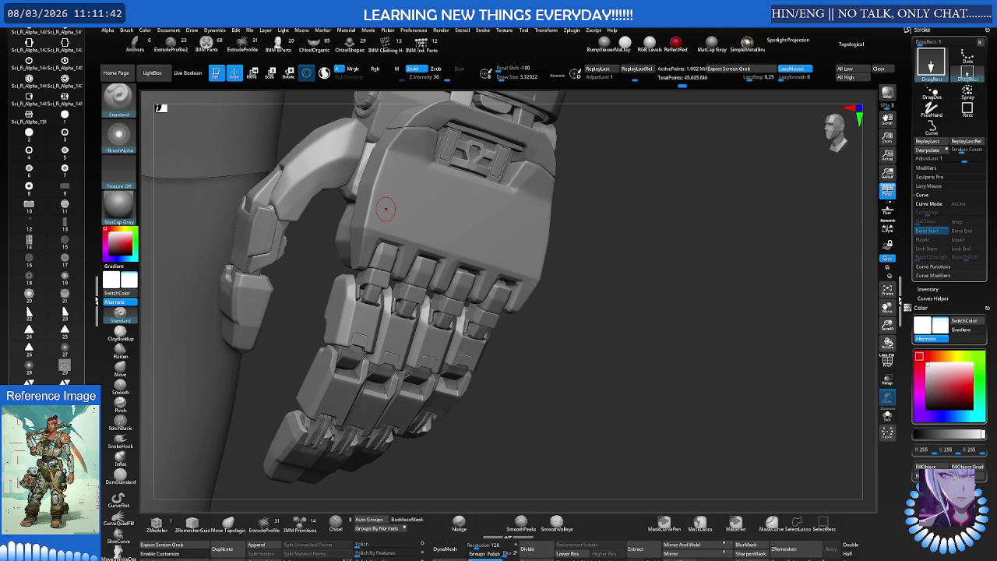
pyautogui.moveTo(445, 243)
pyautogui.mouseDown(button='right')
pyautogui.moveTo(429, 229)
pyautogui.moveTo(470, 227)
pyautogui.mouseUp(button='right')
pyautogui.hotkey('shift', 'f')
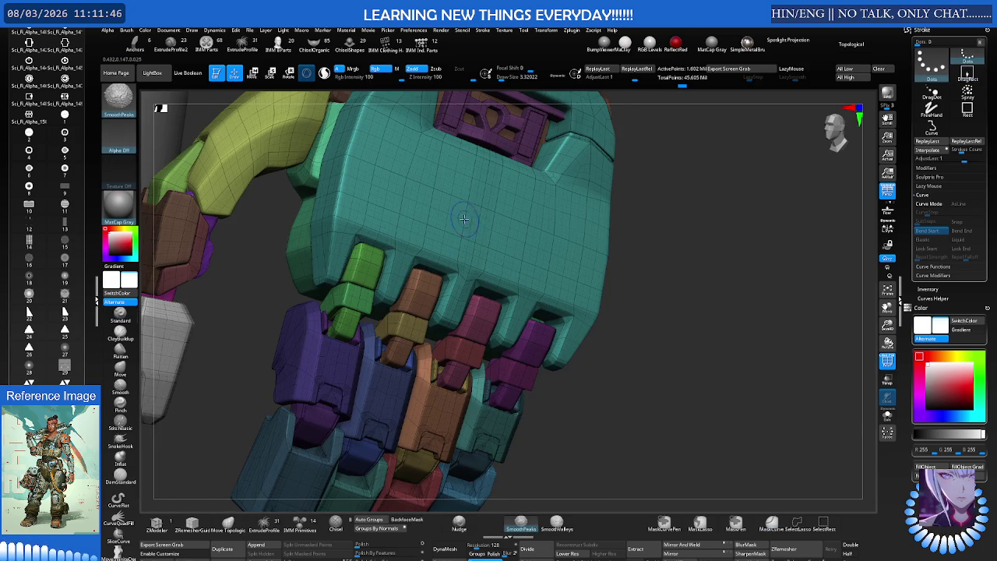
# Turn off Polyframe and isolate the knuckle plate, viewing it front-on
pyautogui.hotkey('shift', 'f')
pyautogui.moveTo(467, 213)
pyautogui.mouseDown(button='right')
pyautogui.moveTo(445, 218)
pyautogui.moveTo(441, 233)
pyautogui.moveTo(517, 239)
pyautogui.moveTo(545, 233)
pyautogui.moveTo(555, 216)
pyautogui.moveTo(529, 229)
pyautogui.moveTo(565, 224)
pyautogui.mouseUp(button='right')
pyautogui.keyDown('ctrl'); pyautogui.keyDown('shift'); pyautogui.click(441, 233); pyautogui.keyUp('shift'); pyautogui.keyUp('ctrl')
pyautogui.moveTo(535, 241)
pyautogui.mouseDown(button='right')
pyautogui.moveTo(460, 244)
pyautogui.moveTo(518, 240)
pyautogui.moveTo(474, 238)
pyautogui.moveTo(434, 274)
pyautogui.moveTo(438, 296)
pyautogui.moveTo(423, 287)
pyautogui.moveTo(418, 295)
pyautogui.moveTo(485, 246)
pyautogui.moveTo(384, 231)
pyautogui.mouseUp(button='right')
pyautogui.click(120, 143)
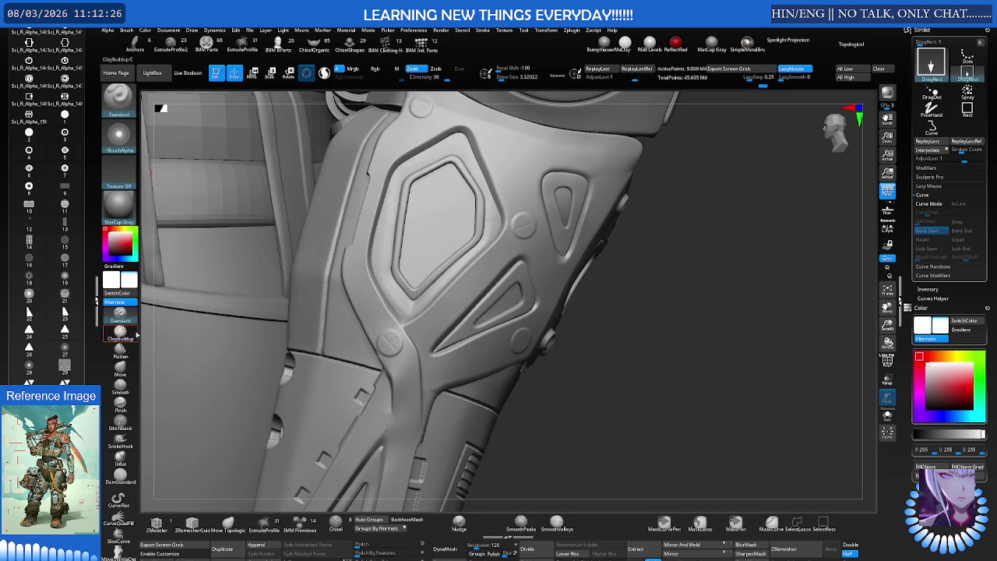
# Lower the brush Draw Size to about 1.9
pyautogui.scroll(5, 441, 257)
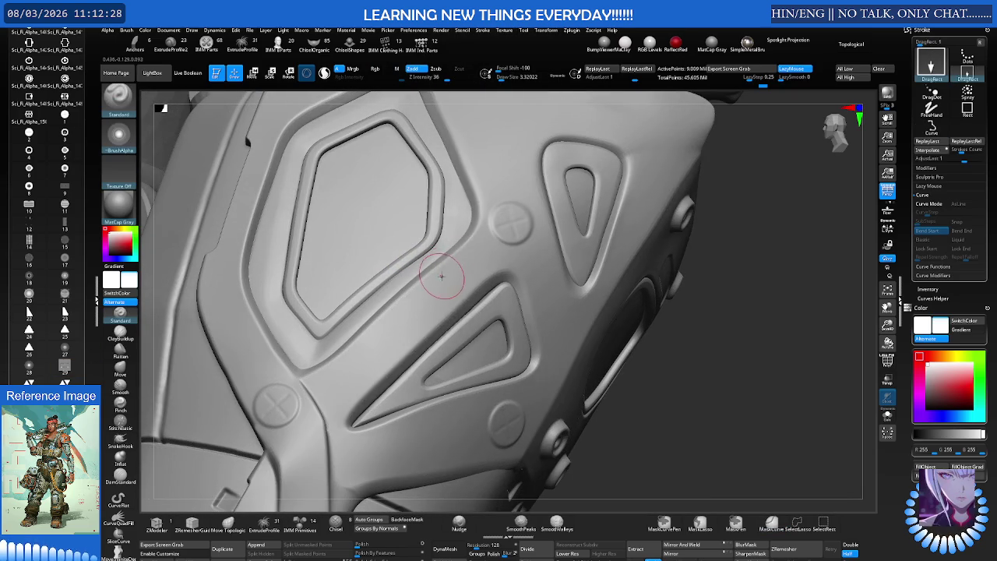
pyautogui.press('s')
pyautogui.click(440, 276)
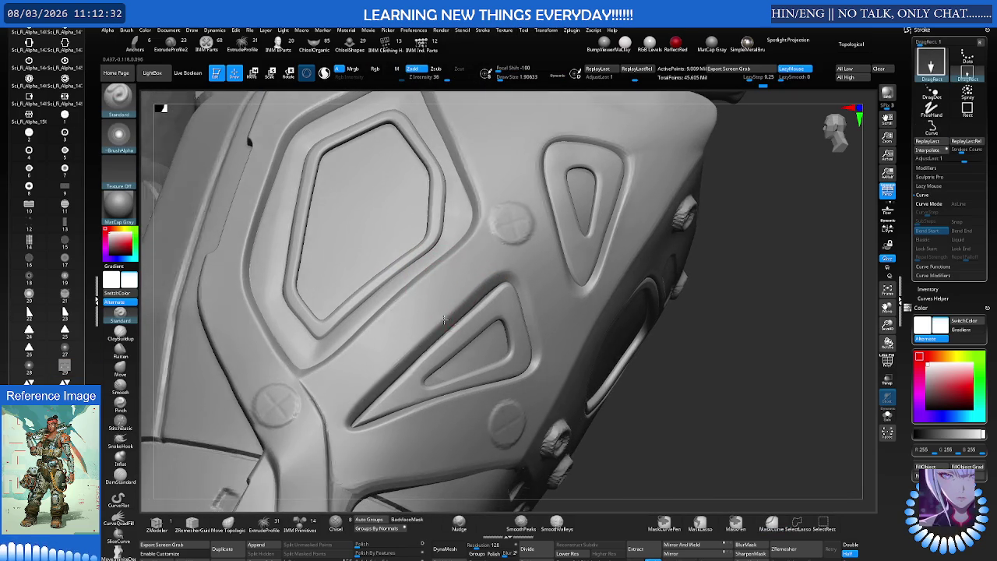
pyautogui.moveTo(445, 319); pyautogui.dragTo(405, 334, button='right')
pyautogui.press('s')
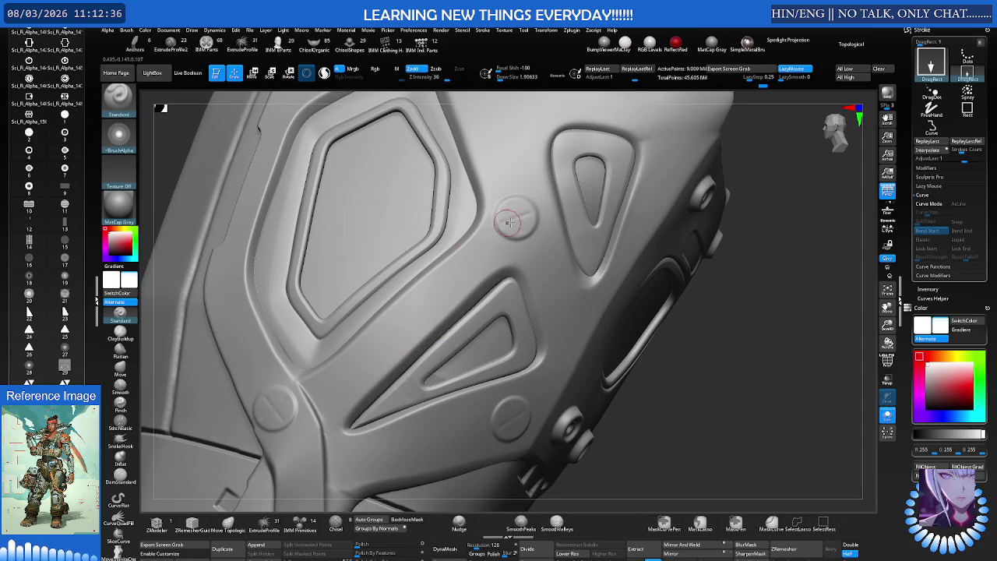
# Keep only a rectangular patch around the triangular groove visible, hiding the leftover back piece
pyautogui.keyDown('ctrl'); pyautogui.keyDown('shift'); pyautogui.moveTo(533, 218); pyautogui.dragTo(274, 448); pyautogui.keyUp('shift'); pyautogui.keyUp('ctrl')
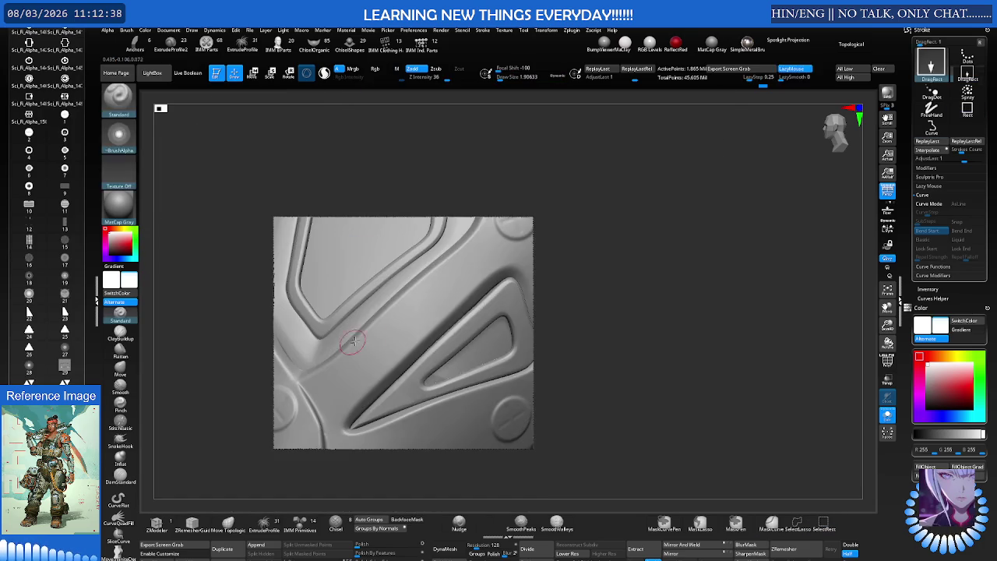
pyautogui.moveTo(341, 348); pyautogui.dragTo(438, 294, button='right')
pyautogui.keyDown('ctrl'); pyautogui.keyDown('alt'); pyautogui.keyDown('shift'); pyautogui.moveTo(459, 257); pyautogui.dragTo(481, 347); pyautogui.keyUp('shift'); pyautogui.keyUp('alt'); pyautogui.keyUp('ctrl')
pyautogui.keyDown('ctrl'); pyautogui.keyDown('alt'); pyautogui.keyDown('shift'); pyautogui.moveTo(441, 383); pyautogui.dragTo(285, 389); pyautogui.keyUp('shift'); pyautogui.keyUp('alt'); pyautogui.keyUp('ctrl')
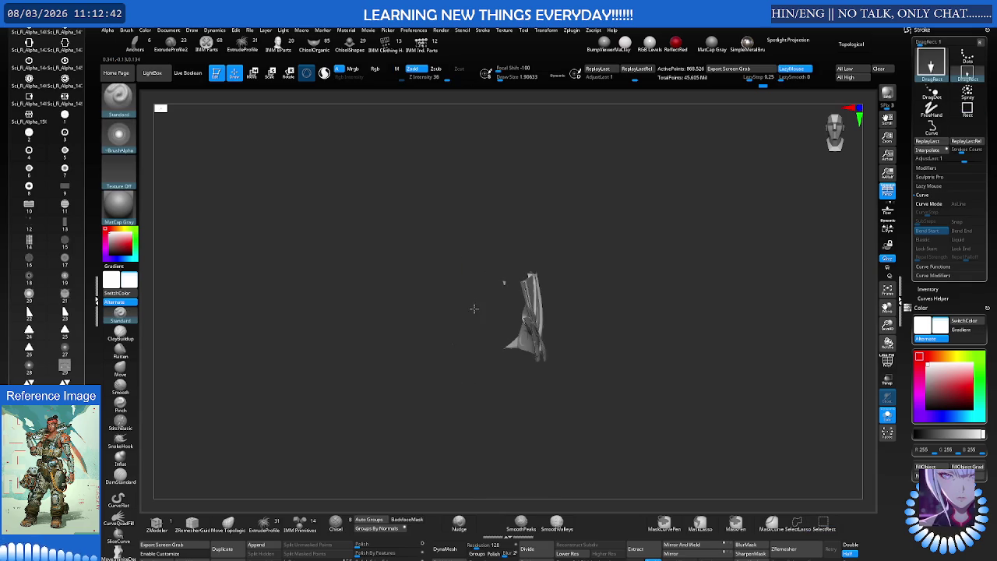
pyautogui.keyDown('ctrl'); pyautogui.keyDown('alt'); pyautogui.keyDown('shift'); pyautogui.moveTo(468, 301); pyautogui.dragTo(468, 301); pyautogui.keyUp('shift'); pyautogui.keyUp('alt'); pyautogui.keyUp('ctrl')
pyautogui.moveTo(568, 309)
pyautogui.mouseDown(button='right')
pyautogui.moveTo(524, 312)
pyautogui.moveTo(752, 428)
pyautogui.mouseUp(button='right')
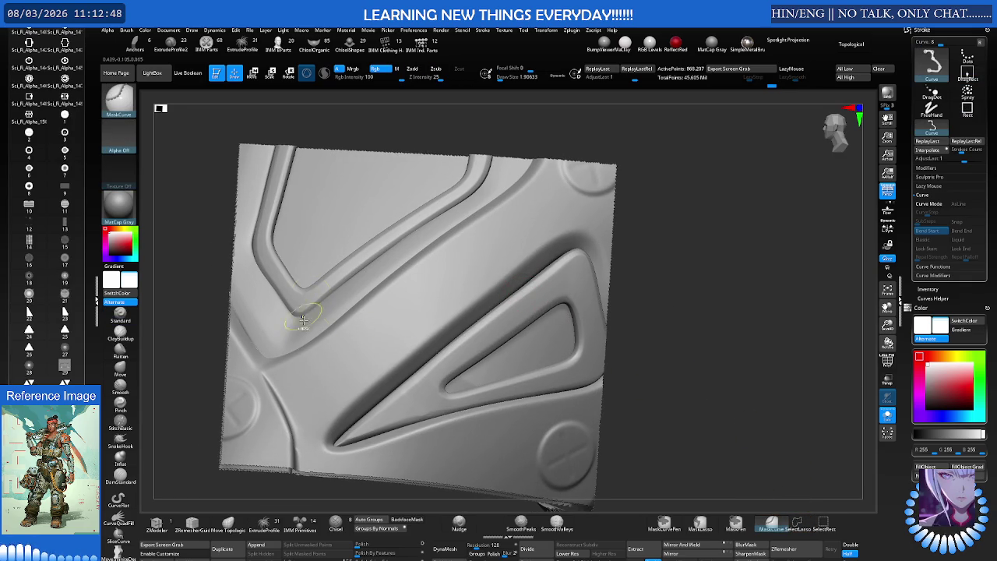
# Mask one side of the panel along a diagonal MaskCurve line
pyautogui.keyDown('ctrl'); pyautogui.moveTo(282, 388); pyautogui.dragTo(567, 167); pyautogui.keyUp('ctrl')
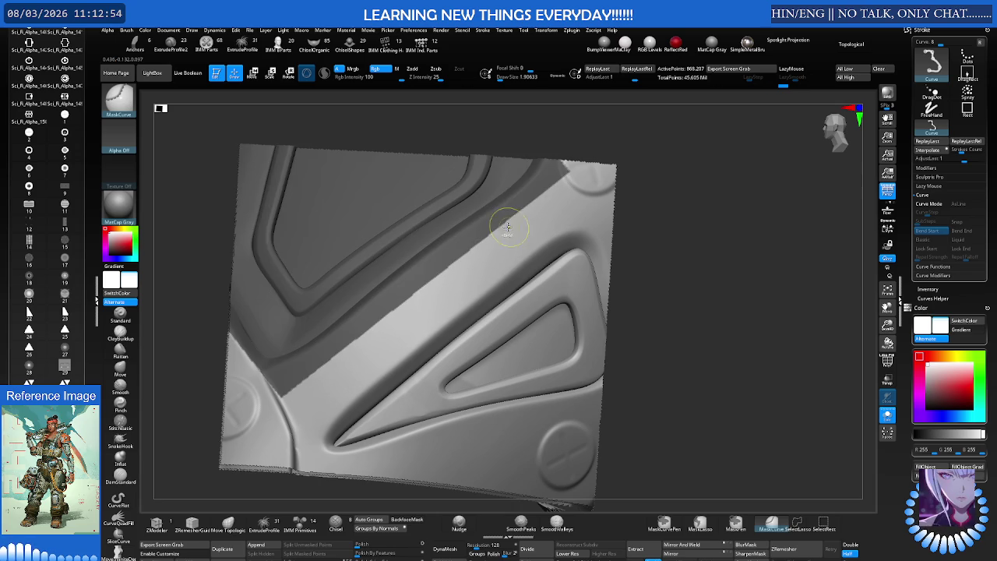
pyautogui.keyDown('ctrl'); pyautogui.moveTo(598, 179); pyautogui.dragTo(264, 437); pyautogui.keyUp('ctrl')
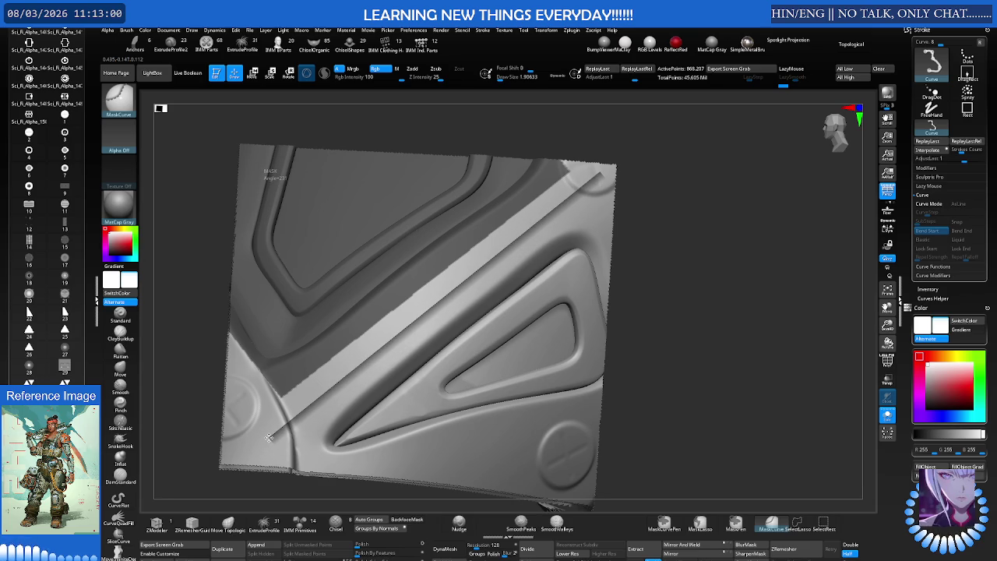
pyautogui.keyDown('ctrl'); pyautogui.moveTo(272, 427); pyautogui.dragTo(273, 428); pyautogui.keyUp('ctrl')
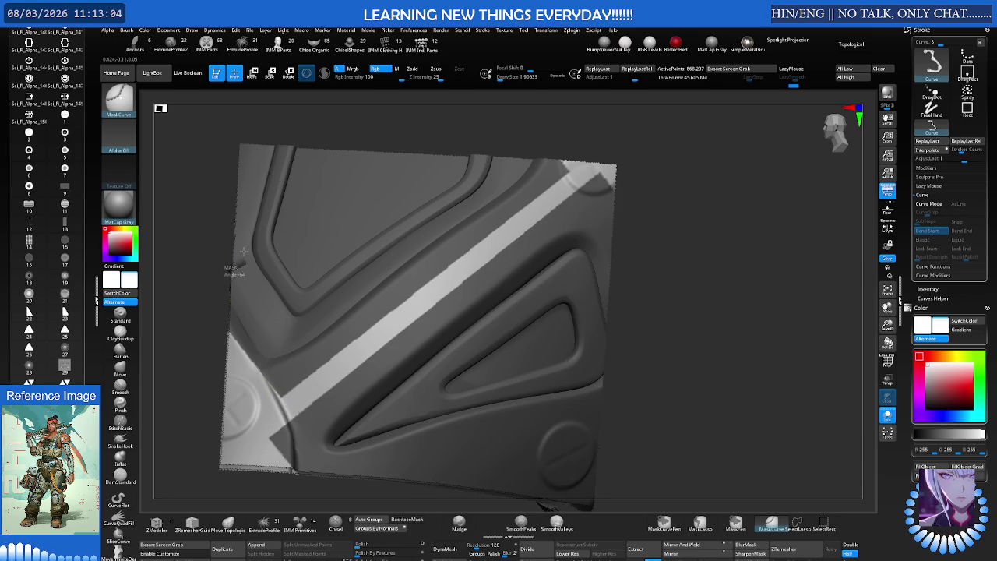
pyautogui.moveTo(304, 453)
pyautogui.keyDown('ctrl'); pyautogui.mouseDown()
pyautogui.moveTo(319, 366)
pyautogui.moveTo(224, 254)
pyautogui.mouseUp(); pyautogui.keyUp('ctrl')
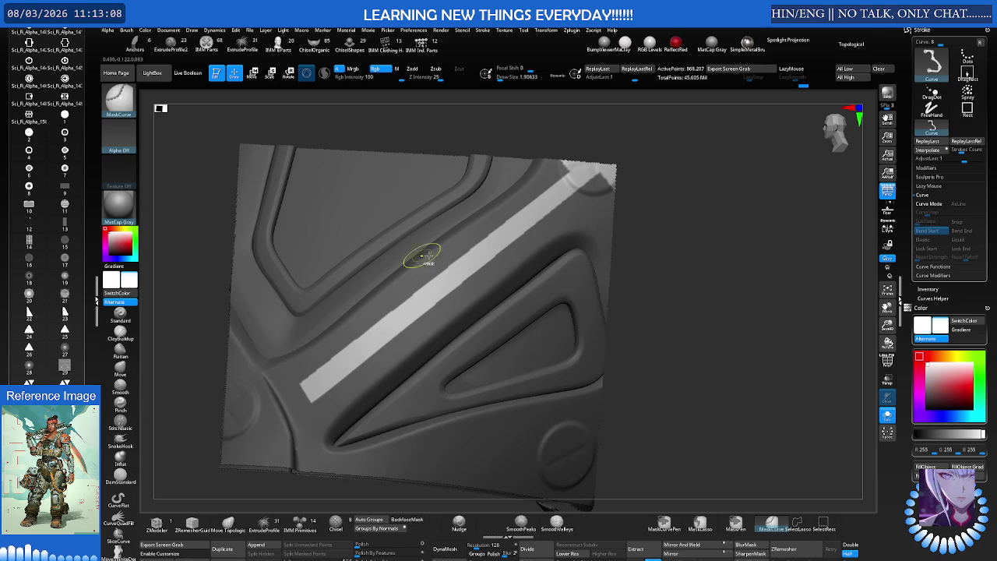
pyautogui.keyDown('alt'); pyautogui.moveTo(400, 256); pyautogui.dragTo(360, 294); pyautogui.keyUp('alt')
# Mask the other side with a parallel diagonal curve and place the Scale gizmo
pyautogui.moveTo(430, 167)
pyautogui.keyDown('ctrl'); pyautogui.mouseDown()
pyautogui.moveTo(615, 350)
pyautogui.moveTo(639, 337)
pyautogui.mouseUp(); pyautogui.keyUp('ctrl')
pyautogui.moveTo(622, 285)
pyautogui.mouseDown()
pyautogui.moveTo(586, 285)
pyautogui.moveTo(489, 325)
pyautogui.mouseUp()
pyautogui.press('e')
pyautogui.click(482, 327)
pyautogui.moveTo(482, 327)
pyautogui.mouseDown()
pyautogui.moveTo(470, 295)
pyautogui.moveTo(424, 319)
pyautogui.moveTo(436, 328)
pyautogui.mouseUp()
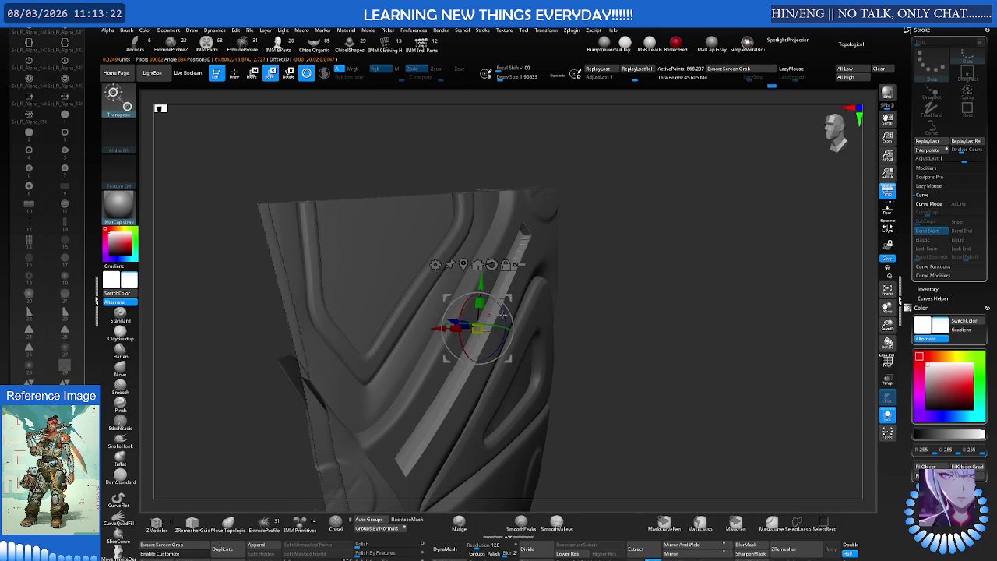
# Unhide all geometry, then re-isolate the panel and restore the mask around the strip
pyautogui.moveTo(584, 306)
pyautogui.mouseDown()
pyautogui.moveTo(616, 280)
pyautogui.moveTo(581, 270)
pyautogui.mouseUp()
pyautogui.press('q')
pyautogui.moveTo(623, 257)
pyautogui.keyDown('ctrl'); pyautogui.mouseDown(button='right')
pyautogui.moveTo(649, 288)
pyautogui.moveTo(643, 270)
pyautogui.moveTo(681, 273)
pyautogui.mouseUp(button='right'); pyautogui.keyUp('ctrl')
pyautogui.keyDown('ctrl'); pyautogui.keyDown('shift'); pyautogui.click(648, 285); pyautogui.keyUp('shift'); pyautogui.keyUp('ctrl')
pyautogui.press('w')
pyautogui.keyDown('ctrl'); pyautogui.keyDown('shift'); pyautogui.click(653, 271); pyautogui.keyUp('shift'); pyautogui.keyUp('ctrl')
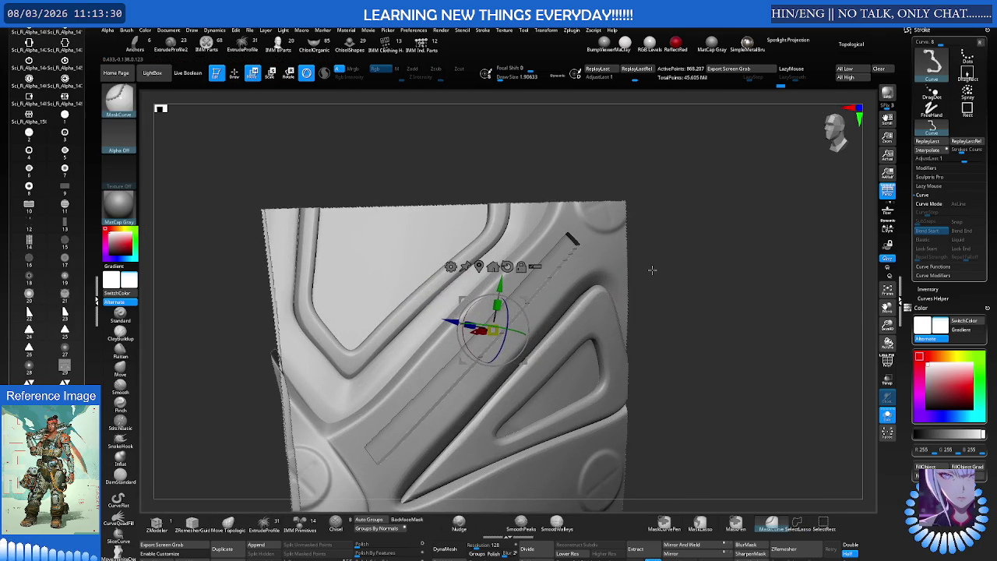
pyautogui.keyDown('ctrl'); pyautogui.click(648, 267); pyautogui.keyUp('ctrl')
pyautogui.press('q')
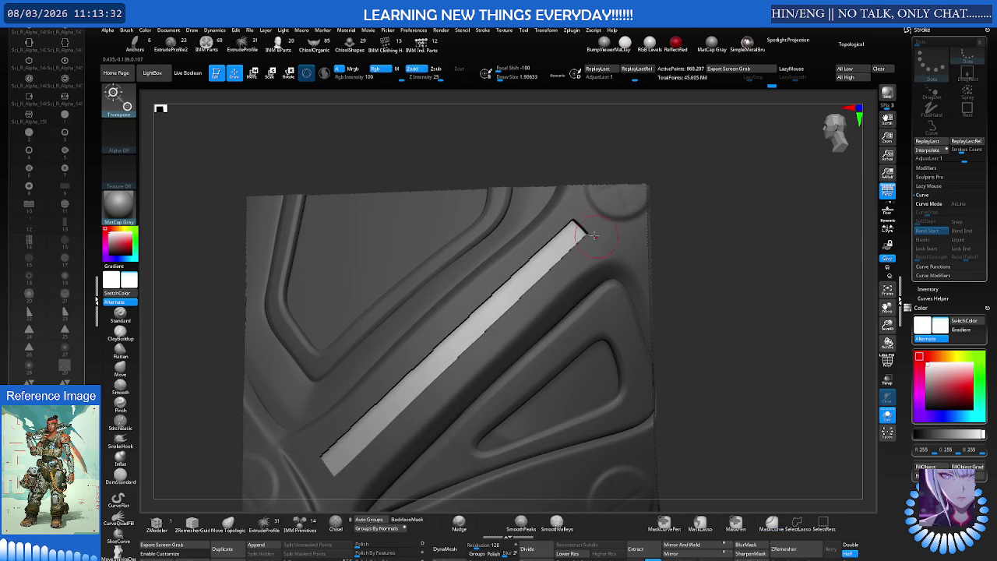
pyautogui.press('w')
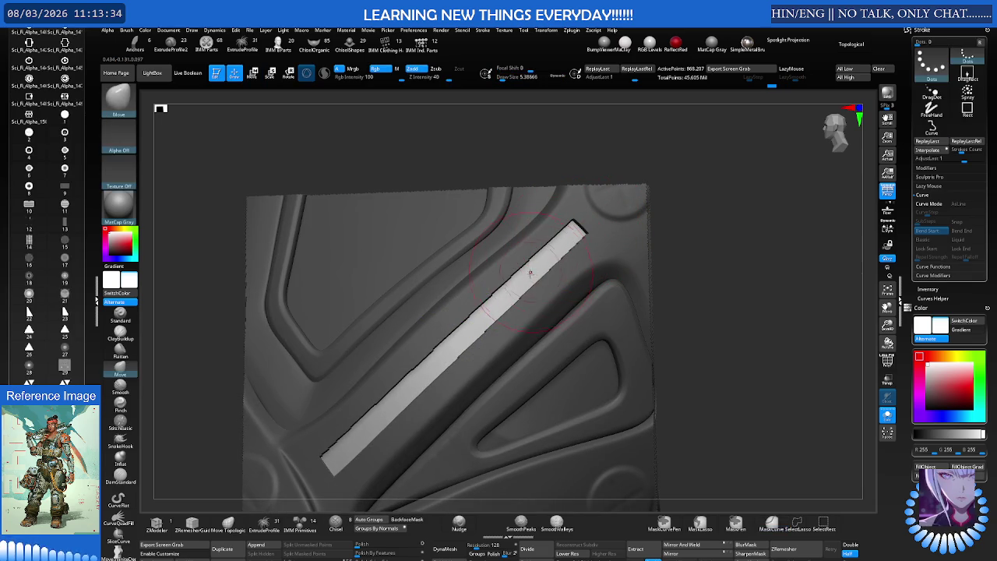
# Push the unmasked diagonal strip into the panel with the Move gizmo, nudging it along X
pyautogui.moveTo(467, 257)
pyautogui.keyDown('ctrl'); pyautogui.mouseDown(button='right')
pyautogui.moveTo(501, 268)
pyautogui.moveTo(474, 303)
pyautogui.moveTo(515, 299)
pyautogui.mouseUp(button='right'); pyautogui.keyUp('ctrl')
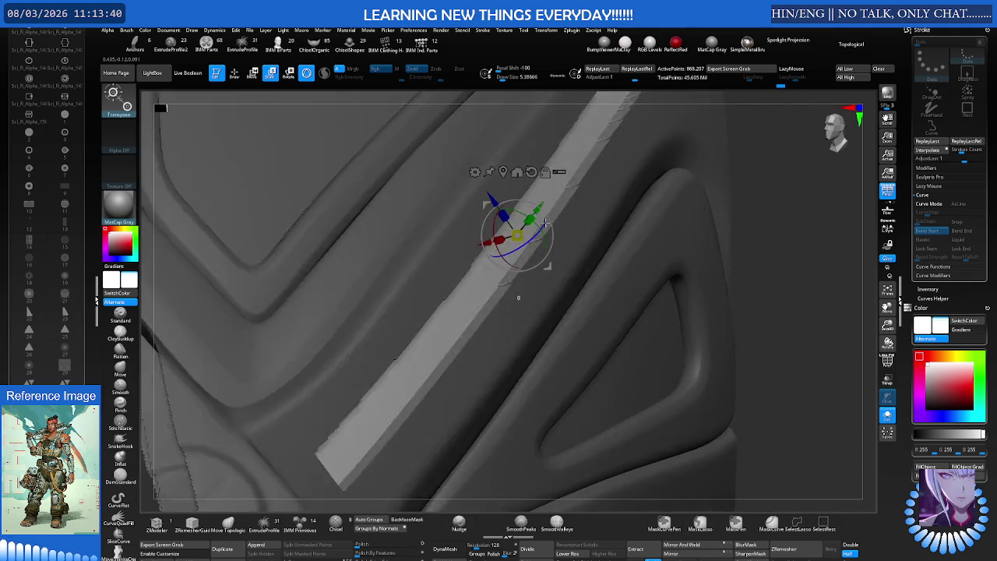
pyautogui.moveTo(535, 227); pyautogui.dragTo(496, 218, button='right')
pyautogui.moveTo(496, 216); pyautogui.dragTo(536, 237)
pyautogui.moveTo(536, 221)
pyautogui.mouseDown(button='right')
pyautogui.moveTo(543, 257)
pyautogui.moveTo(545, 211)
pyautogui.moveTo(546, 234)
pyautogui.moveTo(522, 256)
pyautogui.mouseUp(button='right')
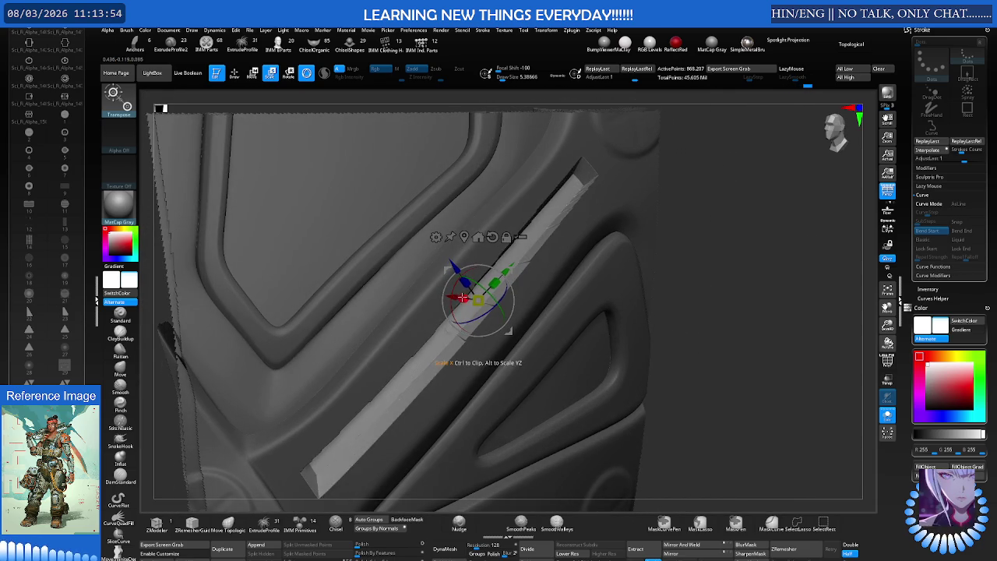
pyautogui.moveTo(454, 296); pyautogui.dragTo(442, 294, button='right')
pyautogui.moveTo(425, 292); pyautogui.dragTo(430, 293)
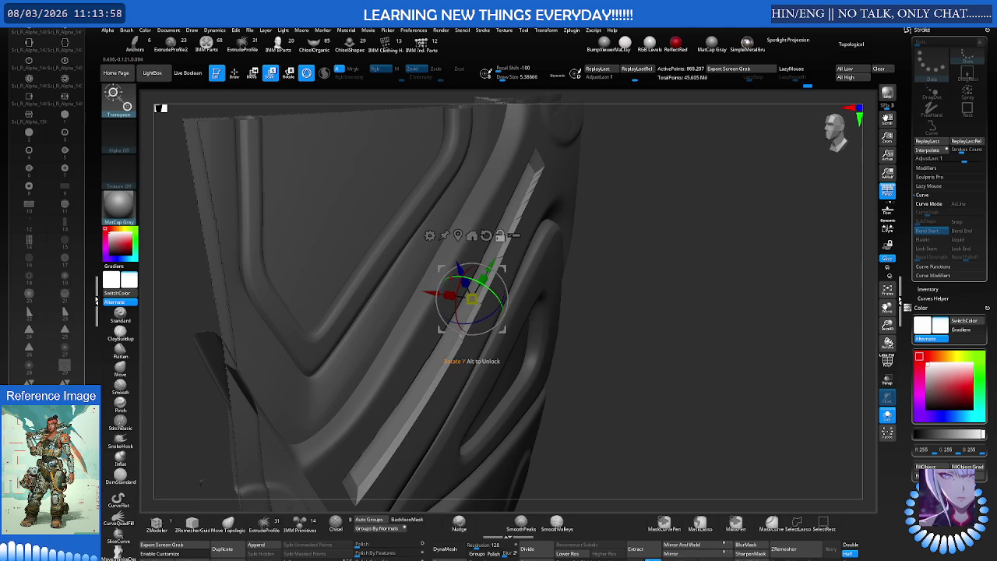
pyautogui.moveTo(462, 292); pyautogui.dragTo(478, 294, button='right')
pyautogui.moveTo(734, 251)
pyautogui.keyDown('alt'); pyautogui.mouseDown(button='right')
pyautogui.moveTo(597, 278)
pyautogui.moveTo(530, 280)
pyautogui.moveTo(506, 261)
pyautogui.moveTo(498, 268)
pyautogui.moveTo(510, 274)
pyautogui.mouseUp(button='right'); pyautogui.keyUp('alt')
# Return to sculpting with the Move brush selected
pyautogui.press('q')
pyautogui.press('b')
pyautogui.press('m')
pyautogui.press('v')
# Switch between SmoothPeaks and Move brushes and inspect the groove strip closely
pyautogui.press('b')
pyautogui.press('s')
pyautogui.press('p')
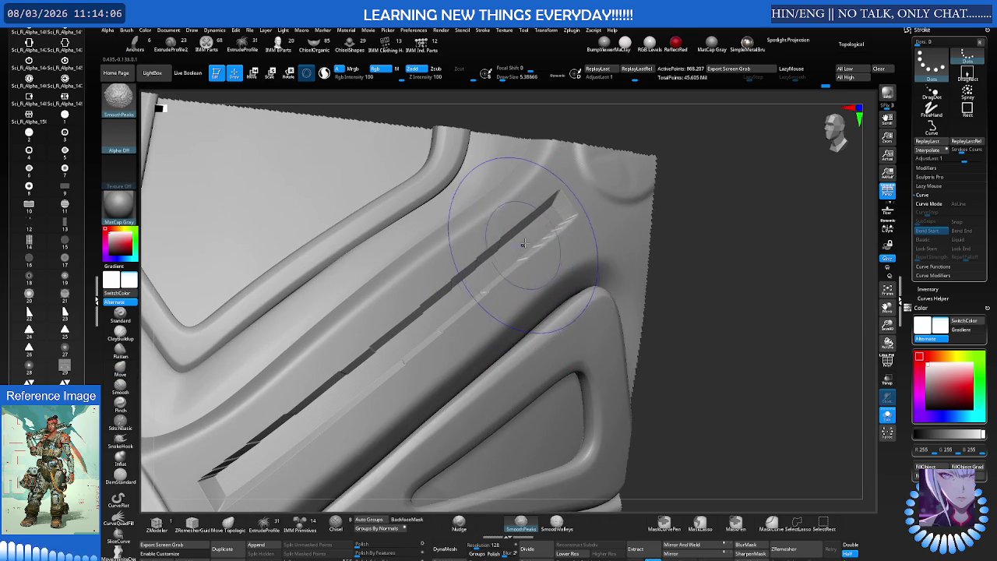
pyautogui.press('b')
pyautogui.press('m')
pyautogui.press('v')
pyautogui.moveTo(534, 226)
pyautogui.mouseDown(button='right')
pyautogui.moveTo(471, 260)
pyautogui.moveTo(457, 289)
pyautogui.moveTo(534, 248)
pyautogui.moveTo(544, 262)
pyautogui.moveTo(542, 251)
pyautogui.mouseUp(button='right')
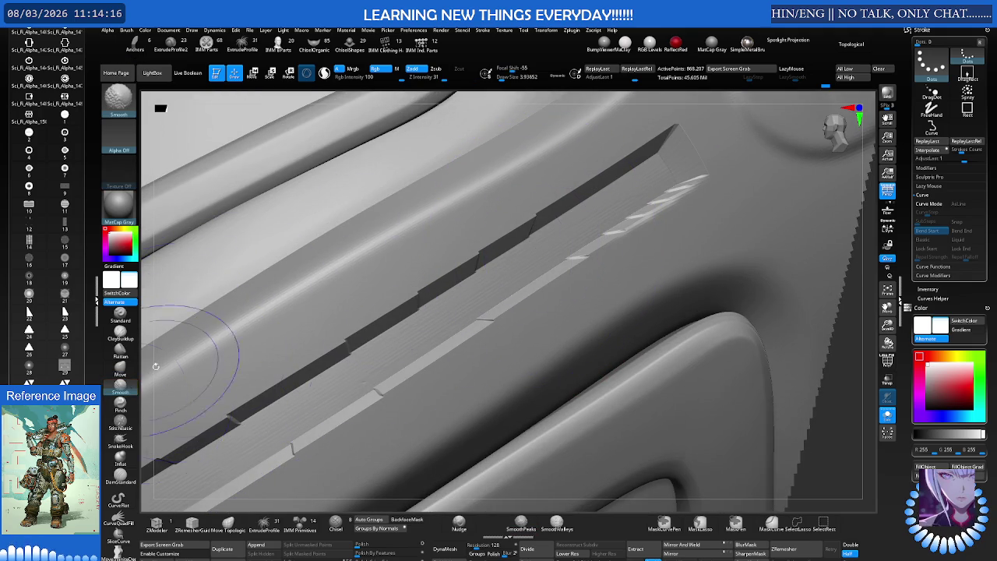
pyautogui.click(119, 369)
pyautogui.moveTo(599, 242); pyautogui.dragTo(670, 202, button='right')
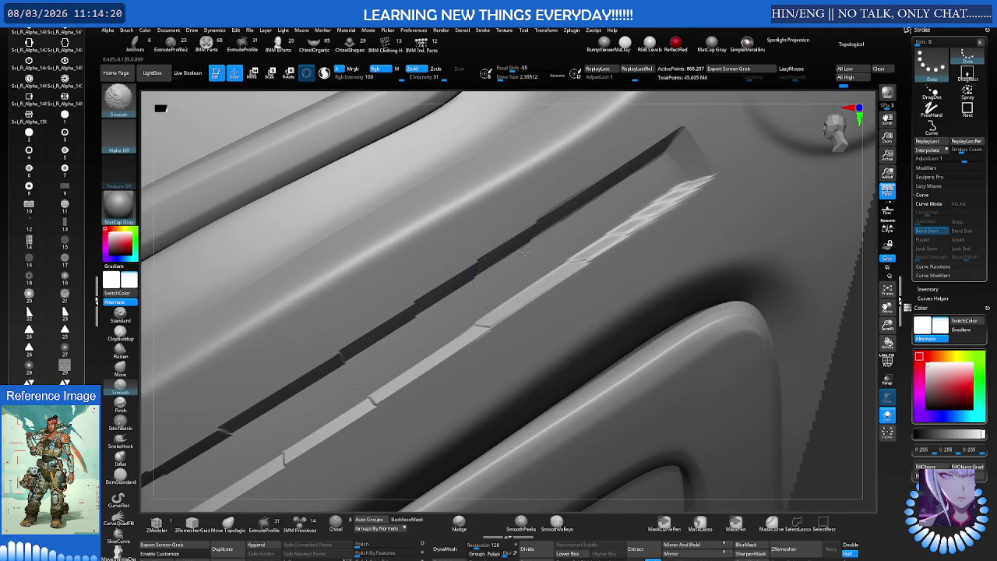
pyautogui.moveTo(448, 336)
pyautogui.mouseDown(button='right')
pyautogui.moveTo(420, 234)
pyautogui.moveTo(507, 258)
pyautogui.moveTo(476, 249)
pyautogui.mouseUp(button='right')
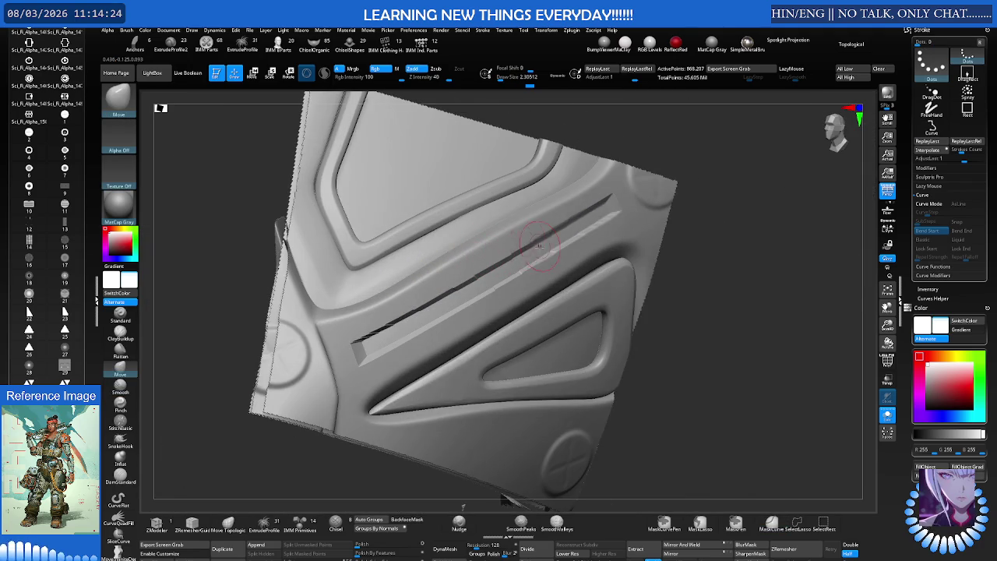
# Smooth the groove and polish flat the end of the strip with hPolish
pyautogui.press('shift')
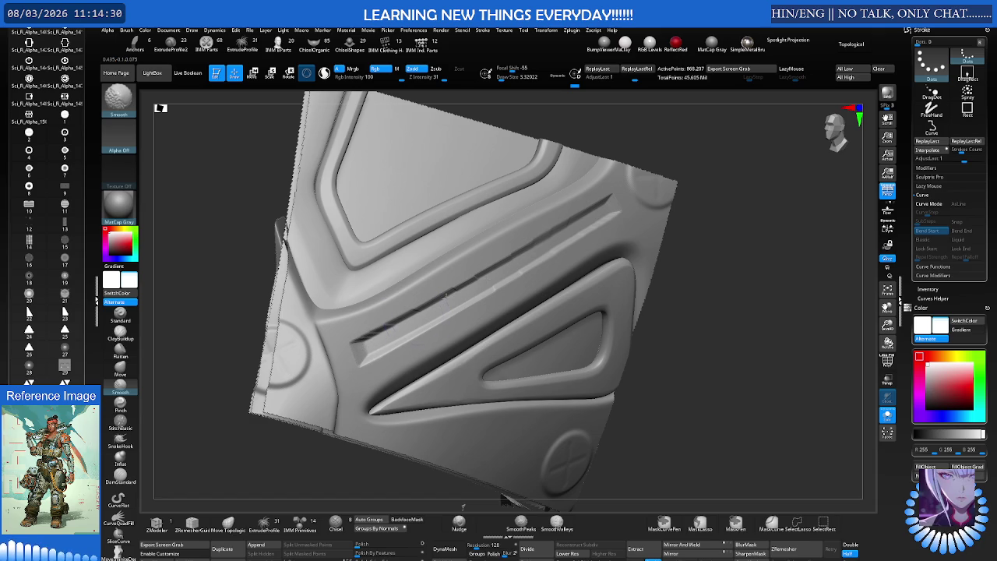
pyautogui.moveTo(538, 260)
pyautogui.mouseDown(button='right')
pyautogui.moveTo(629, 272)
pyautogui.moveTo(514, 278)
pyautogui.moveTo(515, 288)
pyautogui.moveTo(553, 296)
pyautogui.moveTo(631, 262)
pyautogui.moveTo(545, 288)
pyautogui.moveTo(557, 271)
pyautogui.moveTo(522, 253)
pyautogui.mouseUp(button='right')
pyautogui.moveTo(430, 290)
pyautogui.keyDown('ctrl'); pyautogui.mouseDown(button='right')
pyautogui.moveTo(512, 278)
pyautogui.moveTo(501, 272)
pyautogui.moveTo(436, 304)
pyautogui.moveTo(222, 312)
pyautogui.mouseUp(button='right'); pyautogui.keyUp('ctrl')
pyautogui.press('ctrl')
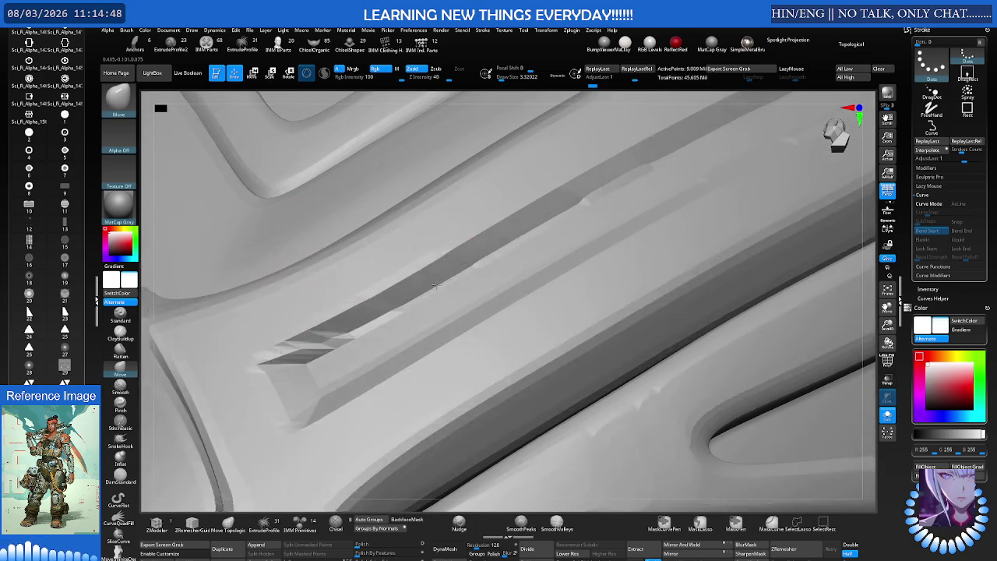
pyautogui.moveTo(411, 289); pyautogui.dragTo(474, 289, button='right')
pyautogui.press('b')
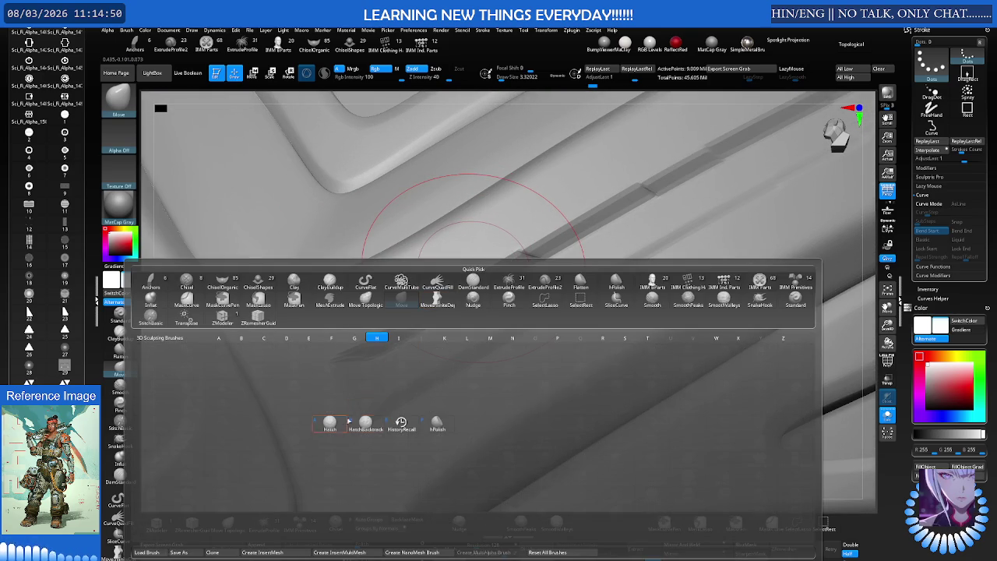
pyautogui.click(432, 426)
pyautogui.moveTo(445, 309); pyautogui.dragTo(483, 311)
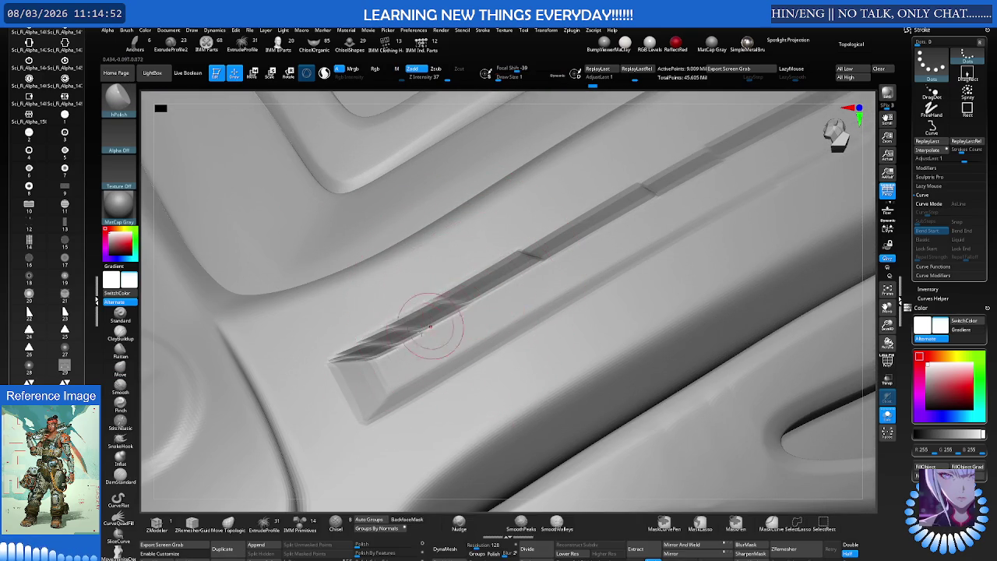
pyautogui.moveTo(444, 311); pyautogui.dragTo(385, 335, button='right')
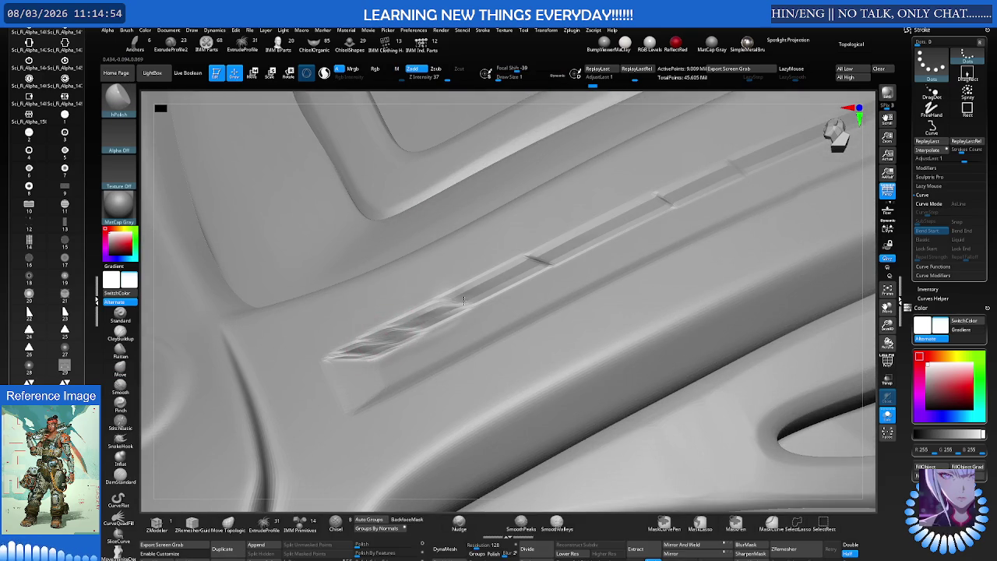
# Shrink the smoothing brush from about 56 to 33.6, then to 31.5
pyautogui.press('s')
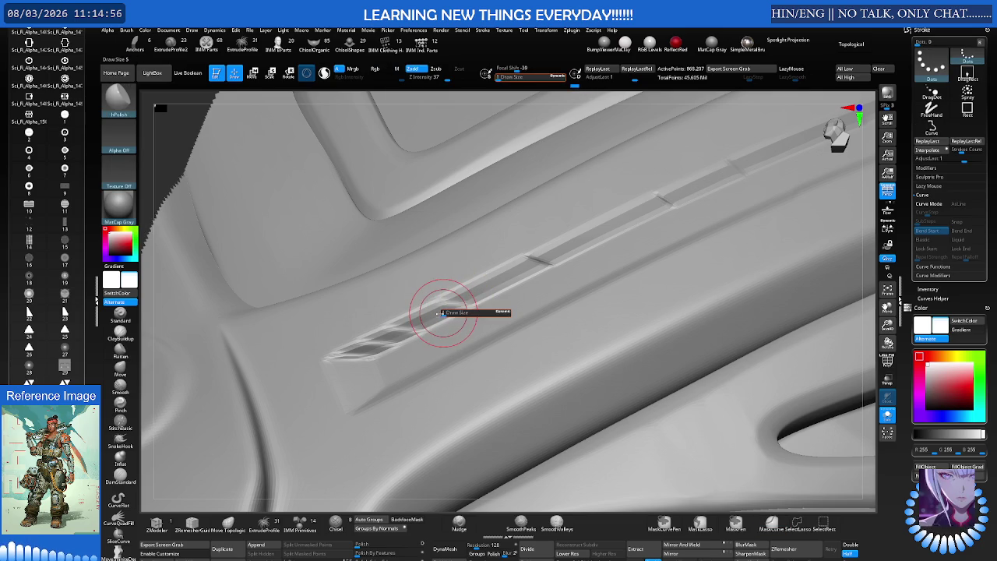
pyautogui.press('shift')
pyautogui.moveTo(518, 505)
pyautogui.mouseDown(button='right')
pyautogui.moveTo(521, 522)
pyautogui.moveTo(476, 288)
pyautogui.mouseUp(button='right')
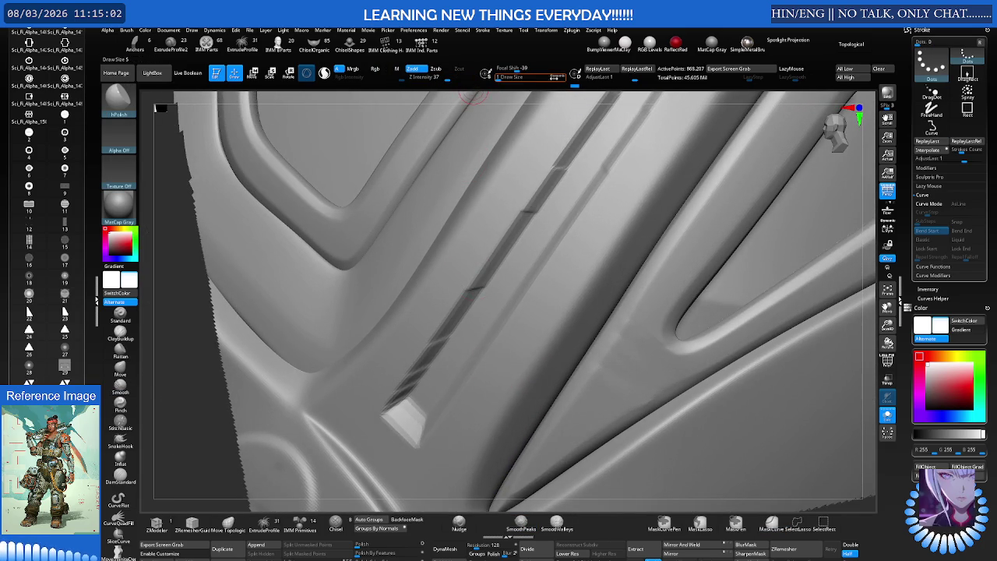
pyautogui.press('s')
pyautogui.moveTo(447, 327); pyautogui.dragTo(386, 329)
pyautogui.moveTo(389, 335); pyautogui.dragTo(405, 356, button='right')
pyautogui.press('shift')
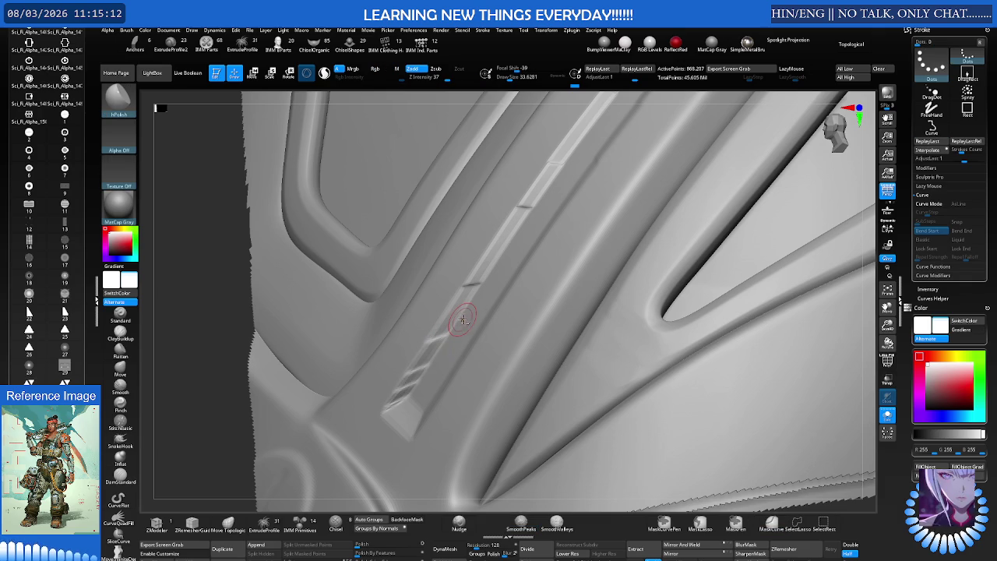
pyautogui.press('shift')
pyautogui.press('s')
pyautogui.moveTo(448, 331); pyautogui.dragTo(437, 343)
pyautogui.keyDown('alt'); pyautogui.moveTo(435, 345); pyautogui.dragTo(423, 291, button='right'); pyautogui.keyUp('alt')
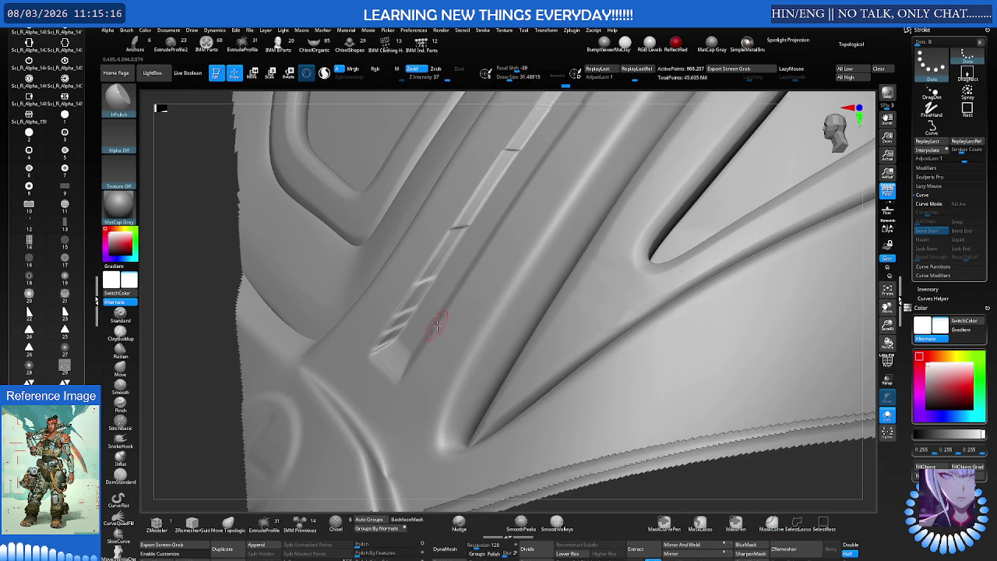
# Soften the hatched marks along the groove with SmoothValleys and standard Smooth
pyautogui.keyDown('shift'); pyautogui.click(556, 523); pyautogui.keyUp('shift')
pyautogui.keyDown('shift'); pyautogui.moveTo(416, 286); pyautogui.dragTo(407, 307); pyautogui.keyUp('shift')
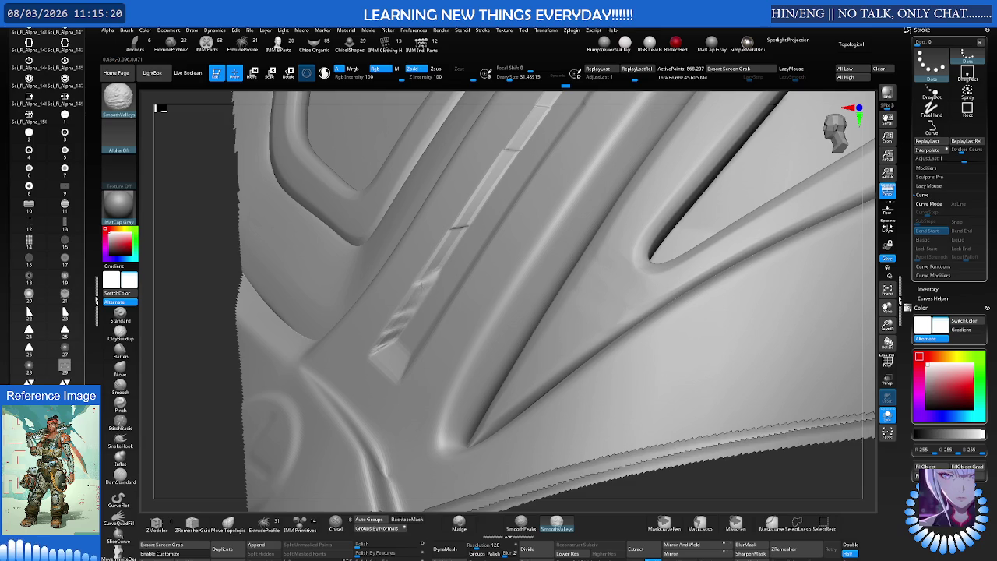
pyautogui.moveTo(386, 327)
pyautogui.mouseDown(button='right')
pyautogui.moveTo(423, 296)
pyautogui.moveTo(416, 286)
pyautogui.mouseUp(button='right')
pyautogui.press('ctrl')
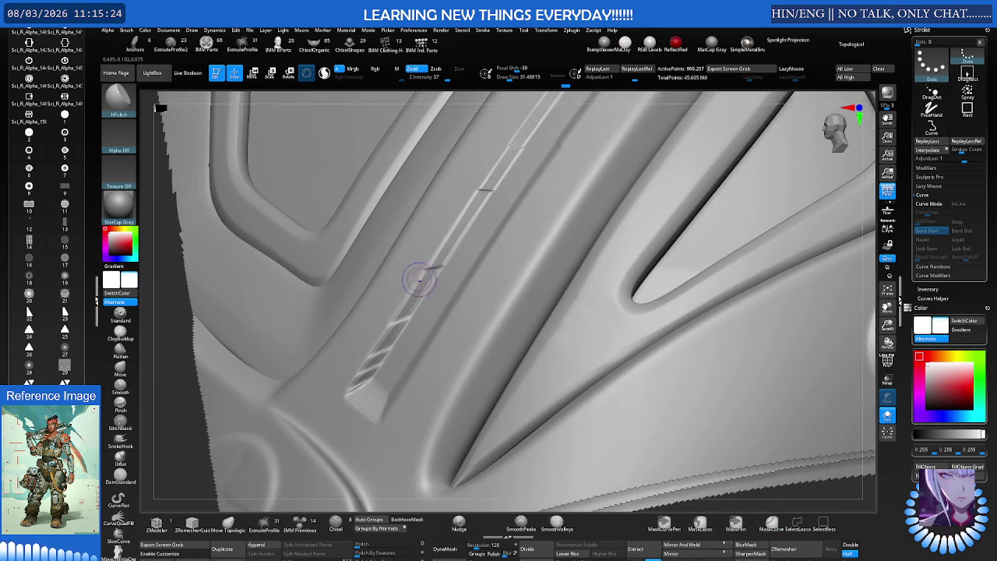
pyautogui.click(120, 387)
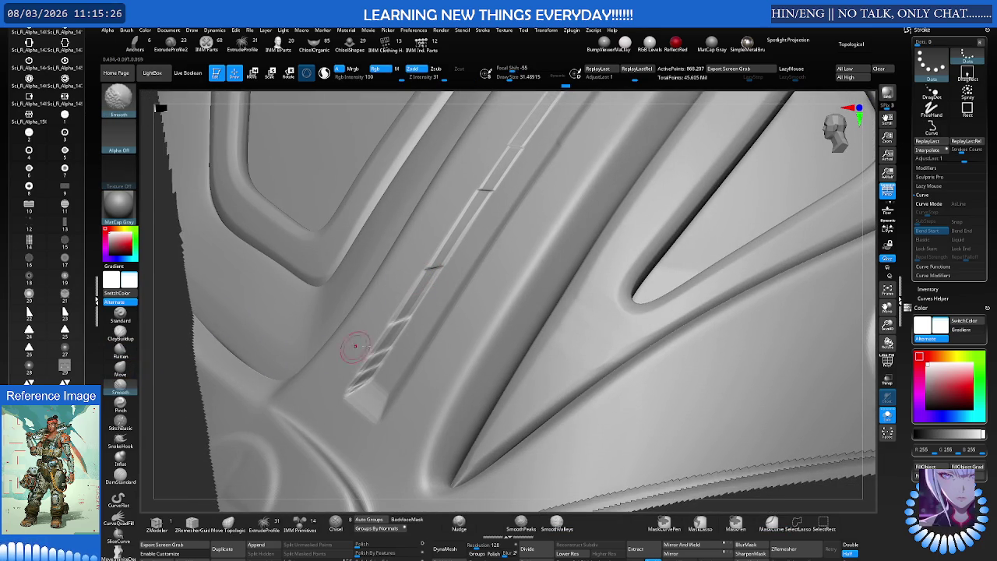
pyautogui.moveTo(362, 374); pyautogui.dragTo(374, 362)
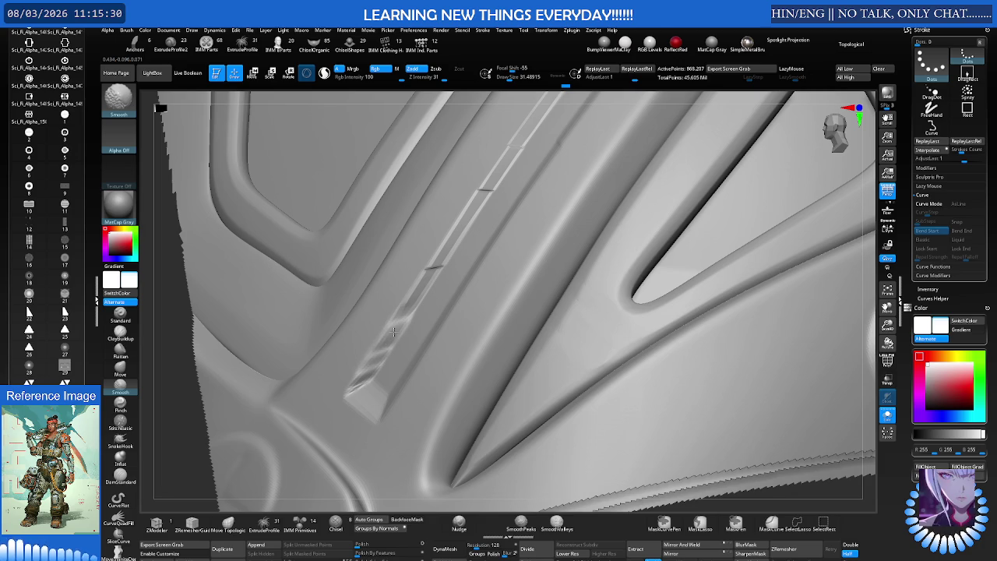
pyautogui.moveTo(374, 362)
pyautogui.mouseDown(button='right')
pyautogui.moveTo(411, 316)
pyautogui.moveTo(408, 285)
pyautogui.moveTo(369, 344)
pyautogui.moveTo(394, 303)
pyautogui.mouseUp(button='right')
pyautogui.press('b')
pyautogui.press('h')
pyautogui.press('p')
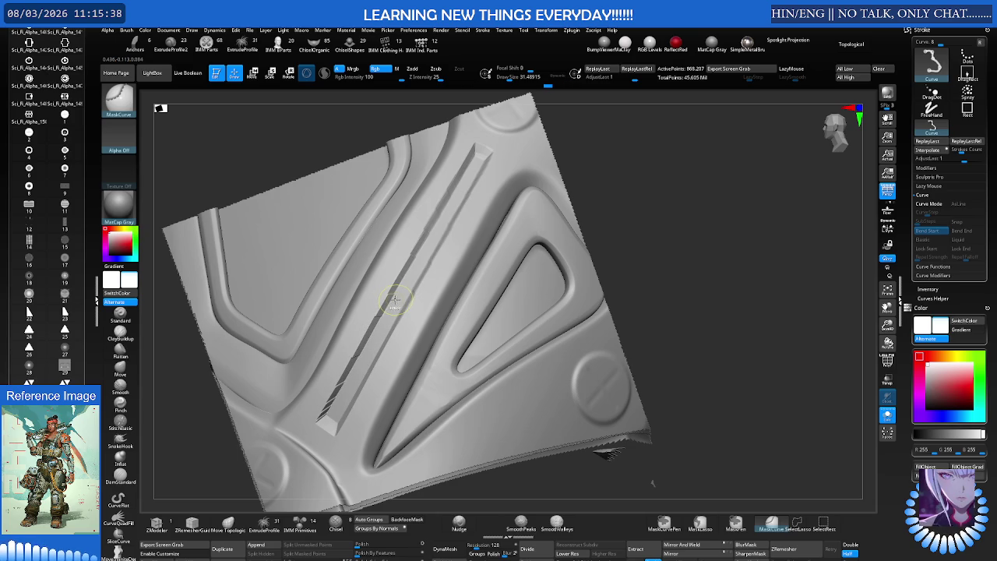
# Mask the panel around the central diagonal bar with MaskCurve, then return to hPolish
pyautogui.moveTo(423, 279); pyautogui.dragTo(406, 285, button='right')
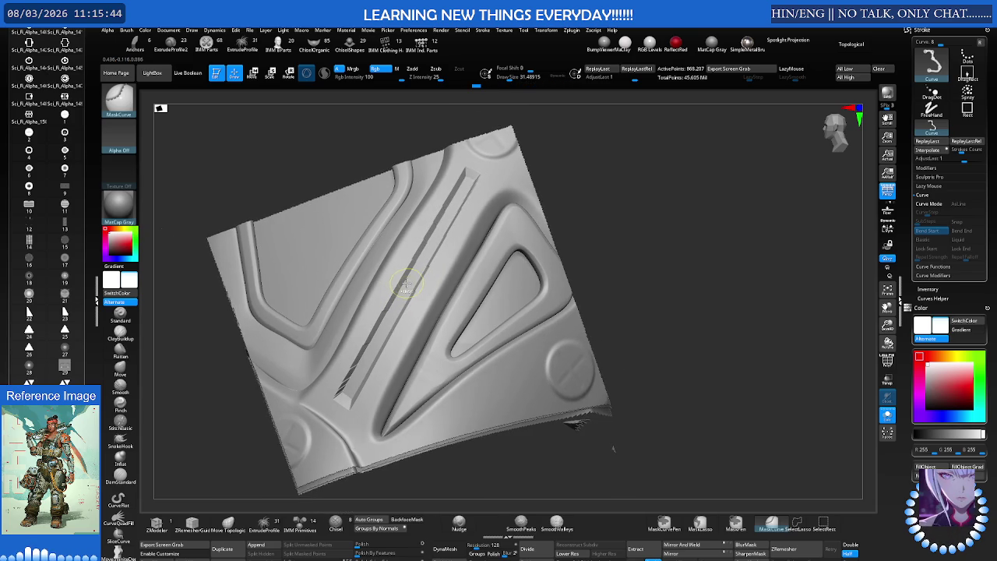
pyautogui.keyDown('ctrl'); pyautogui.click(405, 284); pyautogui.keyUp('ctrl')
pyautogui.moveTo(405, 285); pyautogui.dragTo(421, 266, button='right')
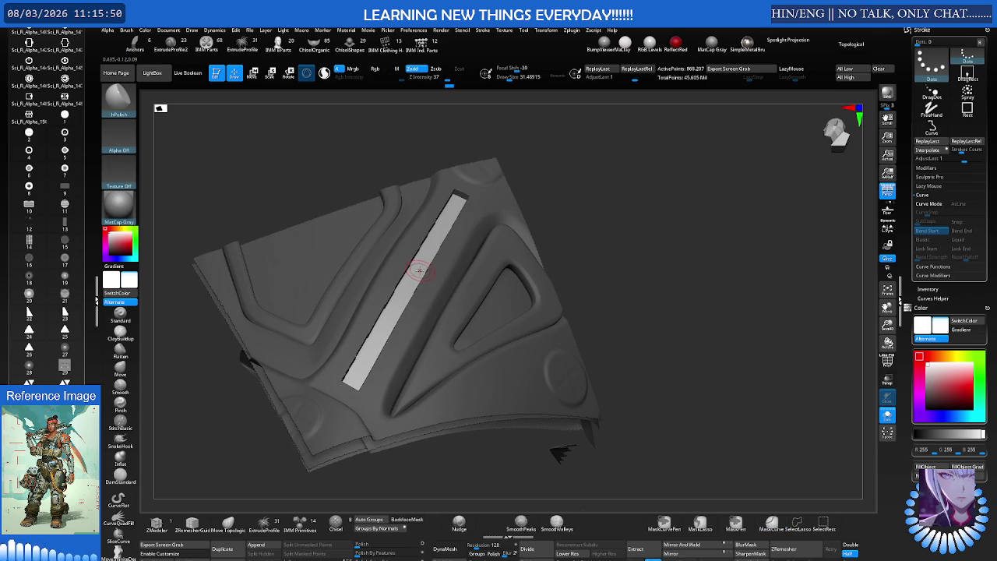
pyautogui.press('ctrl')
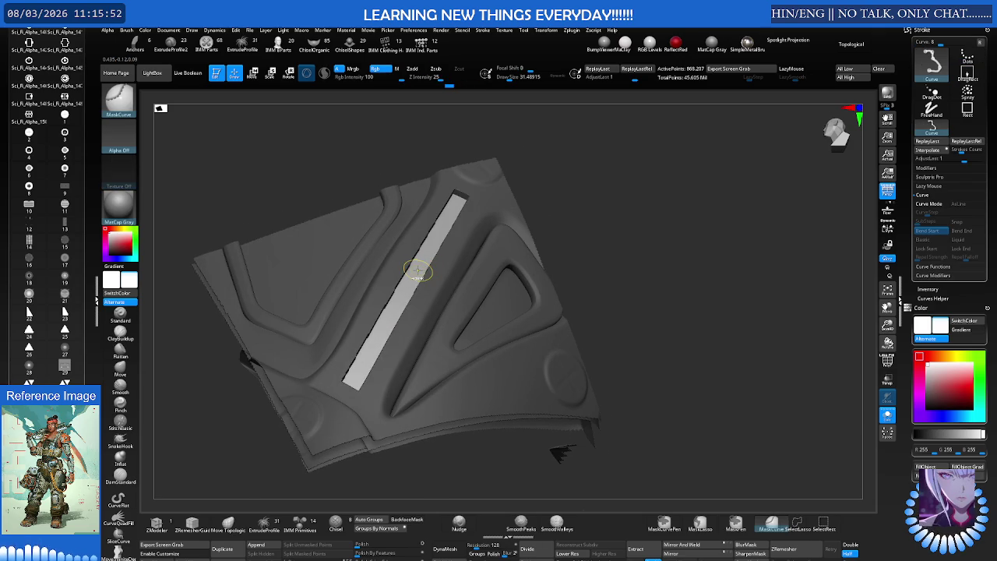
pyautogui.scroll(3, 417, 270)
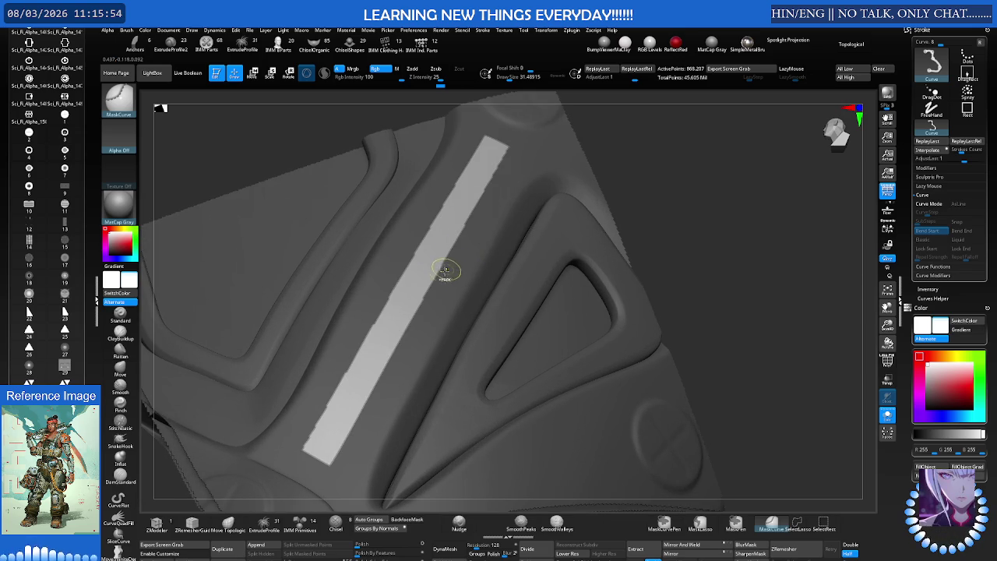
pyautogui.scroll(-2, 421, 277)
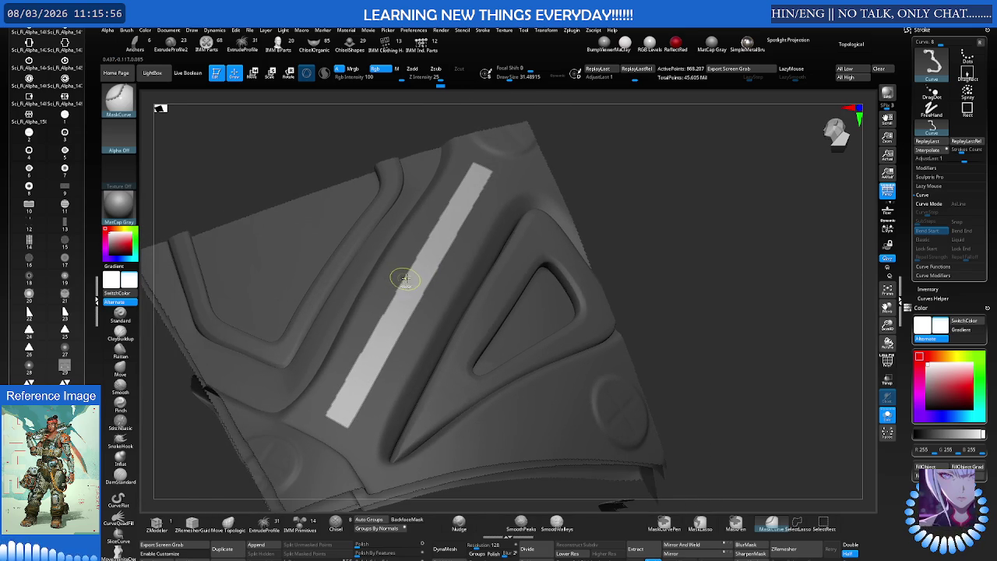
pyautogui.scroll(2, 402, 281)
pyautogui.scroll(-2, 403, 281)
pyautogui.moveTo(403, 278); pyautogui.dragTo(397, 290, button='right')
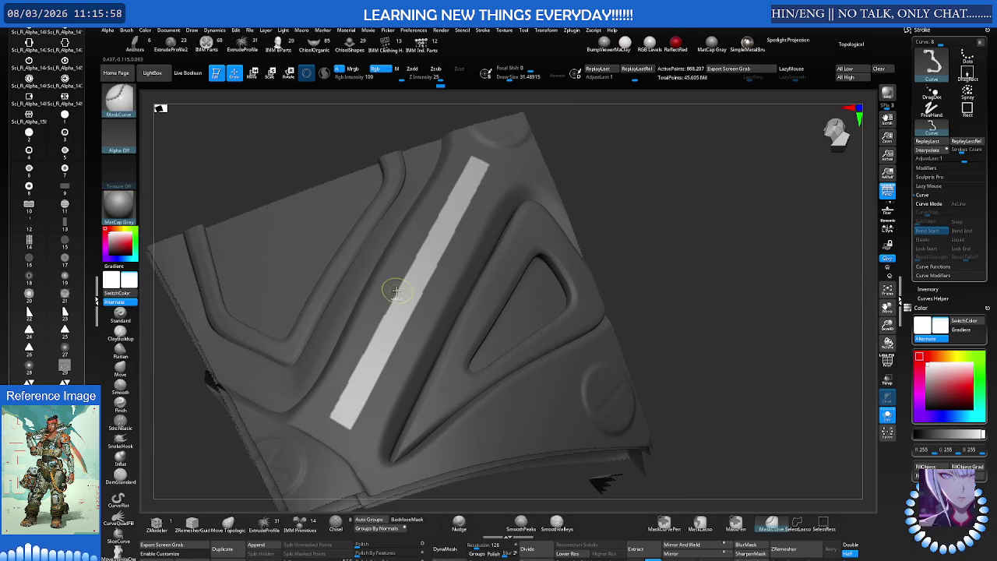
pyautogui.press('p')
pyautogui.click(398, 317)
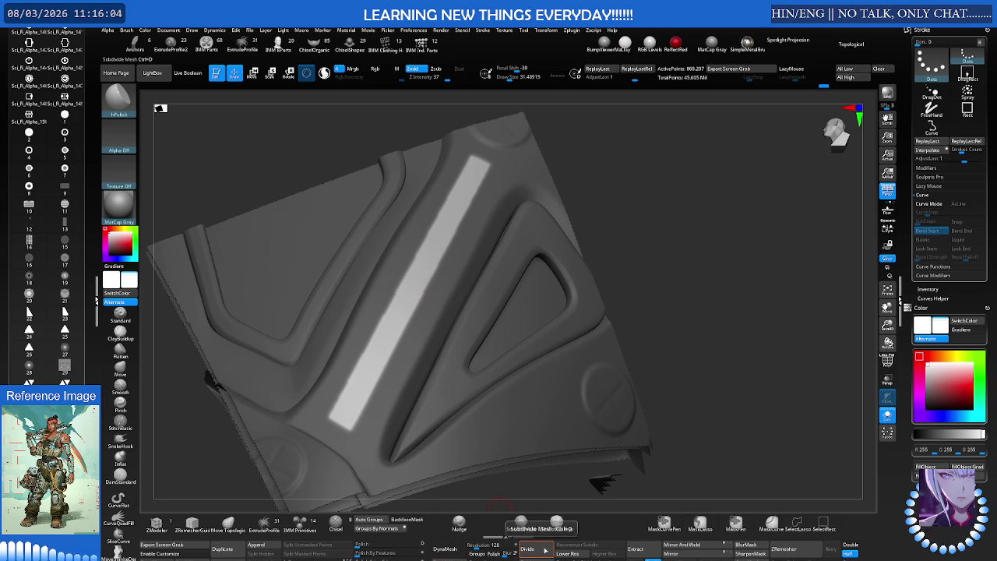
pyautogui.click(465, 554)
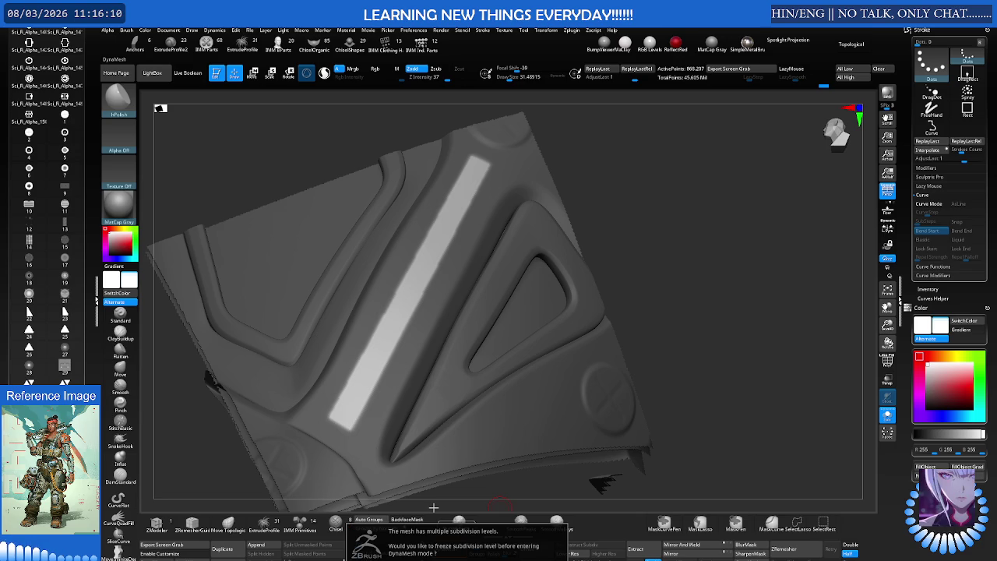
pyautogui.press('Return')
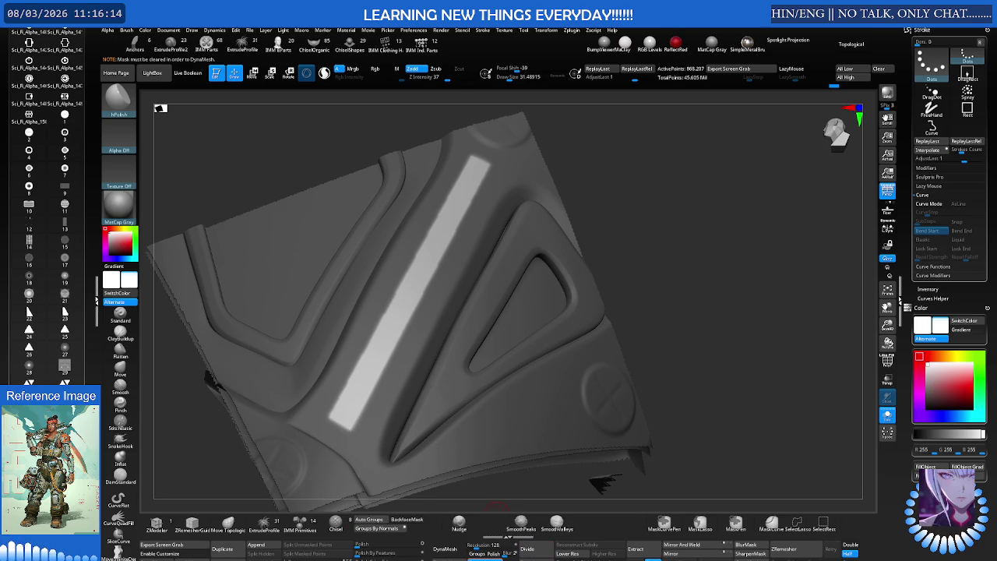
pyautogui.moveTo(432, 397)
pyautogui.mouseDown(button='right')
pyautogui.moveTo(450, 275)
pyautogui.moveTo(409, 253)
pyautogui.moveTo(393, 269)
pyautogui.mouseUp(button='right')
pyautogui.press('w')
# Sink the unmasked diagonal strip deeper into the panel with the Move gizmo
pyautogui.moveTo(393, 269); pyautogui.dragTo(384, 277)
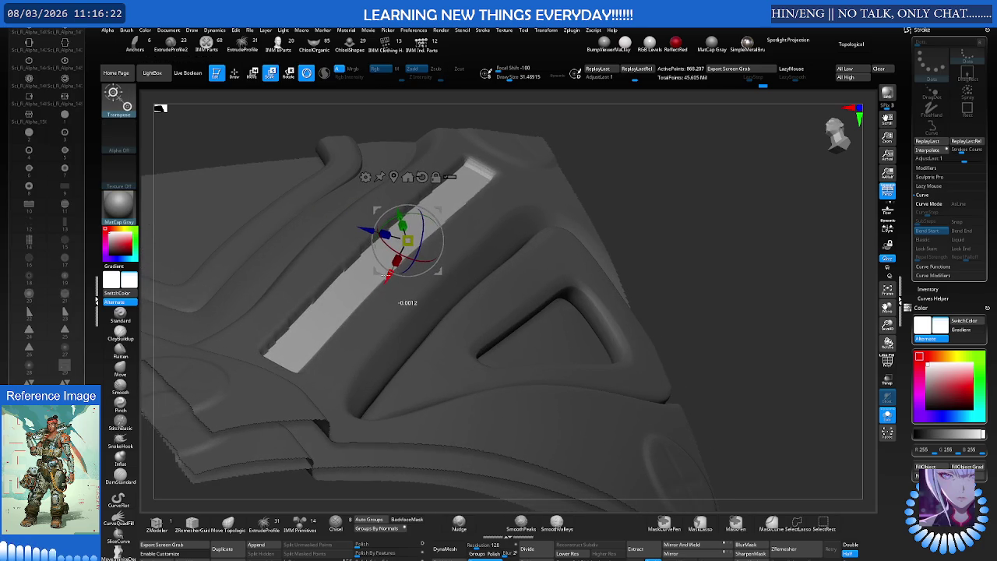
pyautogui.moveTo(384, 276); pyautogui.dragTo(356, 292, button='right')
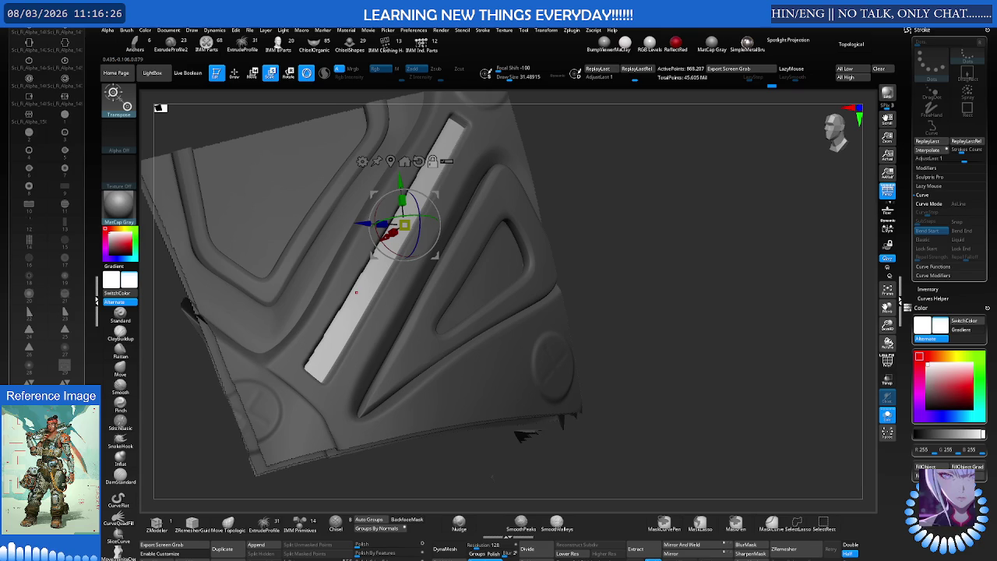
pyautogui.moveTo(381, 280); pyautogui.dragTo(411, 265, button='right')
pyautogui.moveTo(406, 267); pyautogui.dragTo(404, 269)
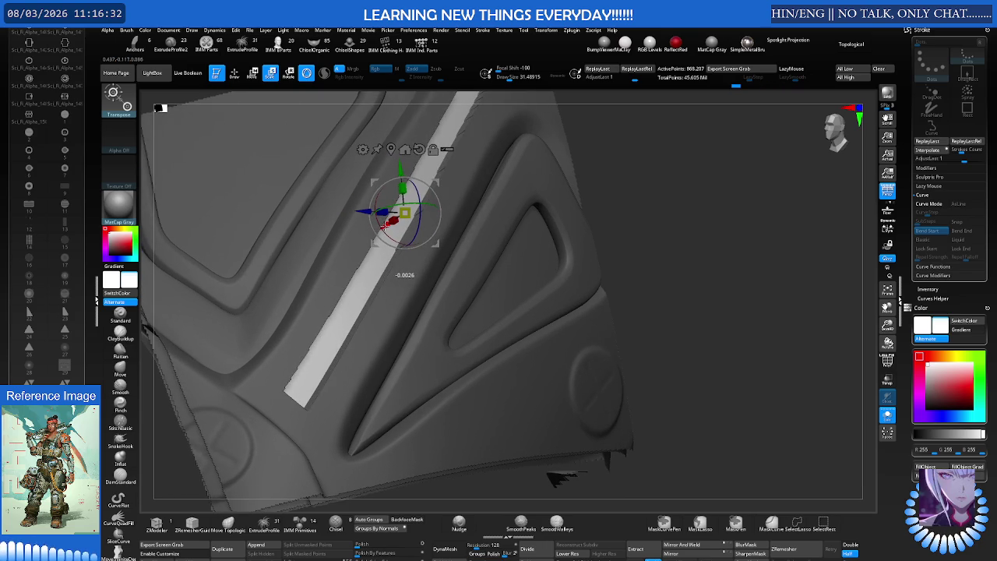
pyautogui.moveTo(364, 254)
pyautogui.mouseDown(button='right')
pyautogui.moveTo(339, 243)
pyautogui.moveTo(424, 260)
pyautogui.moveTo(421, 275)
pyautogui.moveTo(432, 241)
pyautogui.moveTo(365, 268)
pyautogui.moveTo(420, 258)
pyautogui.moveTo(356, 272)
pyautogui.moveTo(240, 334)
pyautogui.moveTo(345, 304)
pyautogui.moveTo(413, 303)
pyautogui.mouseUp(button='right')
# Smooth the lower and middle parts of the dark diagonal strip
pyautogui.press('q')
pyautogui.press('q')
pyautogui.press('b')
pyautogui.press('m')
pyautogui.press('v')
pyautogui.press('s')
pyautogui.press('shift')
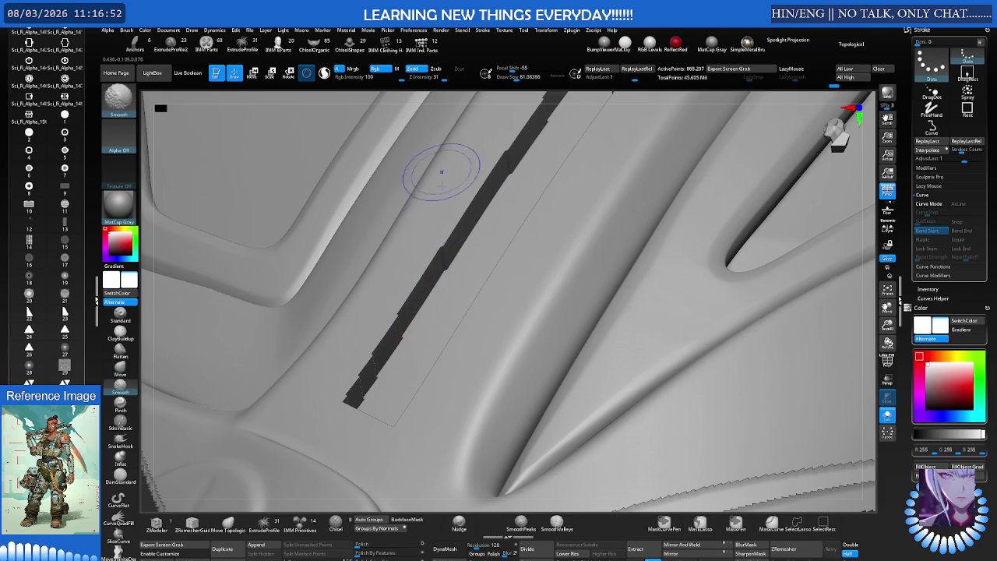
pyautogui.moveTo(403, 331)
pyautogui.keyDown('shift'); pyautogui.mouseDown()
pyautogui.moveTo(363, 389)
pyautogui.moveTo(367, 367)
pyautogui.moveTo(460, 233)
pyautogui.moveTo(370, 381)
pyautogui.moveTo(389, 354)
pyautogui.mouseUp(); pyautogui.keyUp('shift')
pyautogui.moveTo(424, 307)
pyautogui.mouseDown(button='right')
pyautogui.moveTo(443, 323)
pyautogui.moveTo(457, 307)
pyautogui.moveTo(400, 278)
pyautogui.moveTo(406, 305)
pyautogui.moveTo(394, 291)
pyautogui.moveTo(405, 285)
pyautogui.mouseUp(button='right')
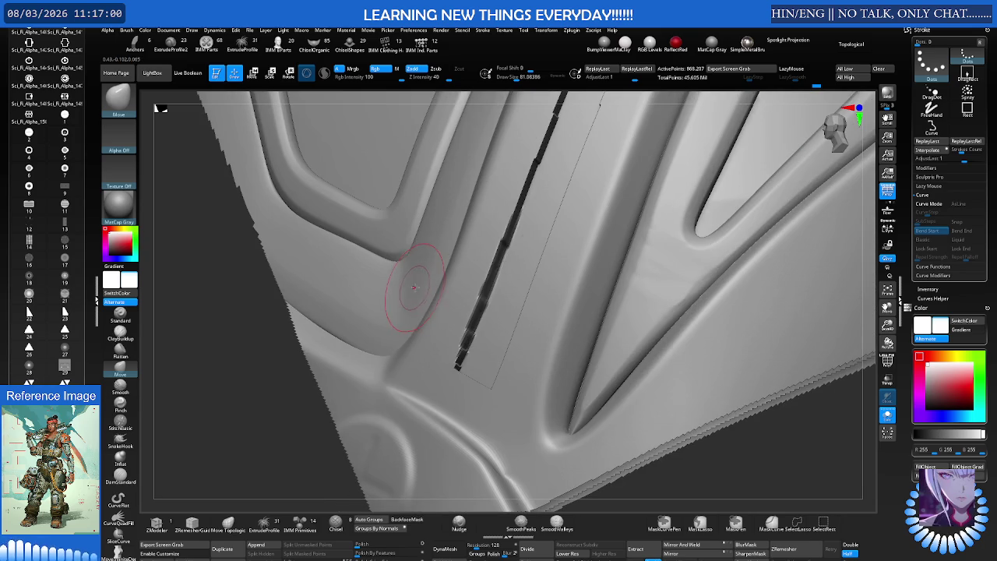
# Invert the mask so only the diagonal strip stays unmasked
pyautogui.press('ctrl')
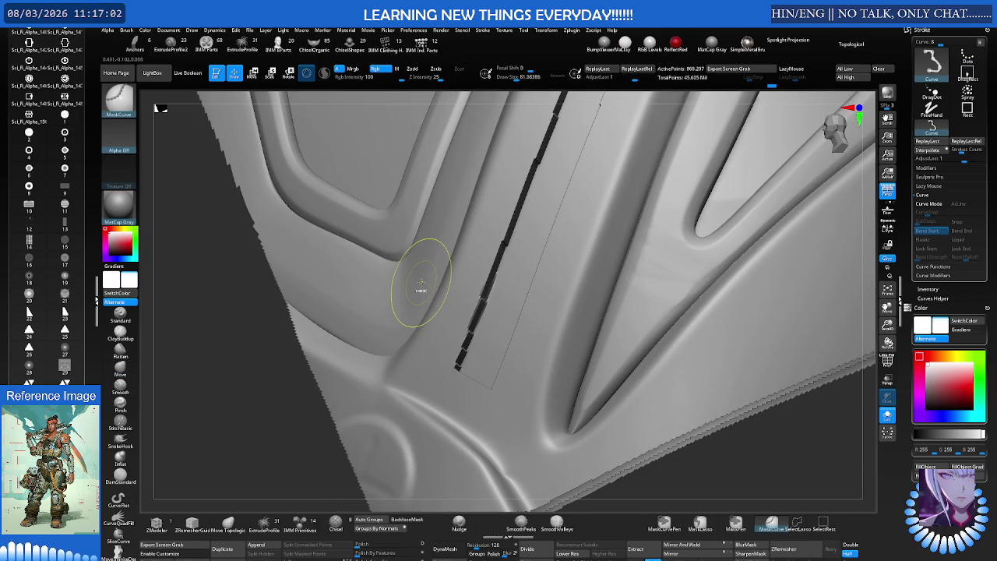
pyautogui.hotkey('ctrl', 'i')
pyautogui.moveTo(423, 278)
pyautogui.mouseDown(button='right')
pyautogui.moveTo(399, 287)
pyautogui.moveTo(391, 306)
pyautogui.mouseUp(button='right')
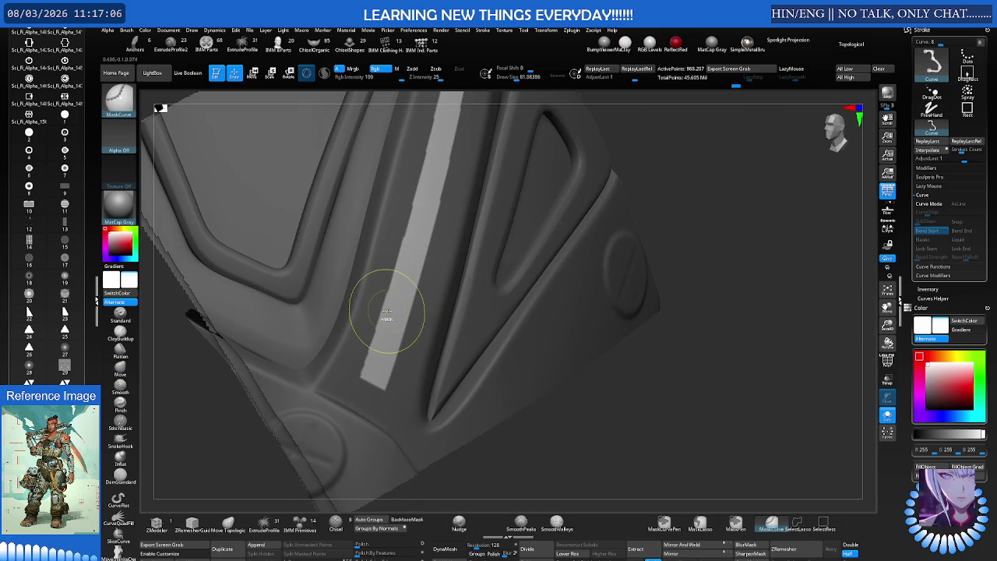
pyautogui.moveTo(382, 315)
pyautogui.mouseDown(button='right')
pyautogui.moveTo(385, 281)
pyautogui.moveTo(490, 266)
pyautogui.moveTo(496, 251)
pyautogui.mouseUp(button='right')
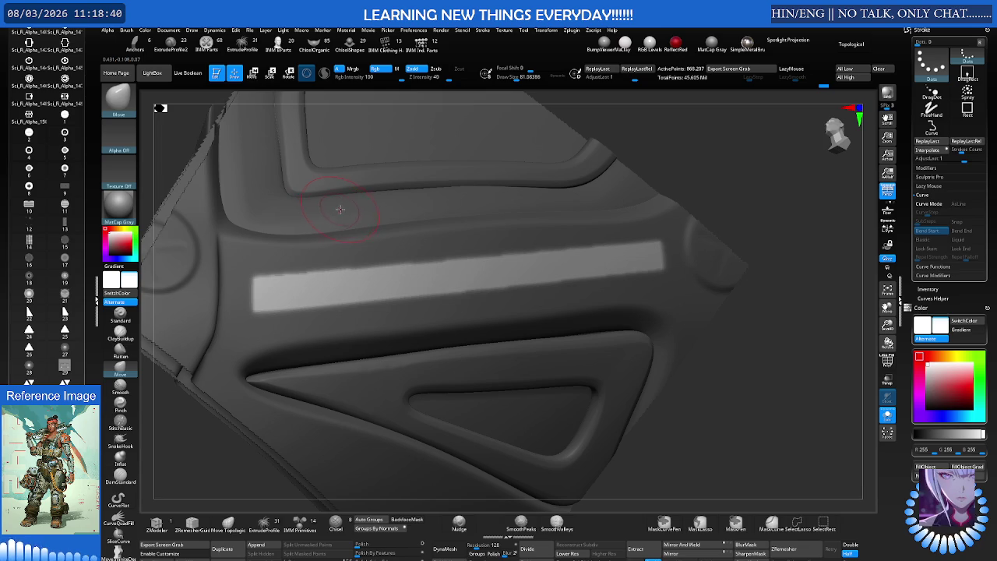
pyautogui.moveTo(337, 211); pyautogui.dragTo(356, 211, button='right')
pyautogui.moveTo(401, 263)
pyautogui.mouseDown(button='right')
pyautogui.moveTo(394, 260)
pyautogui.moveTo(462, 250)
pyautogui.moveTo(374, 267)
pyautogui.moveTo(397, 299)
pyautogui.moveTo(408, 279)
pyautogui.mouseUp(button='right')
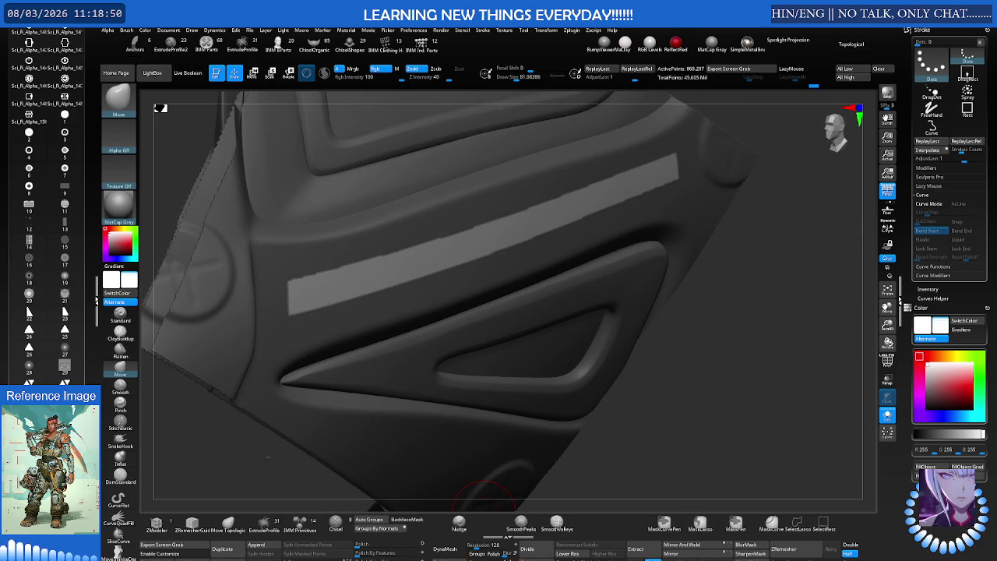
pyautogui.press('shift')
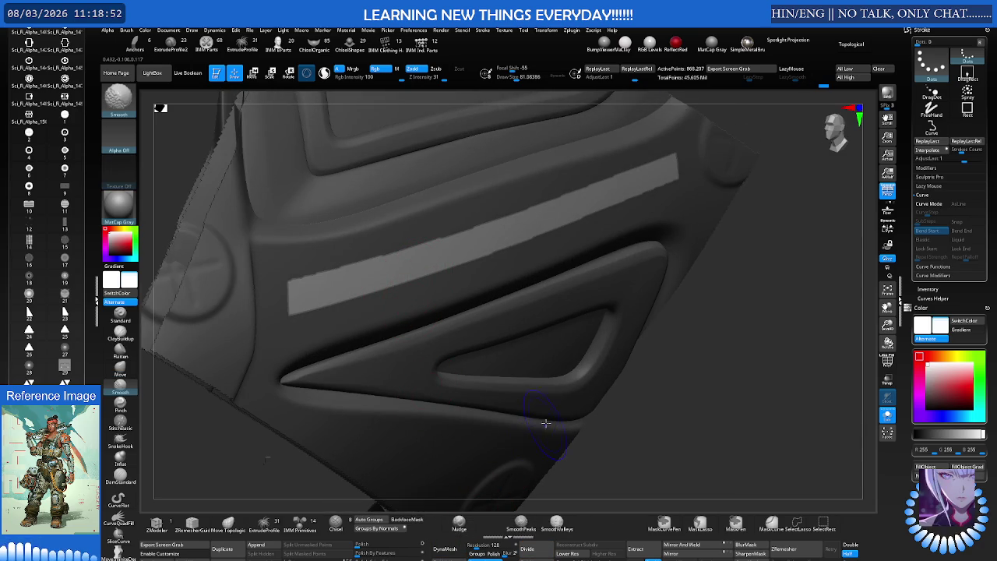
pyautogui.moveTo(561, 405); pyautogui.dragTo(567, 363, button='right')
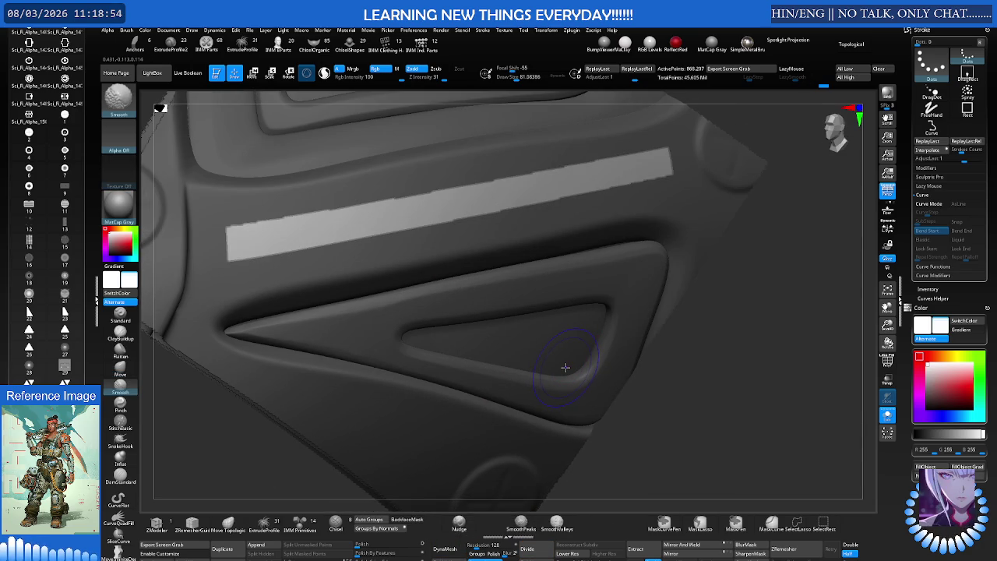
pyautogui.keyDown('ctrl'); pyautogui.click(686, 380); pyautogui.keyUp('ctrl')
pyautogui.hotkey('ctrl', 'z')
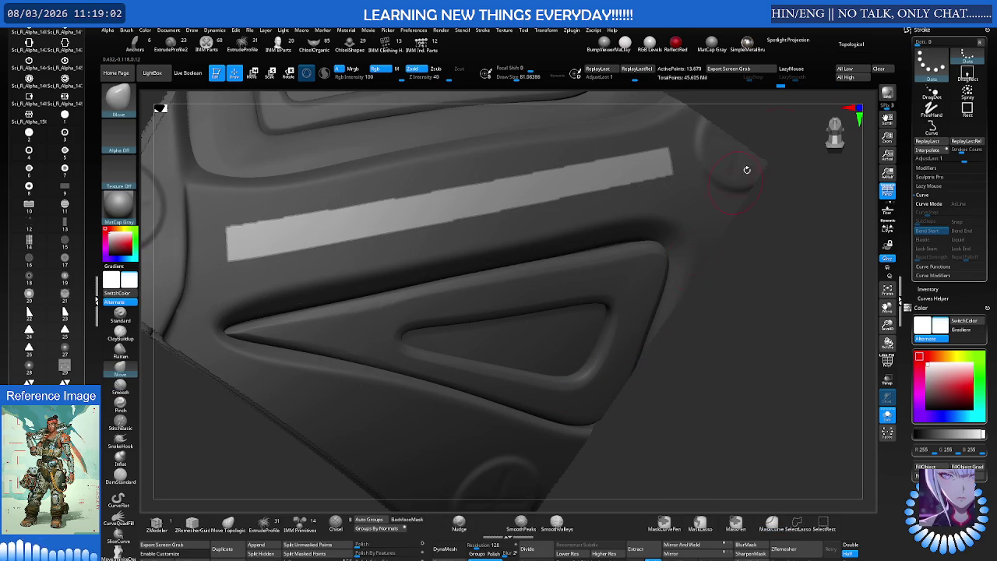
# Clear the canvas, redraw and rotate the panel, then start a diagonal MaskCurve line
pyautogui.click(878, 69)
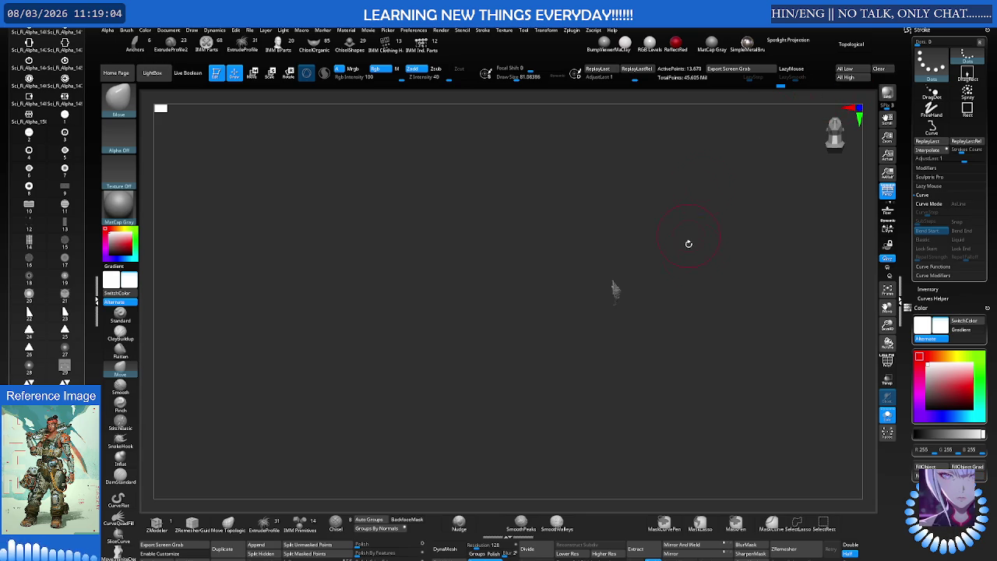
pyautogui.moveTo(706, 251)
pyautogui.mouseDown()
pyautogui.moveTo(695, 266)
pyautogui.moveTo(657, 266)
pyautogui.mouseUp()
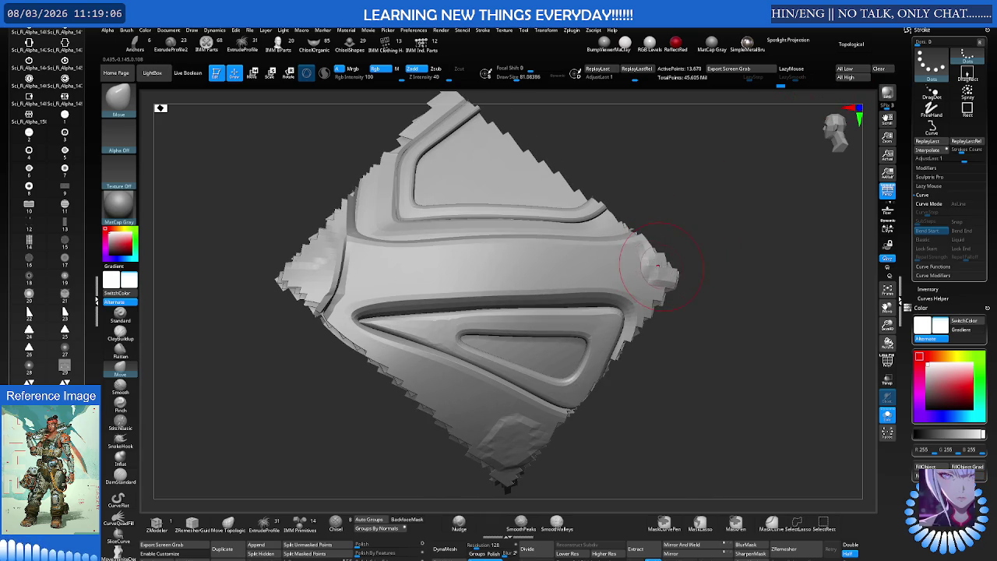
pyautogui.moveTo(638, 265); pyautogui.dragTo(603, 265, button='right')
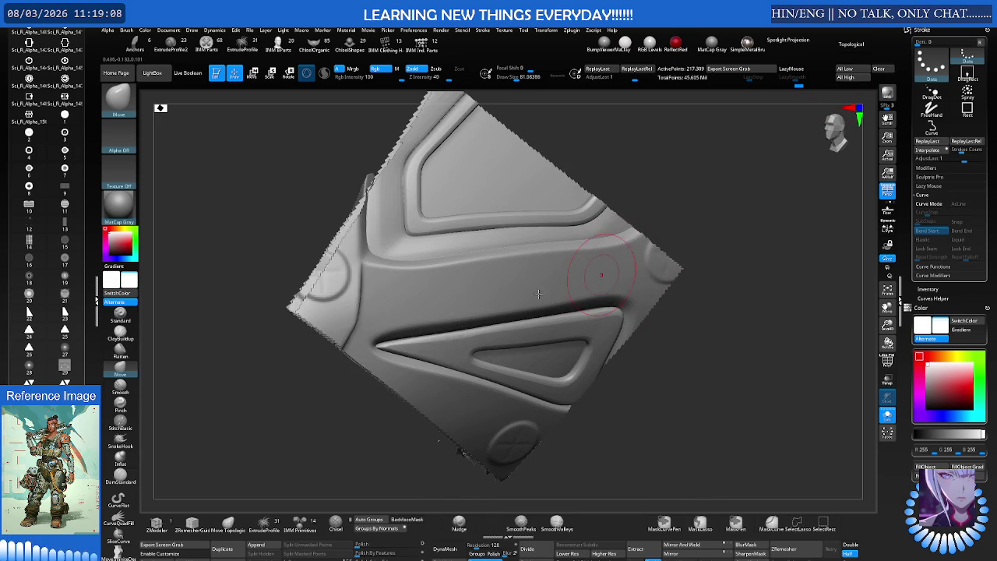
pyautogui.moveTo(511, 267)
pyautogui.mouseDown(button='right')
pyautogui.moveTo(528, 256)
pyautogui.moveTo(553, 285)
pyautogui.moveTo(574, 278)
pyautogui.moveTo(516, 267)
pyautogui.moveTo(463, 283)
pyautogui.moveTo(419, 315)
pyautogui.mouseUp(button='right')
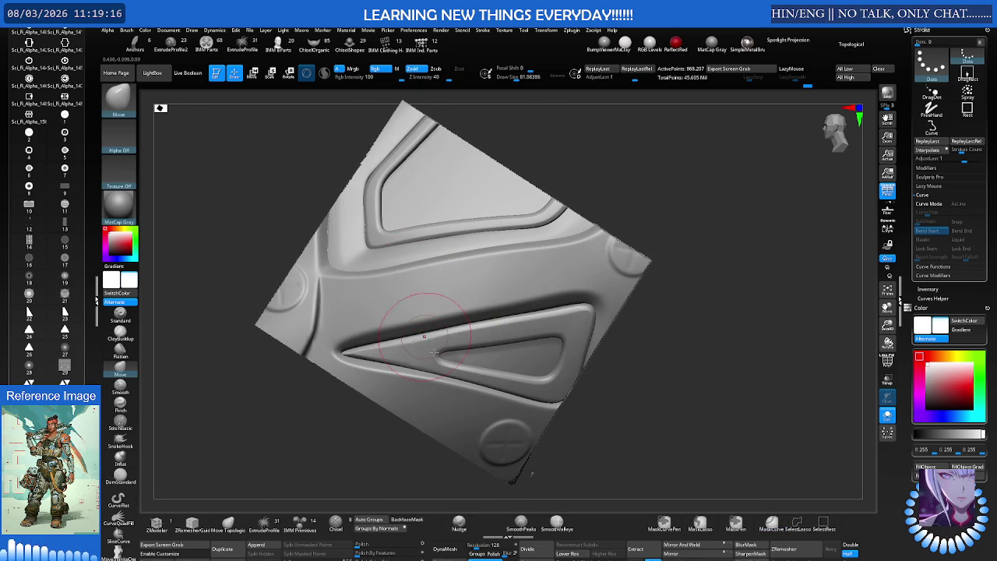
pyautogui.keyDown('ctrl'); pyautogui.moveTo(211, 312); pyautogui.dragTo(693, 234); pyautogui.keyUp('ctrl')
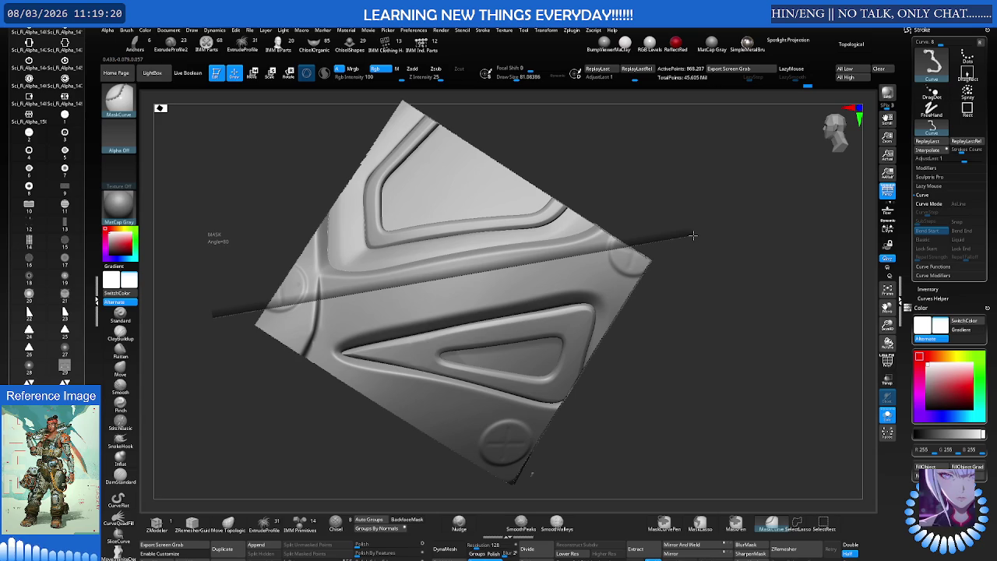
# Mask the upper half and trim the strip's left and right ends with straight mask lines
pyautogui.moveTo(693, 270)
pyautogui.keyDown('ctrl'); pyautogui.mouseDown()
pyautogui.moveTo(718, 256)
pyautogui.moveTo(182, 311)
pyautogui.moveTo(138, 334)
pyautogui.moveTo(149, 346)
pyautogui.moveTo(165, 331)
pyautogui.mouseUp(); pyautogui.keyUp('ctrl')
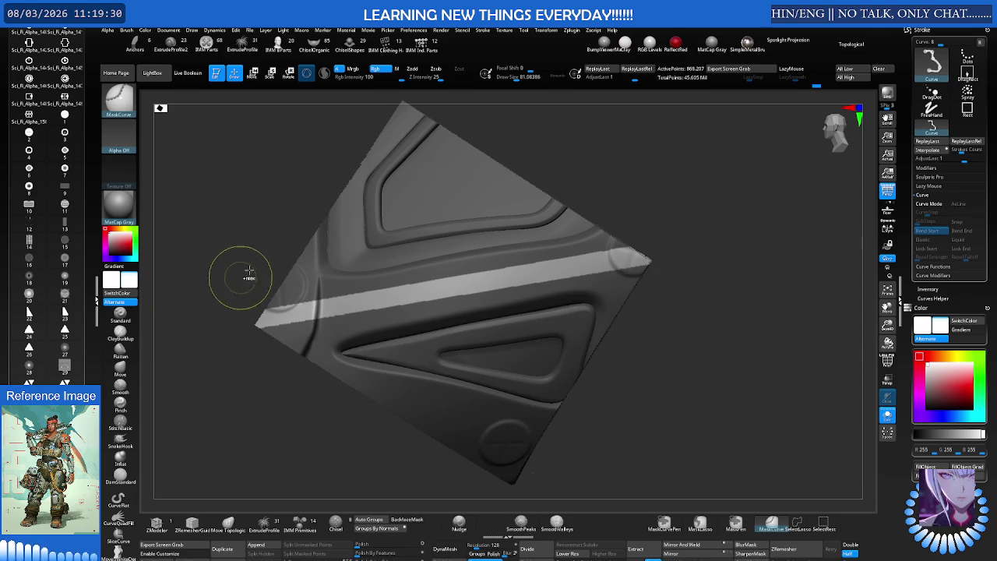
pyautogui.moveTo(312, 186)
pyautogui.keyDown('ctrl'); pyautogui.mouseDown()
pyautogui.moveTo(303, 409)
pyautogui.moveTo(307, 140)
pyautogui.mouseUp(); pyautogui.keyUp('ctrl')
pyautogui.keyDown('ctrl'); pyautogui.moveTo(327, 440); pyautogui.dragTo(335, 153); pyautogui.keyUp('ctrl')
pyautogui.moveTo(642, 421)
pyautogui.keyDown('ctrl'); pyautogui.mouseDown()
pyautogui.moveTo(600, 200)
pyautogui.moveTo(553, 154)
pyautogui.moveTo(583, 151)
pyautogui.moveTo(598, 255)
pyautogui.moveTo(646, 401)
pyautogui.moveTo(637, 423)
pyautogui.moveTo(621, 413)
pyautogui.moveTo(625, 421)
pyautogui.moveTo(641, 413)
pyautogui.moveTo(601, 278)
pyautogui.moveTo(690, 278)
pyautogui.mouseUp(); pyautogui.keyUp('ctrl')
pyautogui.moveTo(596, 268); pyautogui.dragTo(560, 283, button='right')
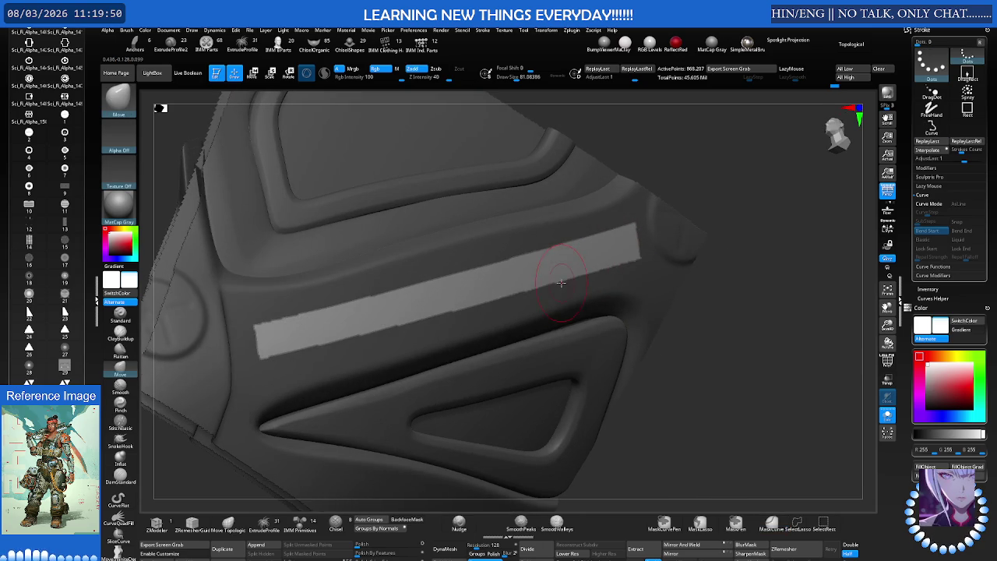
# Invert the mask so the strip is masked, viewing along its length
pyautogui.keyDown('ctrl'); pyautogui.click(717, 280); pyautogui.keyUp('ctrl')
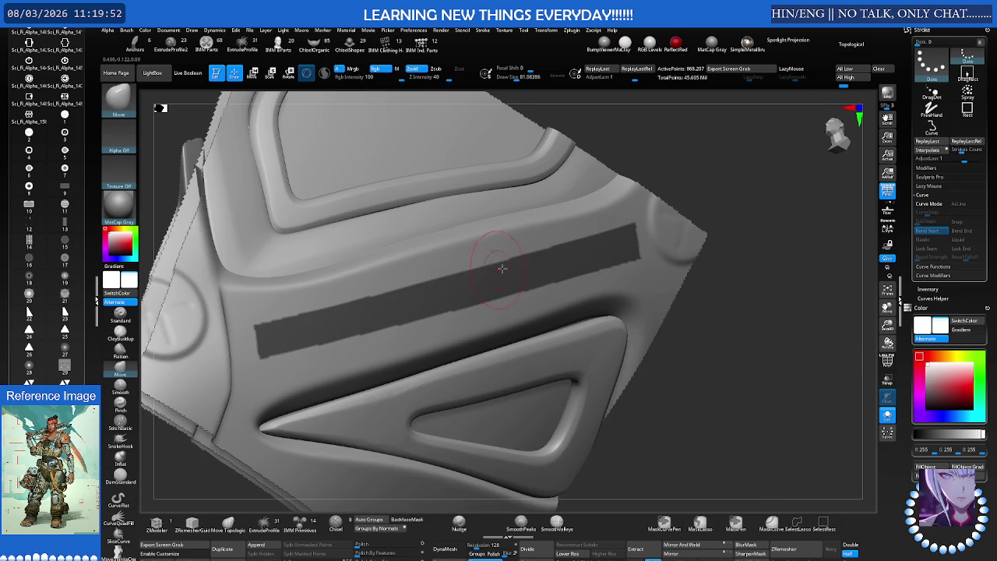
pyautogui.moveTo(499, 268); pyautogui.dragTo(478, 264, button='right')
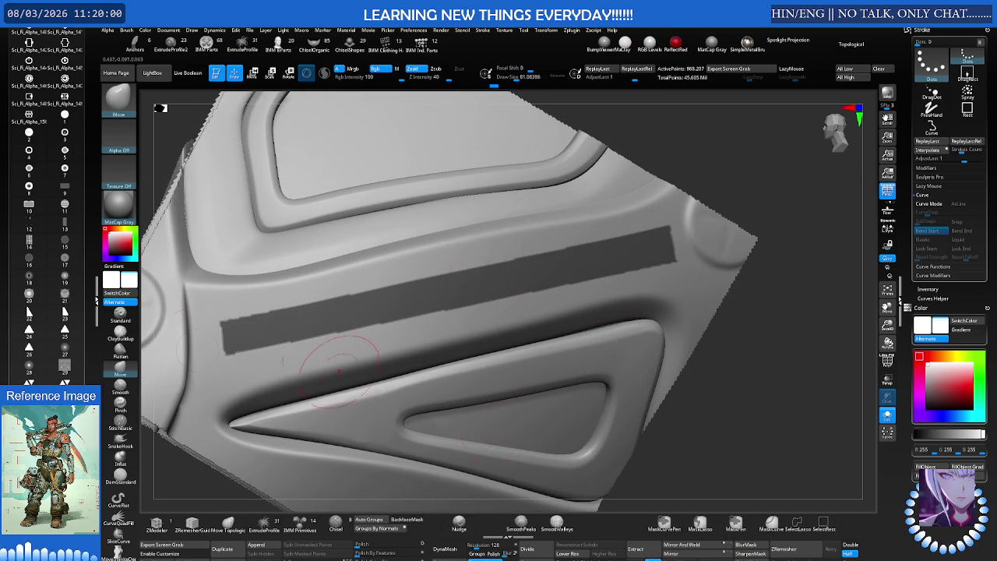
pyautogui.scroll(-5, 44, 304)
pyautogui.scroll(-5, 45, 304)
pyautogui.scroll(-3, 39, 206)
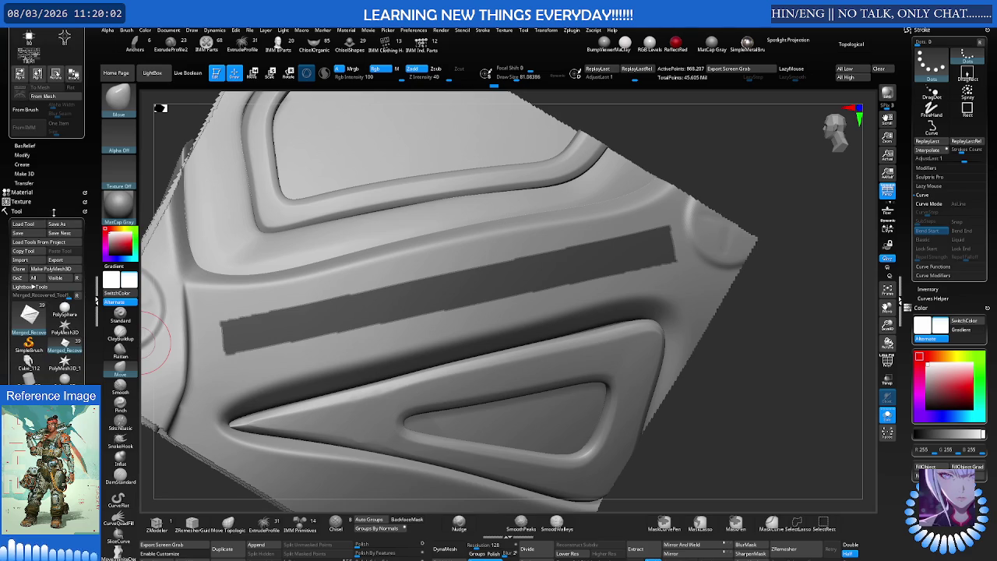
pyautogui.scroll(2, 19, 215)
pyautogui.scroll(2, 15, 218)
pyautogui.scroll(1, 5, 226)
pyautogui.scroll(-4, 3, 228)
# Apply BoostMask from the Tool > Masking options
pyautogui.click(17, 222)
pyautogui.scroll(-2, 22, 187)
pyautogui.scroll(-2, 22, 164)
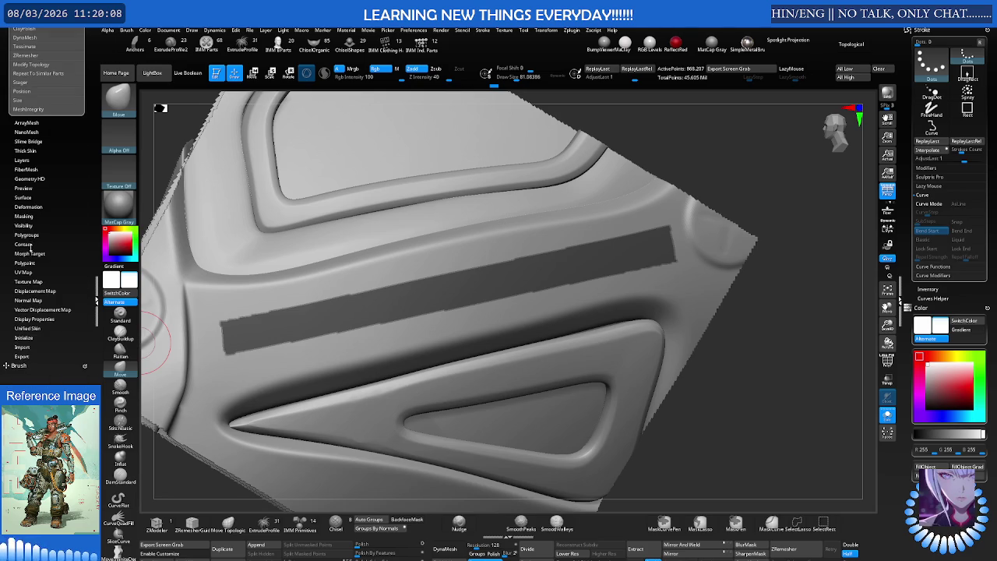
pyautogui.click(34, 219)
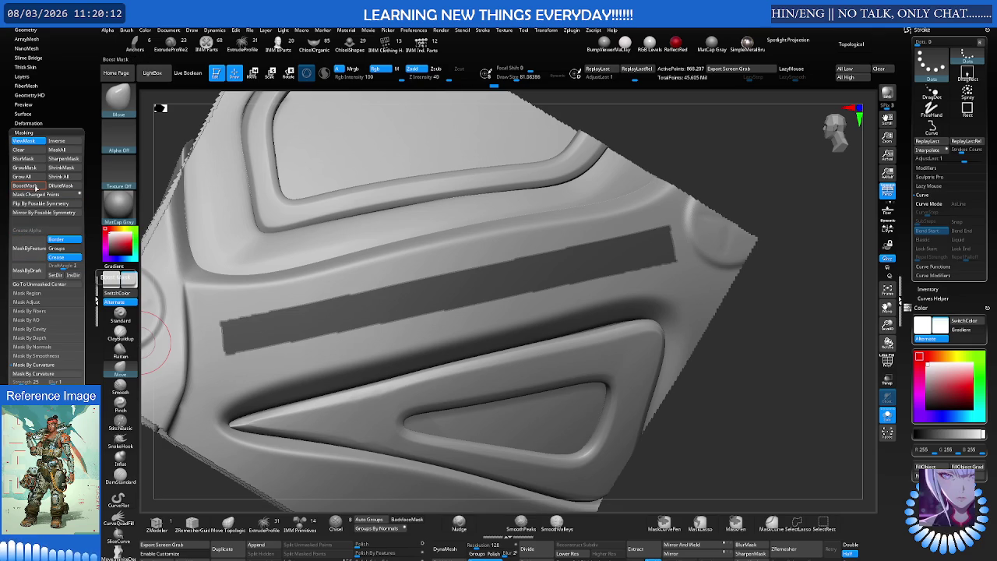
pyautogui.click(33, 185)
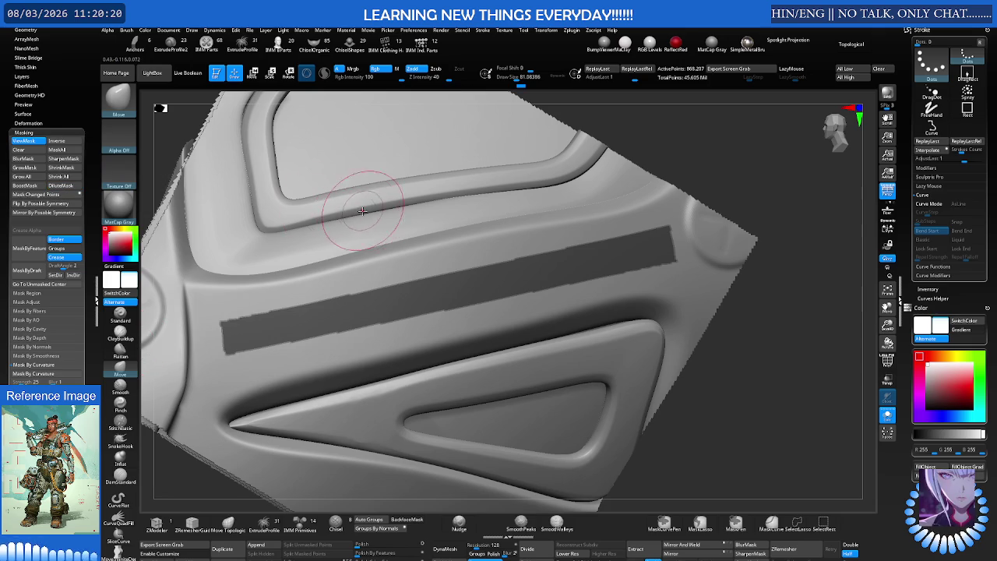
# Check the panel with Polyframe, then invert the mask to free the strip
pyautogui.hotkey('shift', 'f')
pyautogui.moveTo(359, 217); pyautogui.dragTo(460, 224, button='right')
pyautogui.hotkey('shift', 'f')
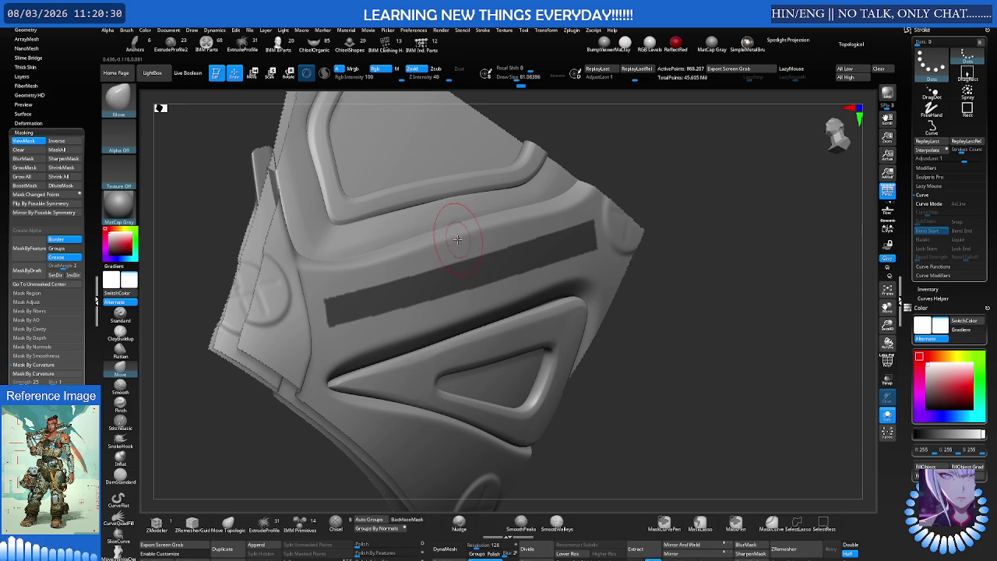
pyautogui.moveTo(176, 315)
pyautogui.mouseDown(button='right')
pyautogui.moveTo(471, 245)
pyautogui.moveTo(725, 266)
pyautogui.mouseUp(button='right')
pyautogui.hotkey('ctrl', 'i')
# Try offsetting the masked diagonal strip with Move, undo it, and reselect the Move brush
pyautogui.press('w')
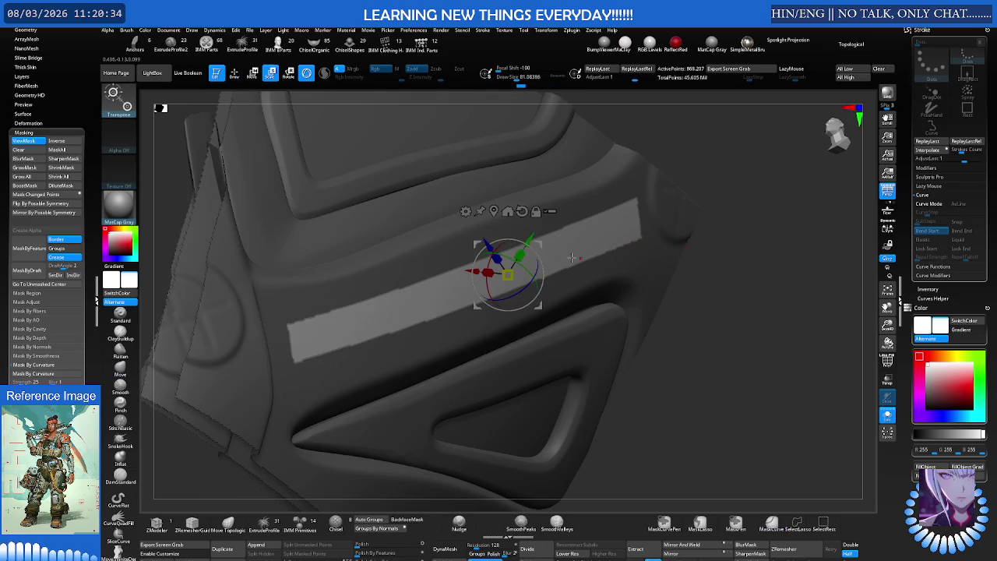
pyautogui.moveTo(474, 271); pyautogui.dragTo(460, 268)
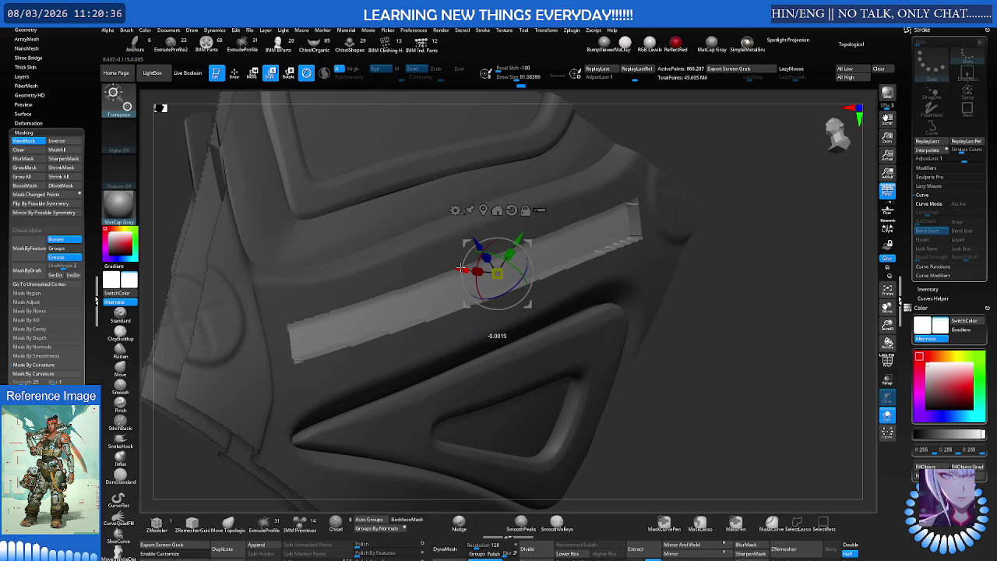
pyautogui.hotkey('ctrl', 'z')
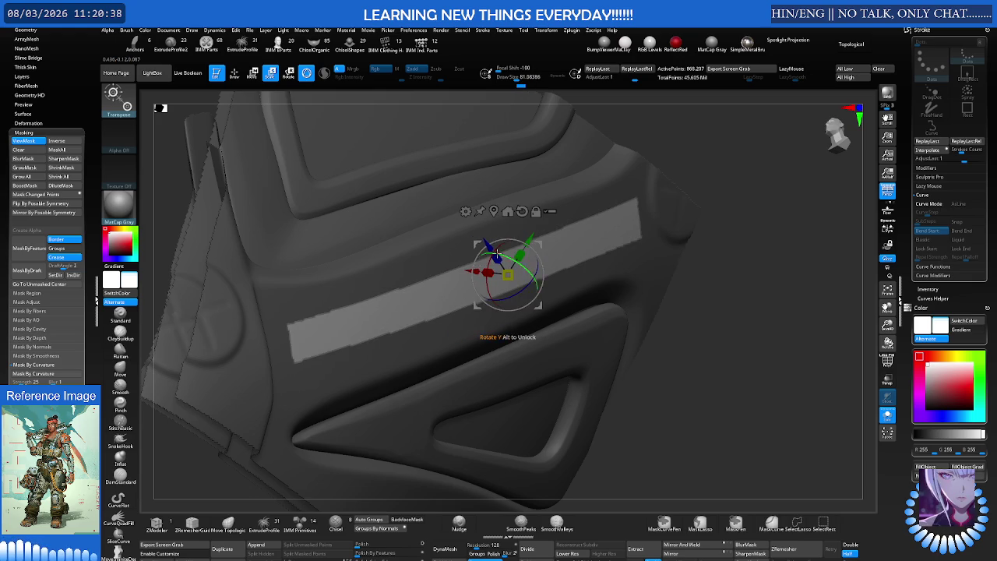
pyautogui.press('q')
pyautogui.moveTo(475, 251)
pyautogui.mouseDown(button='right')
pyautogui.moveTo(484, 247)
pyautogui.moveTo(467, 238)
pyautogui.moveTo(495, 226)
pyautogui.mouseUp(button='right')
pyautogui.press('b')
pyautogui.press('m')
pyautogui.press('v')
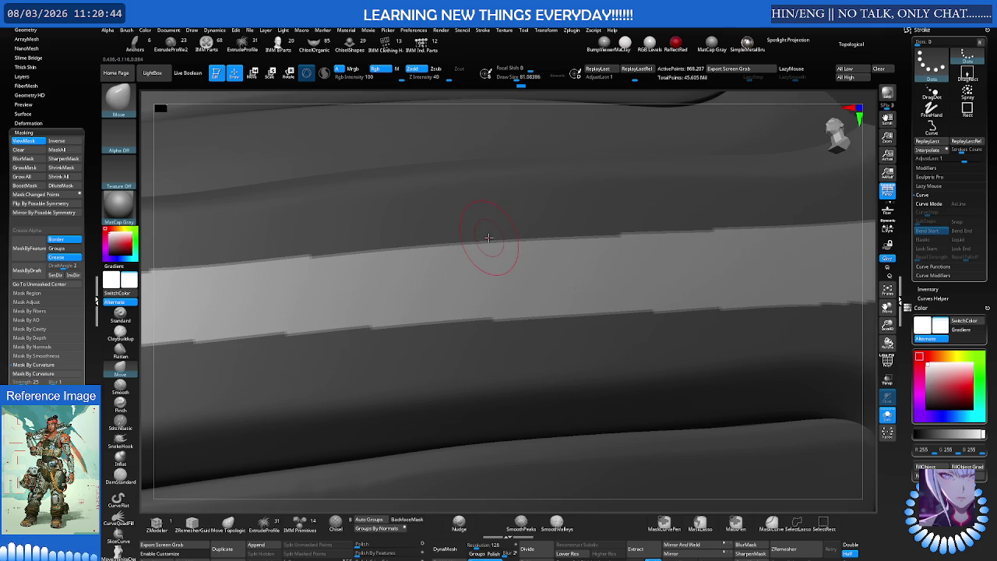
# Push the unmasked diagonal strip down into the panel, checking the depth from several angles
pyautogui.press('w')
pyautogui.moveTo(488, 233); pyautogui.dragTo(517, 253, button='right')
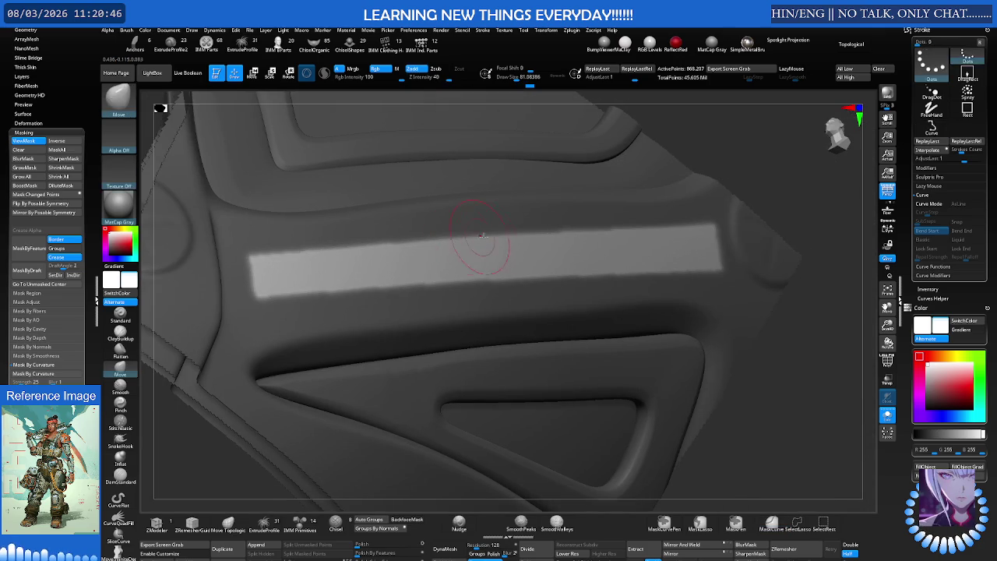
pyautogui.moveTo(508, 267); pyautogui.dragTo(493, 262)
pyautogui.moveTo(498, 254); pyautogui.dragTo(504, 266, button='right')
pyautogui.moveTo(485, 246); pyautogui.dragTo(484, 246)
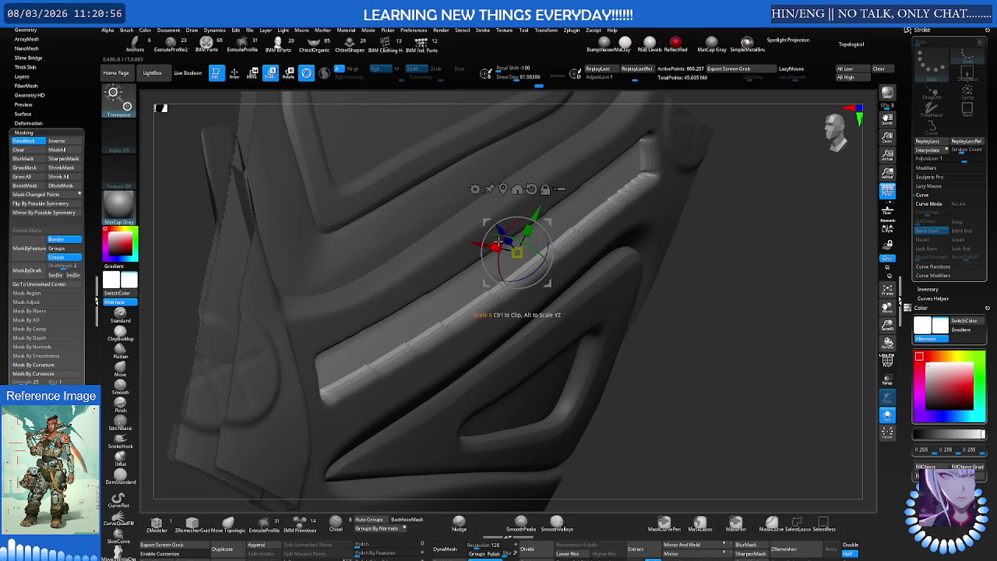
pyautogui.moveTo(509, 234)
pyautogui.mouseDown(button='right')
pyautogui.moveTo(456, 219)
pyautogui.moveTo(468, 234)
pyautogui.mouseUp(button='right')
# Hide the mask, smooth the end of the new groove, and bring up LightBox
pyautogui.press('q')
pyautogui.hotkey('ctrl', 'h')
pyautogui.moveTo(475, 269); pyautogui.dragTo(459, 249, button='right')
pyautogui.scroll(5, 467, 257)
pyautogui.scroll(1, 485, 280)
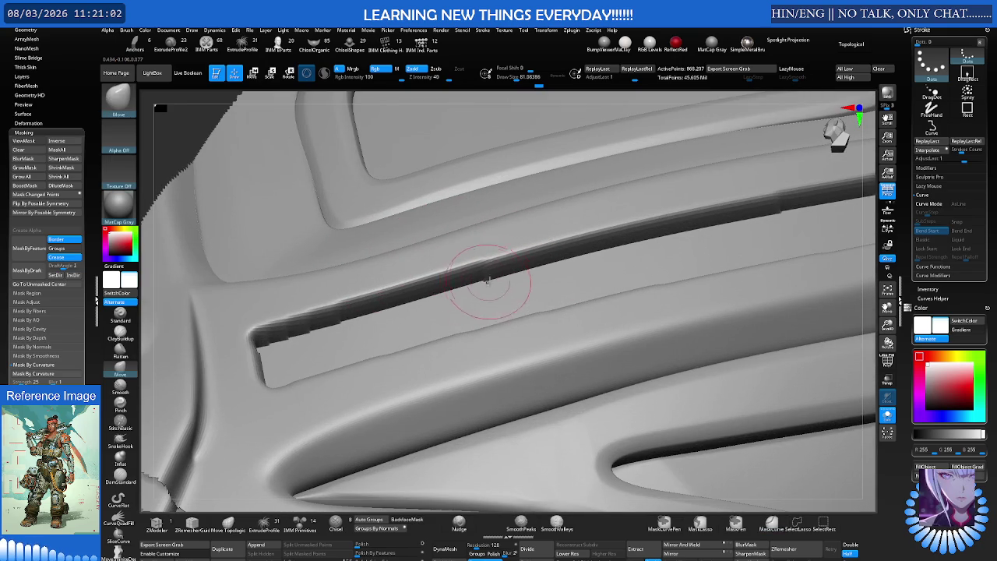
pyautogui.keyDown('shift'); pyautogui.moveTo(485, 285); pyautogui.dragTo(307, 338); pyautogui.keyUp('shift')
pyautogui.moveTo(307, 338)
pyautogui.mouseDown(button='right')
pyautogui.moveTo(312, 350)
pyautogui.moveTo(327, 291)
pyautogui.moveTo(351, 288)
pyautogui.mouseUp(button='right')
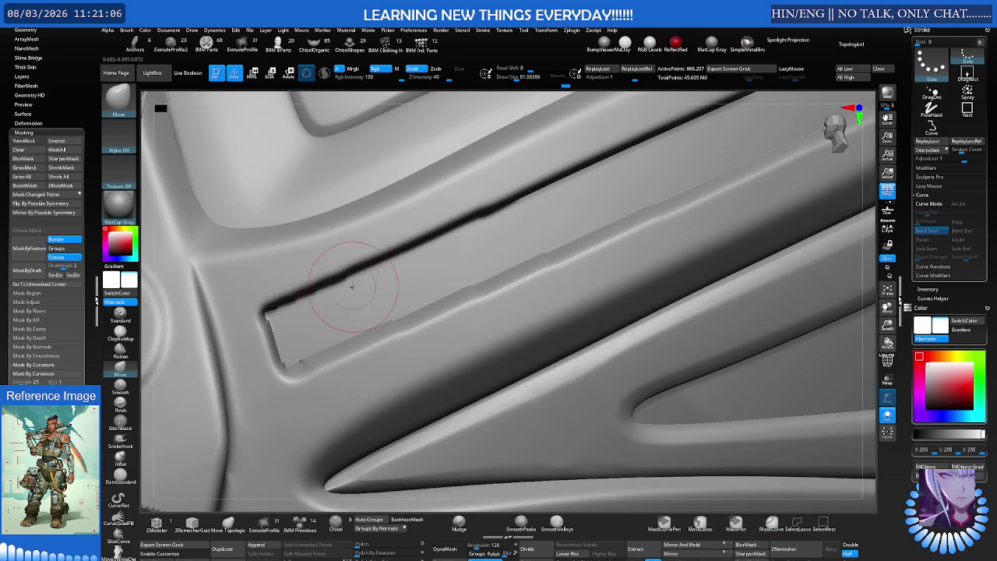
pyautogui.click(153, 72)
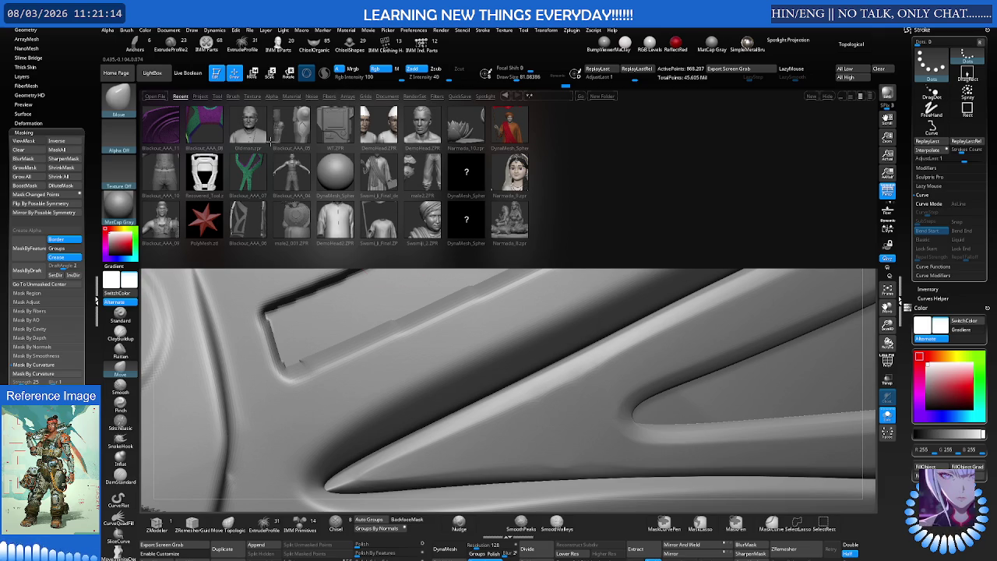
# Load the Smooth Stronger brush from LightBox's Brush tab Smooth folder
pyautogui.click(256, 96)
pyautogui.press('shift')
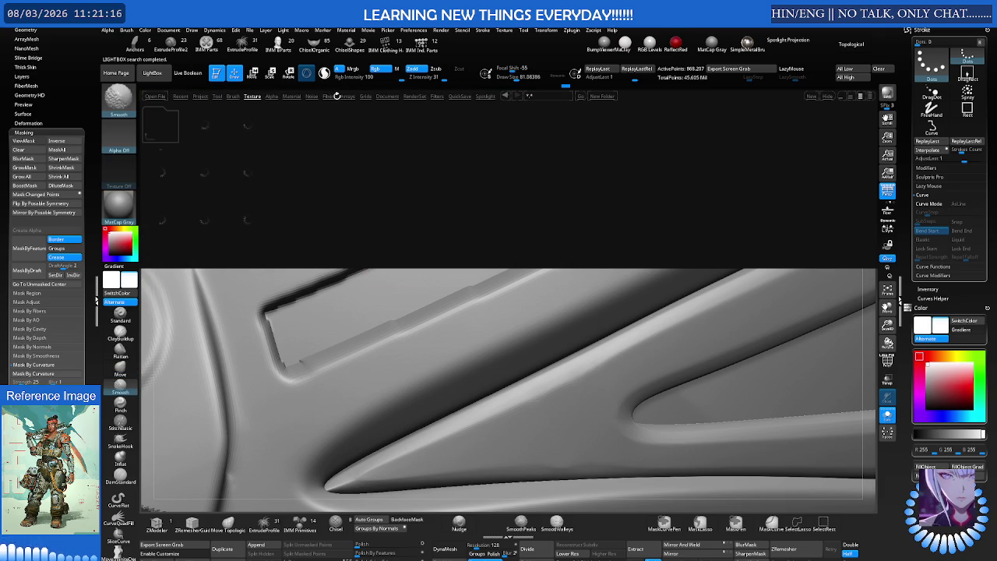
pyautogui.click(232, 96)
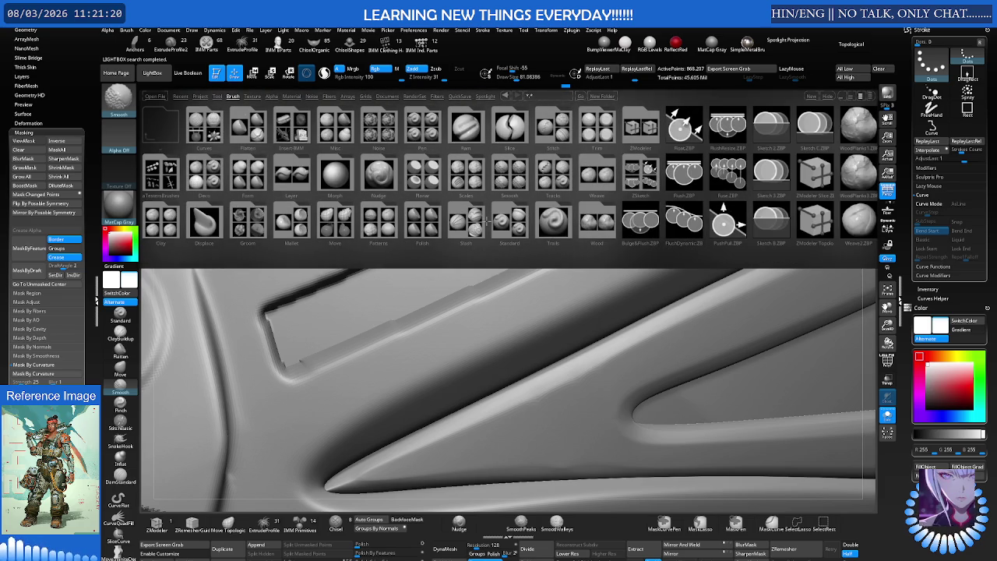
pyautogui.doubleClick(508, 176)
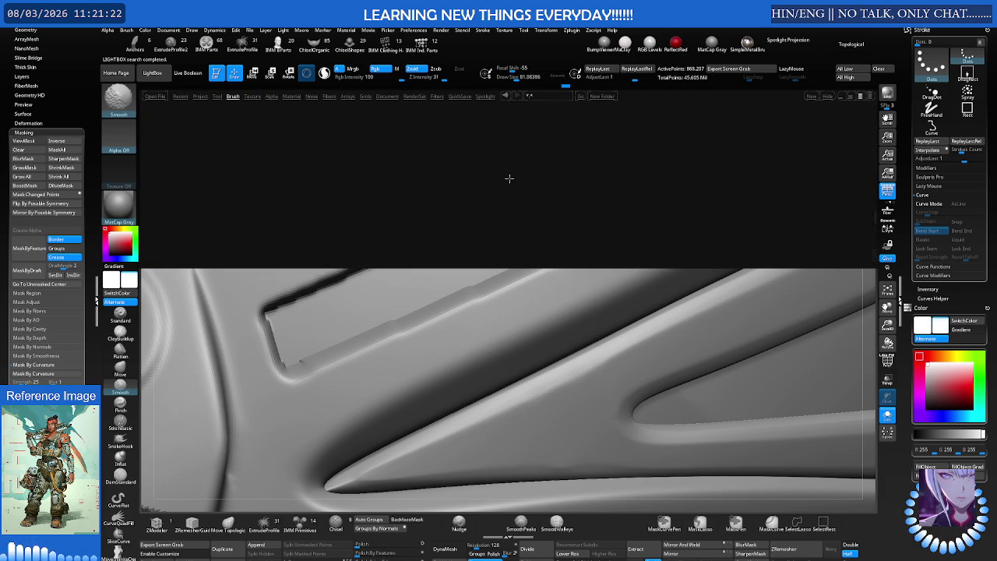
pyautogui.doubleClick(296, 224)
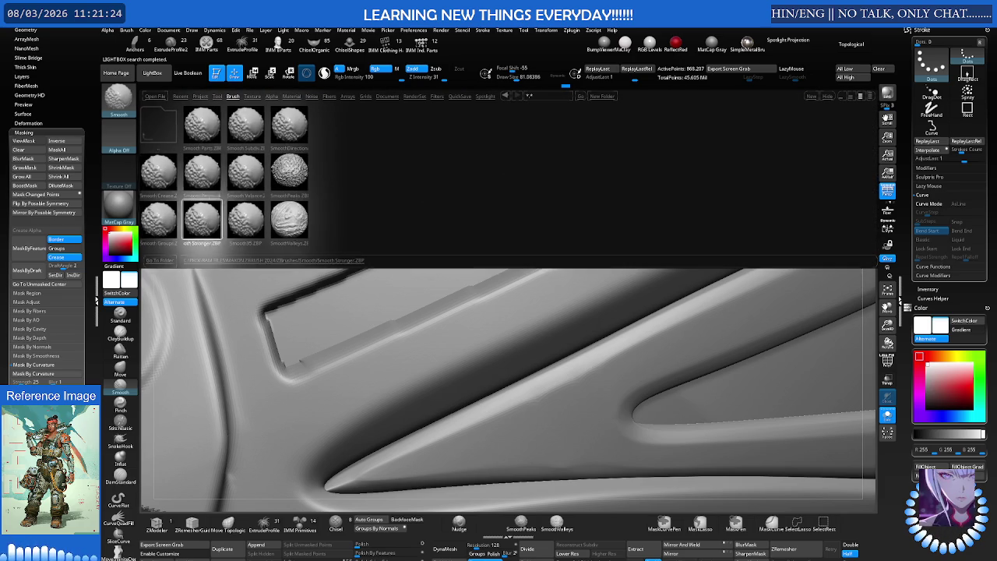
# Check the brush list, close LightBox, and return to the Move brush on the groove
pyautogui.click(120, 100)
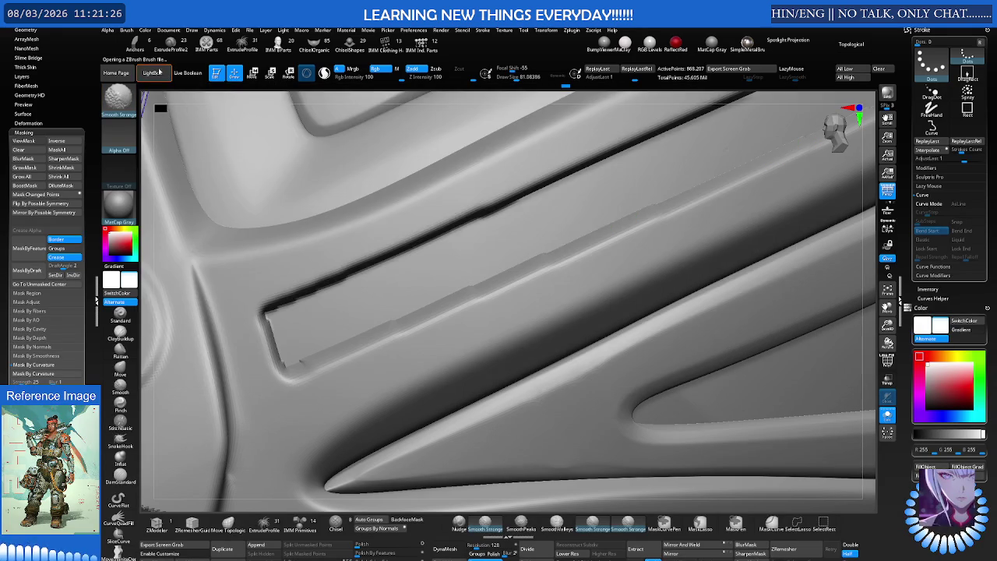
pyautogui.click(162, 73)
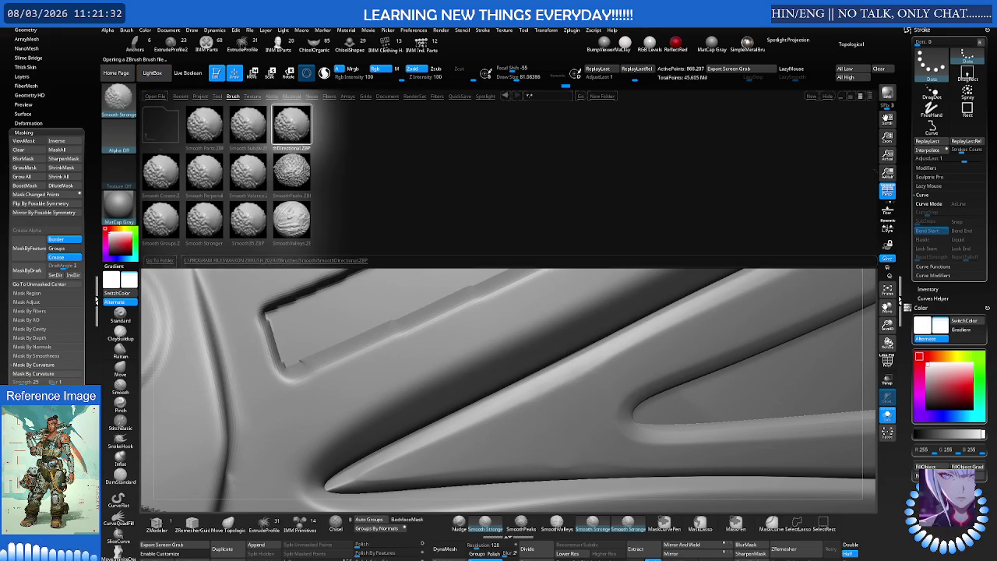
pyautogui.press(',')
pyautogui.press('b')
pyautogui.press('m')
pyautogui.press('v')
pyautogui.moveTo(455, 214); pyautogui.dragTo(478, 278, button='right')
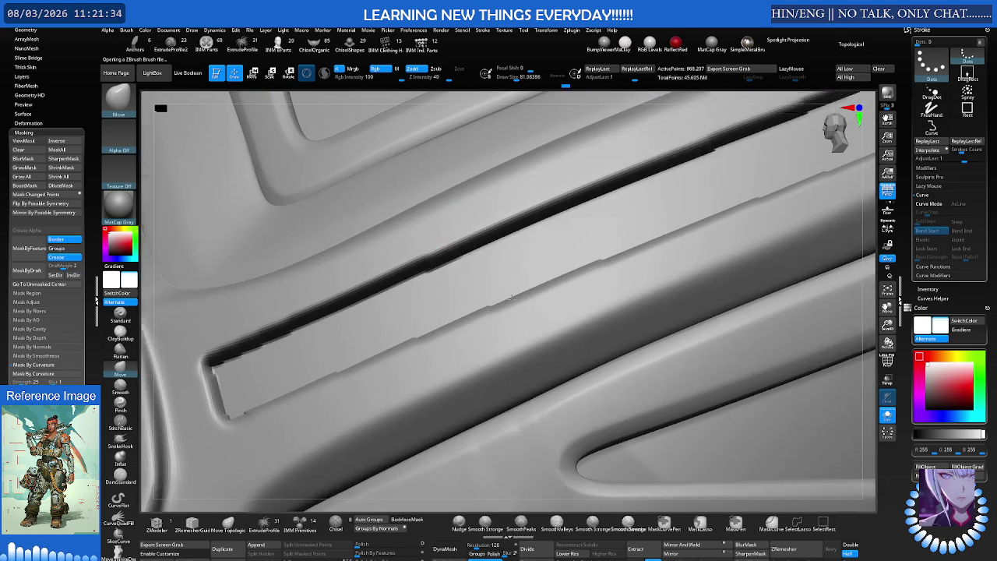
# Smooth along the recessed strip's stepped edges with SmoothDirectional
pyautogui.moveTo(405, 306); pyautogui.dragTo(457, 273, button='right')
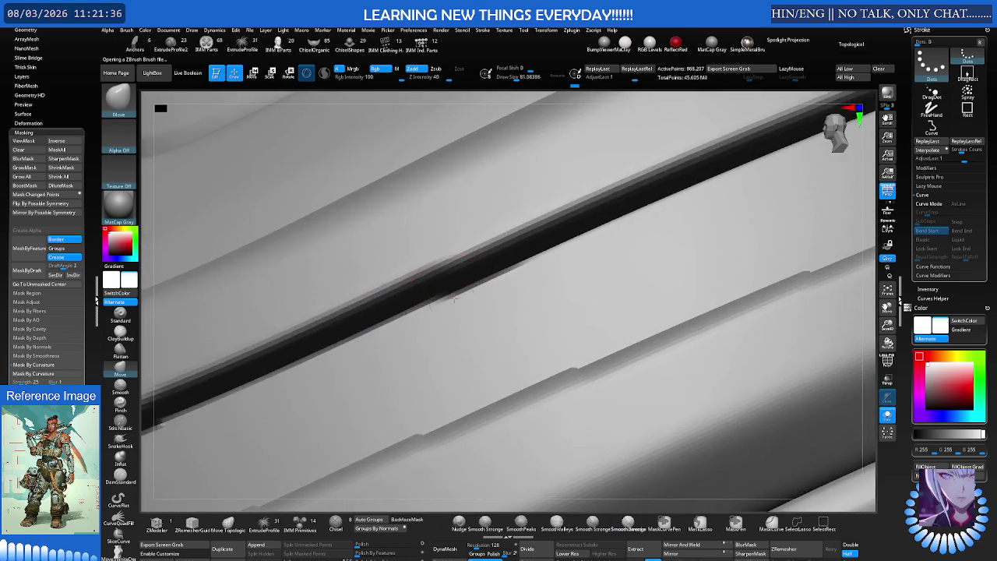
pyautogui.press('b')
pyautogui.press('m')
pyautogui.press('v')
pyautogui.press('shift')
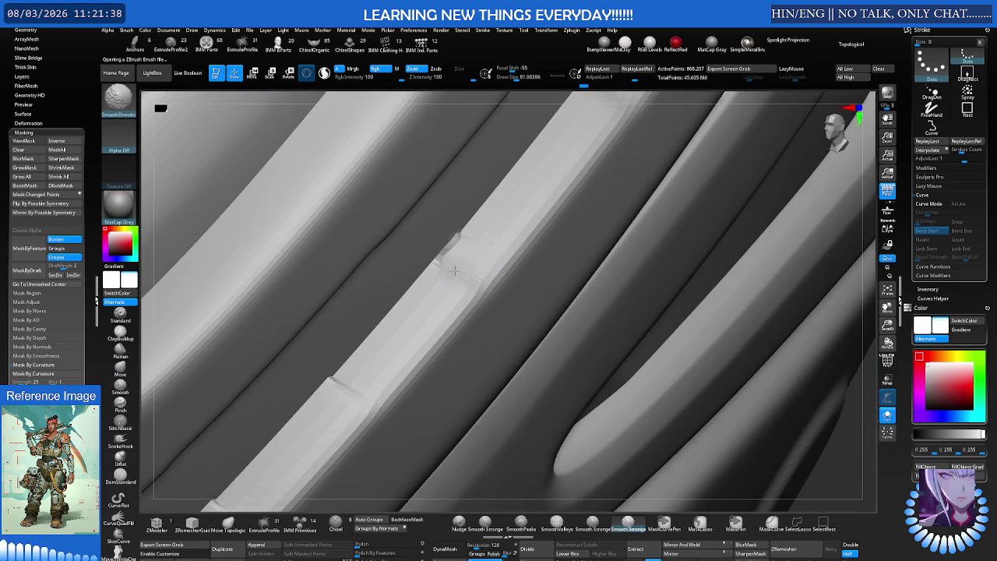
pyautogui.moveTo(334, 385)
pyautogui.mouseDown(button='right')
pyautogui.moveTo(355, 292)
pyautogui.moveTo(330, 350)
pyautogui.moveTo(349, 302)
pyautogui.mouseUp(button='right')
pyautogui.press('shift')
pyautogui.press('shift')
pyautogui.press('ctrl')
pyautogui.press('ctrl')
pyautogui.press('shift')
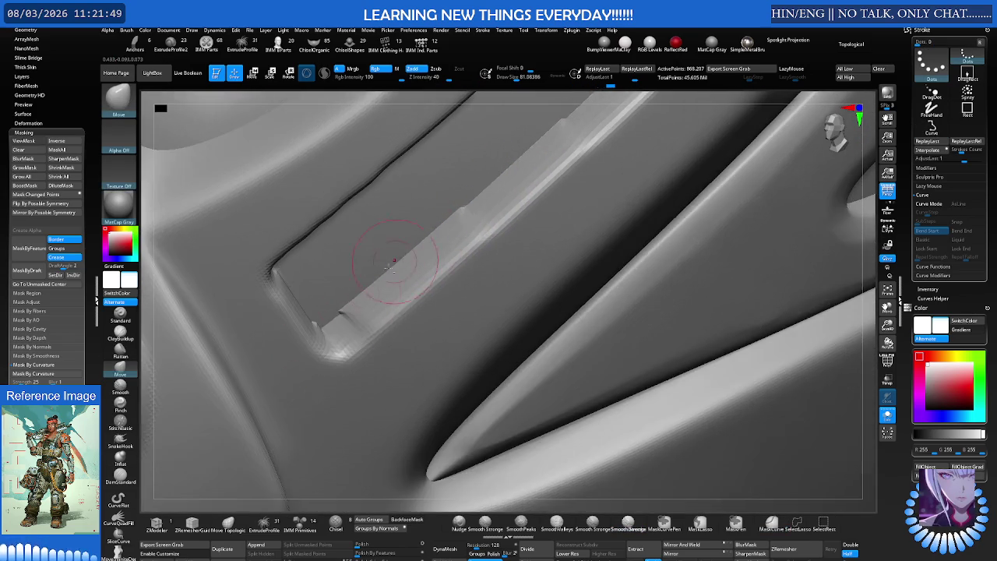
pyautogui.moveTo(467, 312); pyautogui.dragTo(355, 320, button='right')
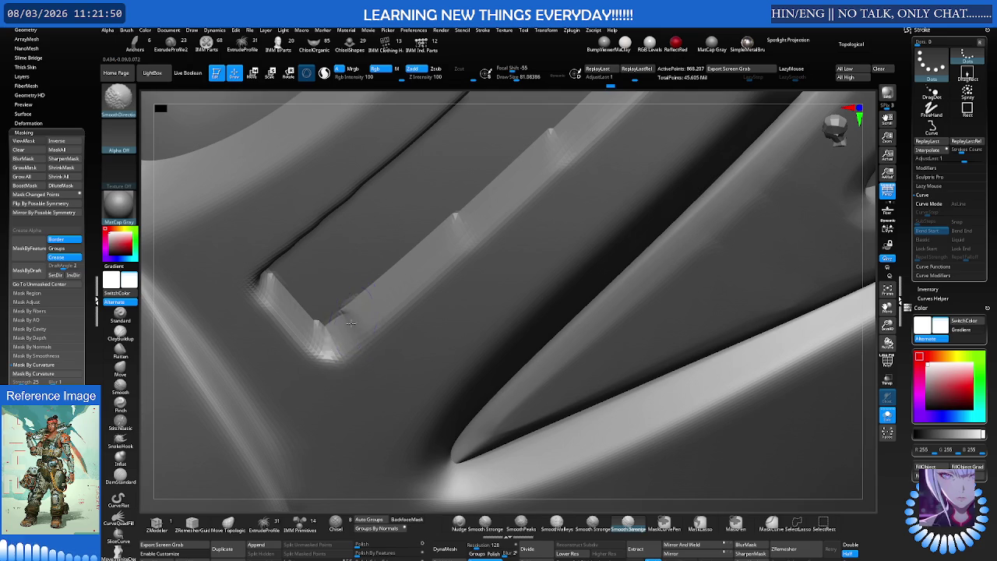
# Smooth the strip ends and notched panel edge, then frame the whole model
pyautogui.press('b')
pyautogui.press('m')
pyautogui.press('v')
pyautogui.moveTo(396, 276)
pyautogui.mouseDown(button='right')
pyautogui.moveTo(363, 270)
pyautogui.moveTo(445, 232)
pyautogui.moveTo(412, 263)
pyautogui.moveTo(420, 282)
pyautogui.mouseUp(button='right')
pyautogui.press('ctrl')
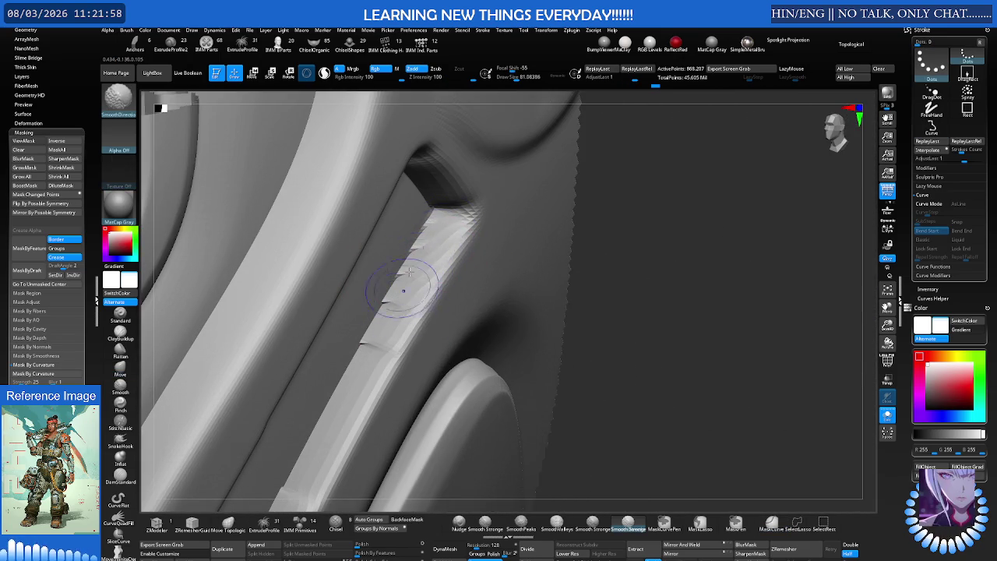
pyautogui.moveTo(391, 326)
pyautogui.mouseDown(button='right')
pyautogui.moveTo(415, 229)
pyautogui.moveTo(416, 259)
pyautogui.mouseUp(button='right')
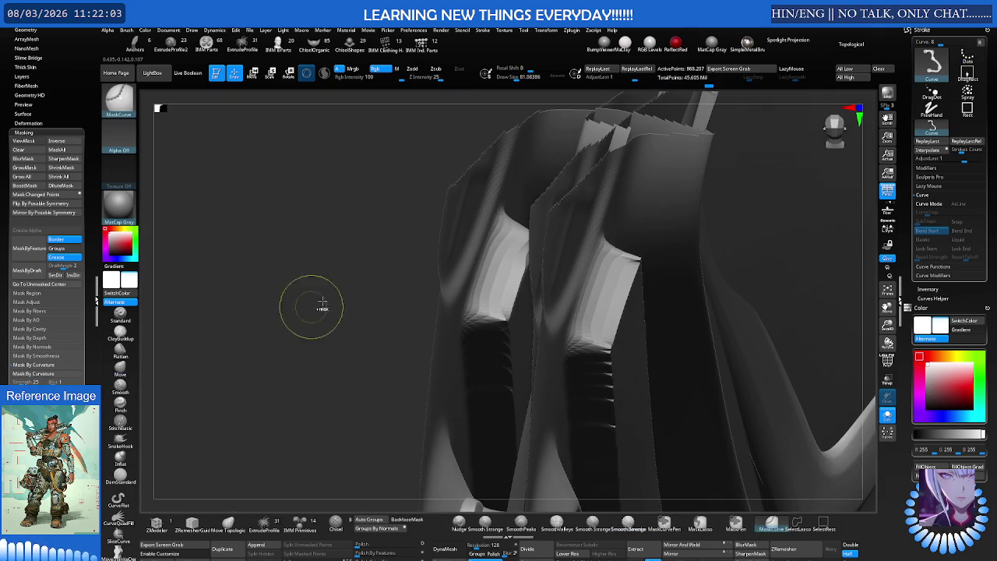
pyautogui.press('b')
pyautogui.press('m')
pyautogui.press('v')
pyautogui.moveTo(468, 261)
pyautogui.mouseDown(button='right')
pyautogui.moveTo(483, 238)
pyautogui.moveTo(360, 258)
pyautogui.moveTo(563, 225)
pyautogui.moveTo(501, 228)
pyautogui.moveTo(403, 254)
pyautogui.mouseUp(button='right')
pyautogui.press('f')
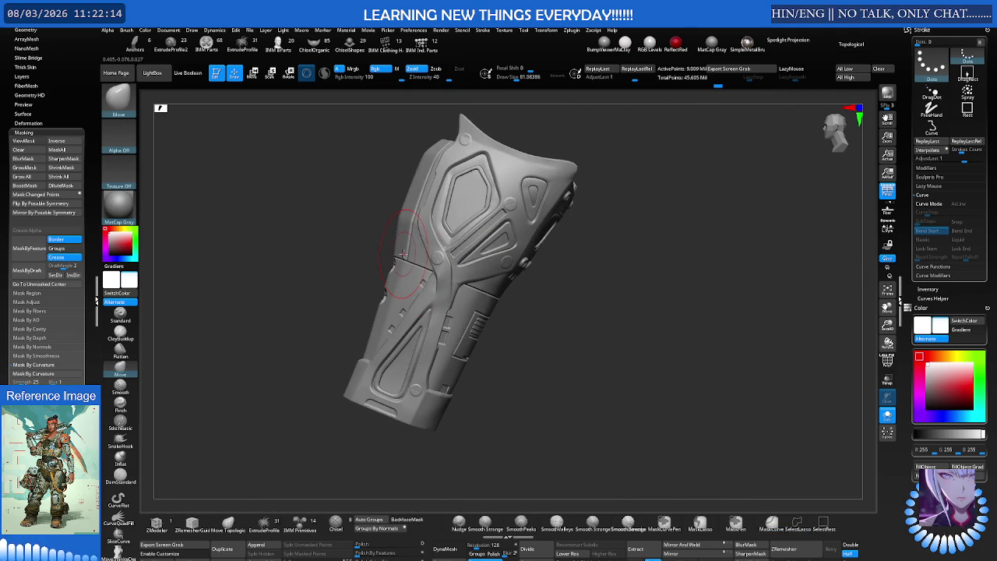
# Isolate a single bracer panel and toggle its mask display
pyautogui.moveTo(317, 267); pyautogui.dragTo(448, 295, button='right')
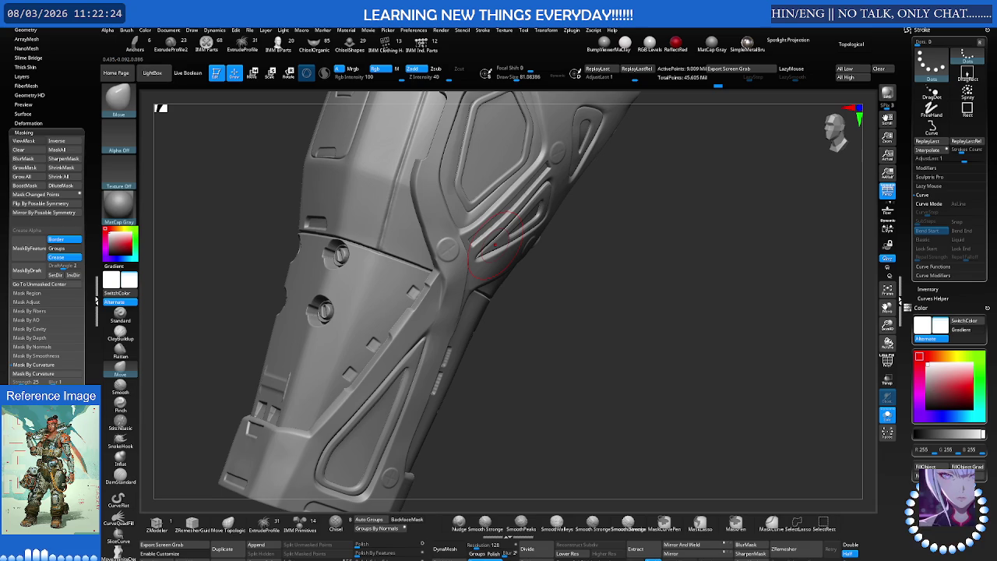
pyautogui.keyDown('ctrl'); pyautogui.keyDown('shift'); pyautogui.click(535, 230); pyautogui.keyUp('shift'); pyautogui.keyUp('ctrl')
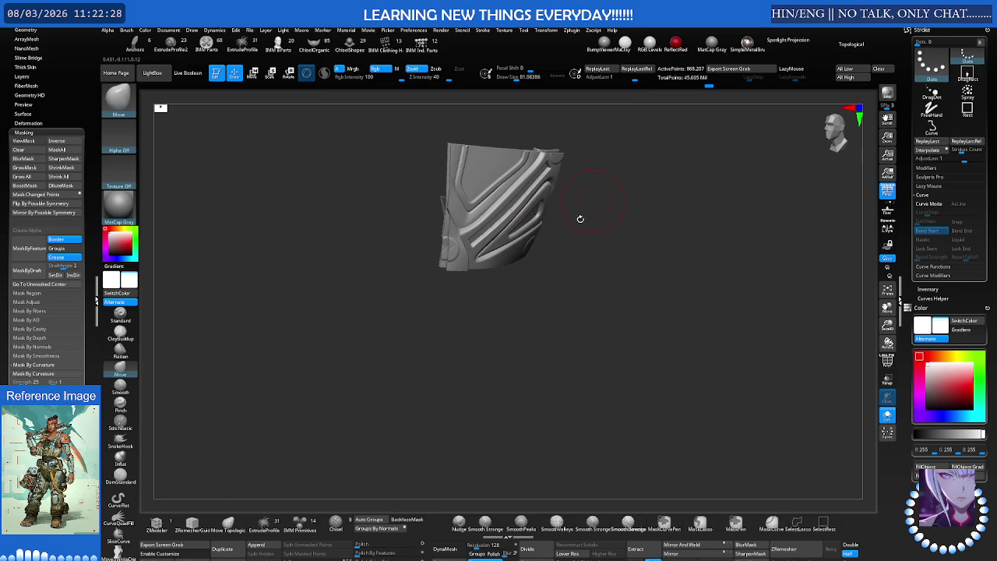
pyautogui.moveTo(561, 218); pyautogui.dragTo(545, 214)
pyautogui.press('ctrl')
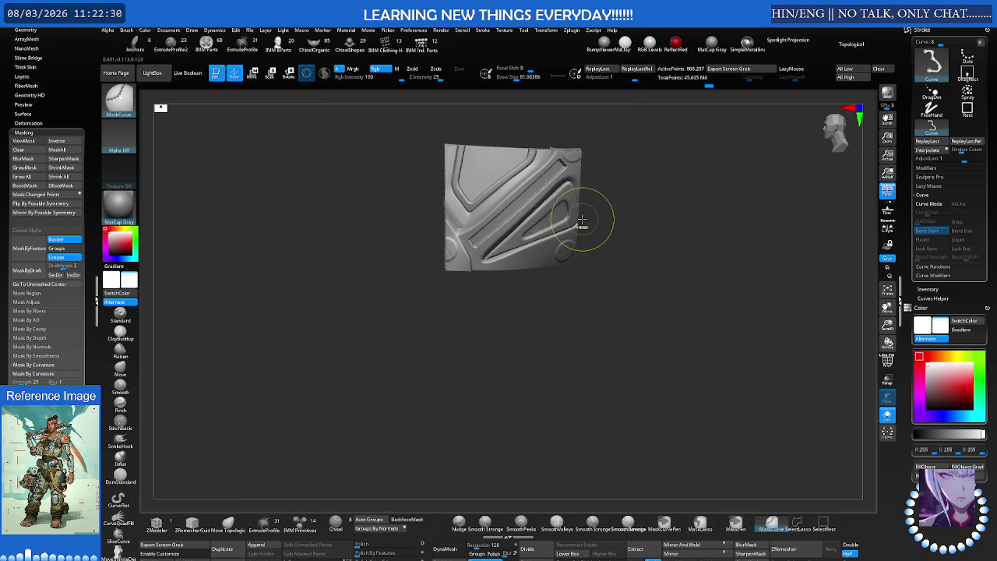
pyautogui.hotkey('ctrl', 'h')
pyautogui.hotkey('ctrl', 'h')
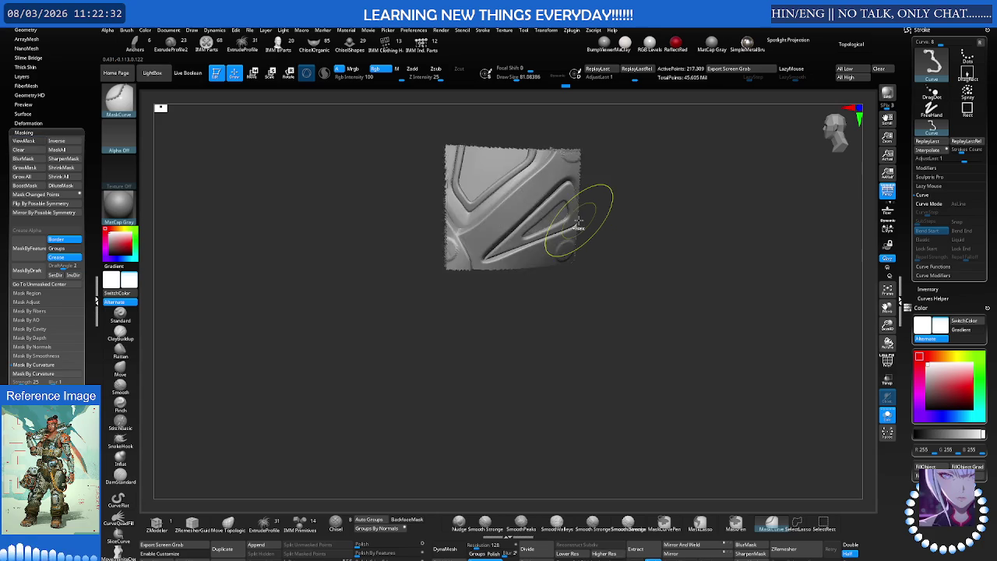
pyautogui.hotkey('ctrl', 'h')
pyautogui.hotkey('ctrl', 'h')
pyautogui.hotkey('shift', 'd')
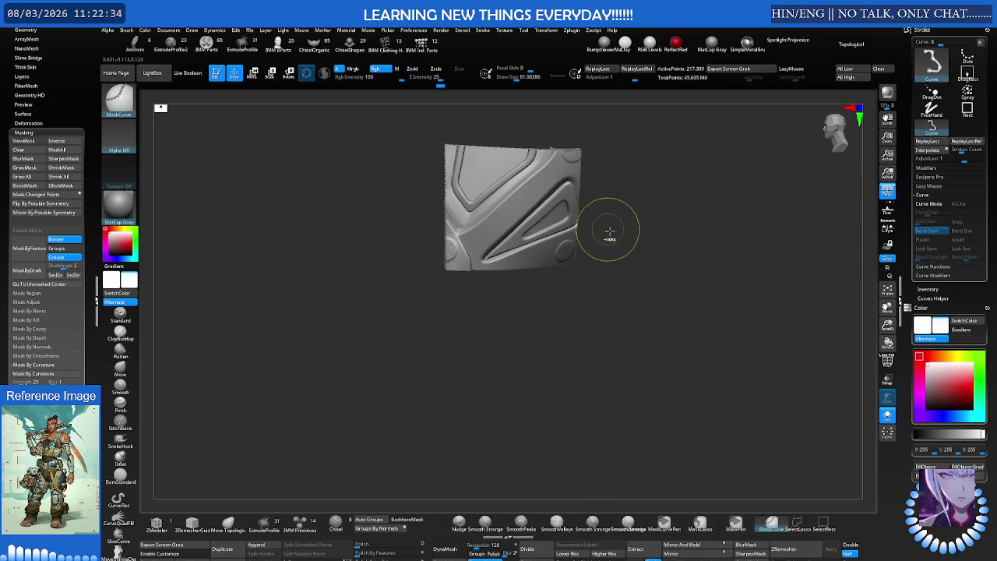
# Unhide the full model, accepting the undo-history warning, and orbit around the character
pyautogui.keyDown('ctrl'); pyautogui.keyDown('shift'); pyautogui.click(635, 246); pyautogui.keyUp('shift'); pyautogui.keyUp('ctrl')
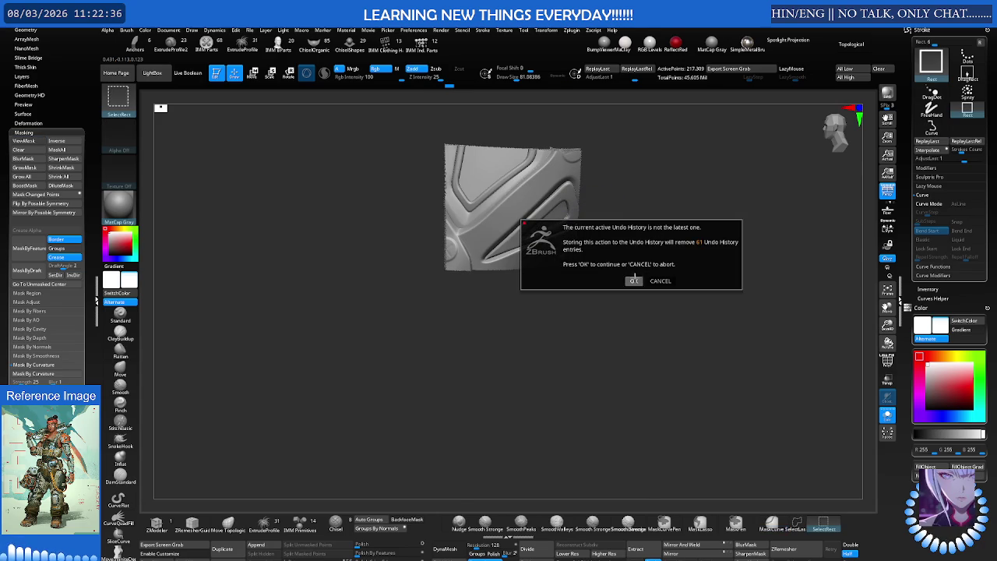
pyautogui.click(635, 279)
pyautogui.press('f')
pyautogui.moveTo(641, 260)
pyautogui.mouseDown()
pyautogui.moveTo(479, 253)
pyautogui.moveTo(556, 239)
pyautogui.moveTo(488, 264)
pyautogui.mouseUp()
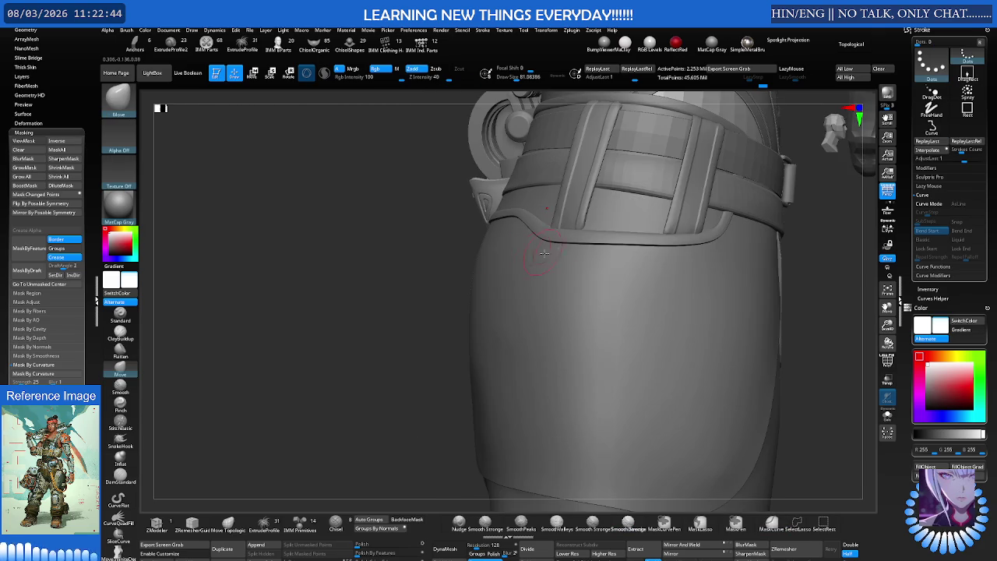
# Orbit to the upper arm and select the cylindrical pad as subtool 37
pyautogui.moveTo(549, 251); pyautogui.dragTo(542, 258)
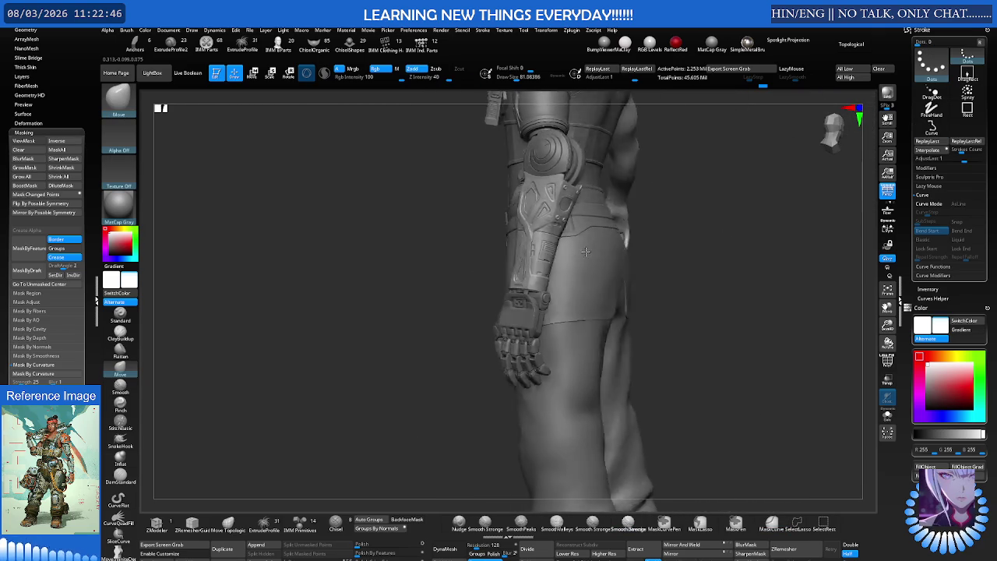
pyautogui.scroll(1, 545, 257)
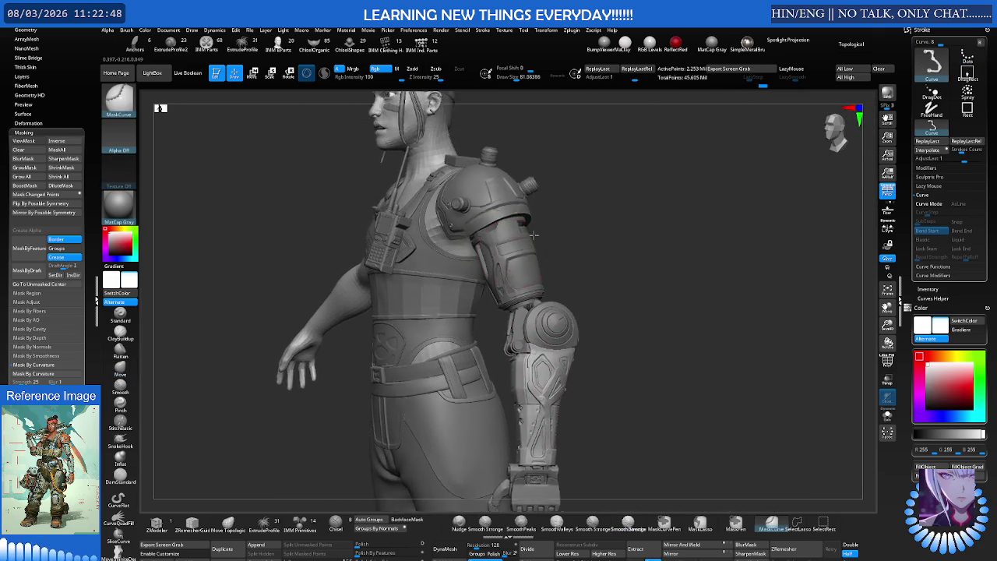
pyautogui.scroll(1, 541, 253)
pyautogui.scroll(1, 534, 246)
pyautogui.scroll(1, 522, 238)
pyautogui.moveTo(521, 237); pyautogui.dragTo(501, 300, button='right')
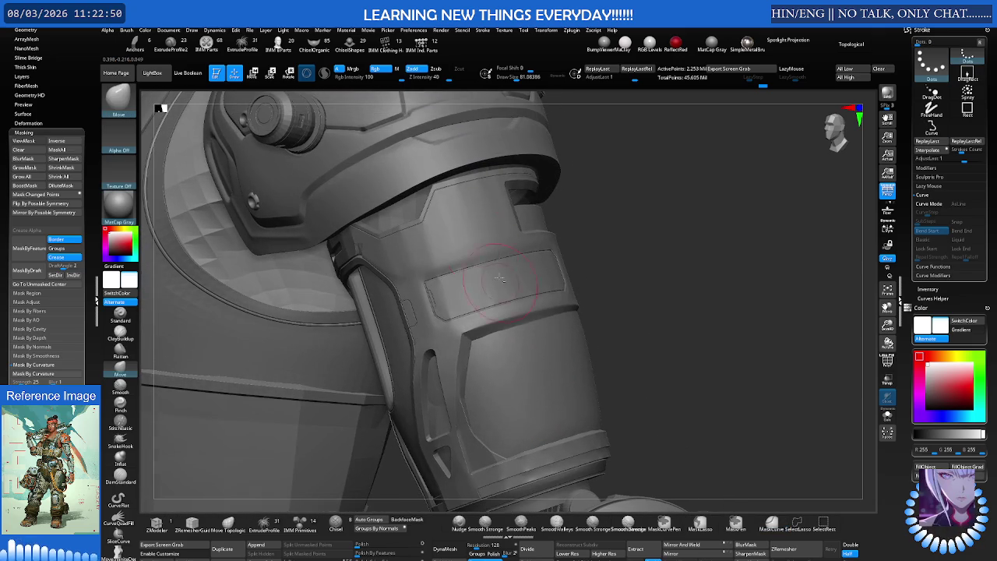
pyautogui.moveTo(471, 225)
pyautogui.mouseDown(button='right')
pyautogui.moveTo(463, 267)
pyautogui.moveTo(491, 267)
pyautogui.moveTo(468, 261)
pyautogui.moveTo(438, 276)
pyautogui.moveTo(473, 249)
pyautogui.mouseUp(button='right')
pyautogui.moveTo(571, 274); pyautogui.dragTo(577, 266, button='right')
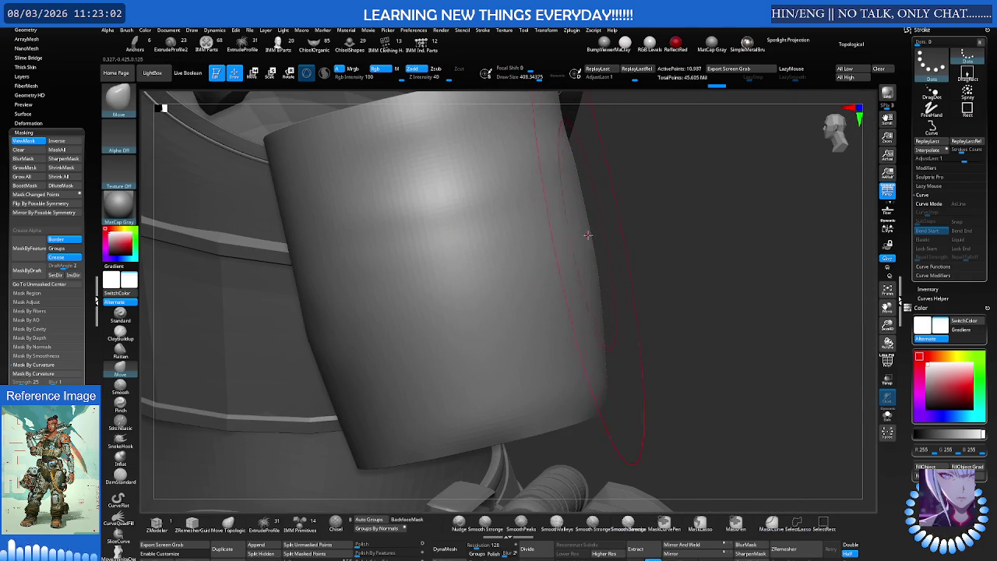
# Toggle Solo on the pad, reselect the Move brush, and view it from above
pyautogui.hotkey('shift', 'alt', 's')
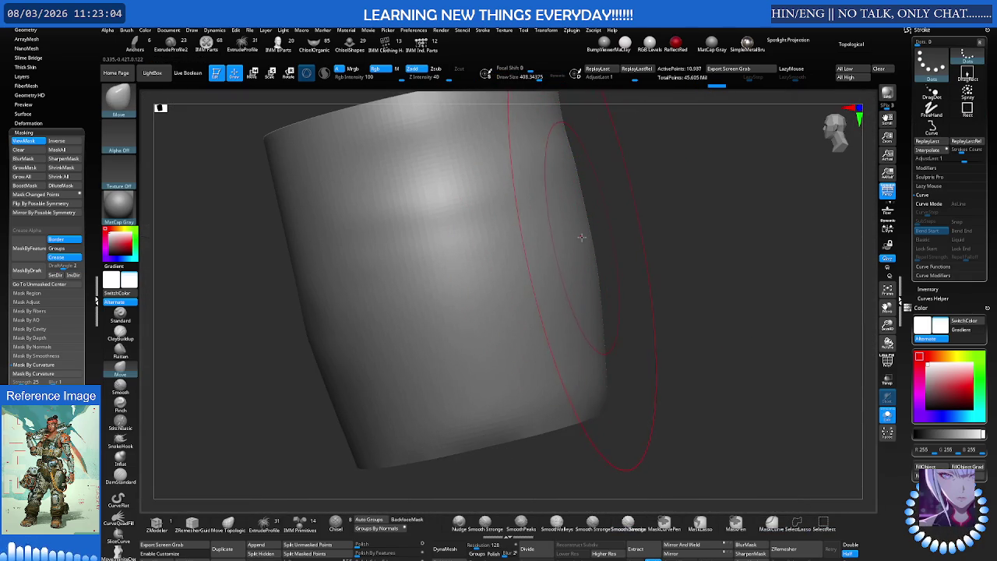
pyautogui.hotkey('shift', 'alt', 's')
pyautogui.press('b')
pyautogui.press('m')
pyautogui.press('c')
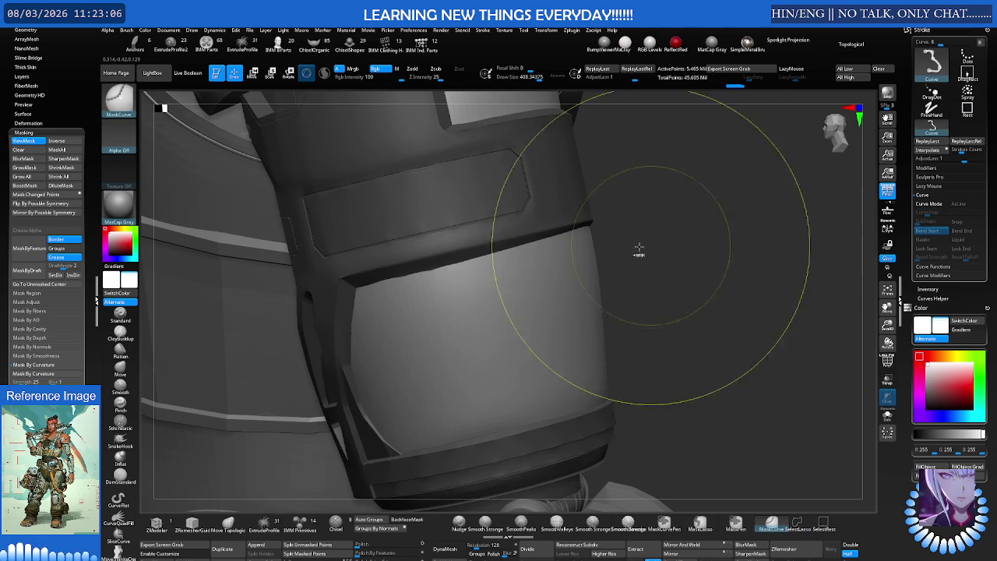
pyautogui.press('b')
pyautogui.press('m')
pyautogui.press('v')
pyautogui.moveTo(655, 247); pyautogui.dragTo(577, 229, button='right')
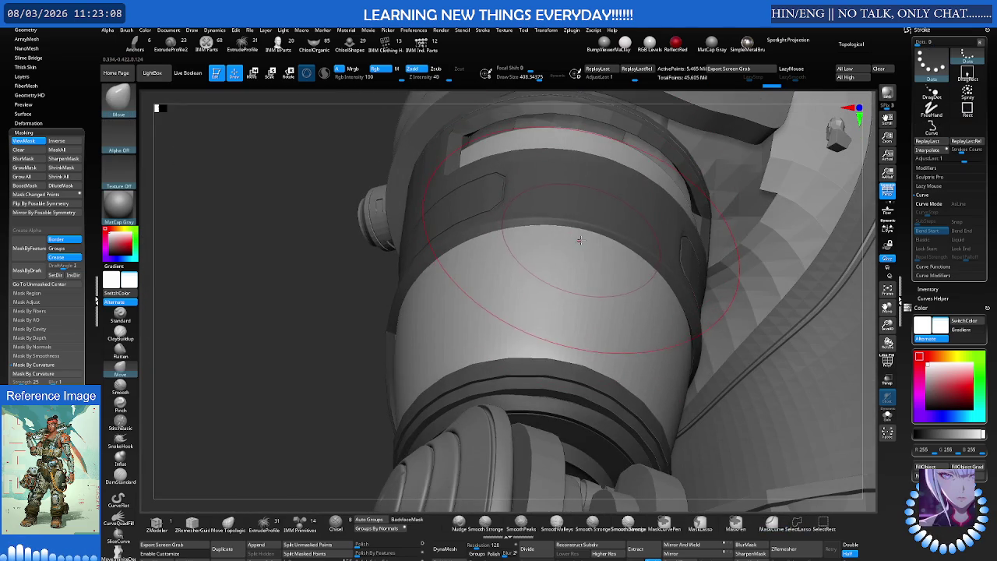
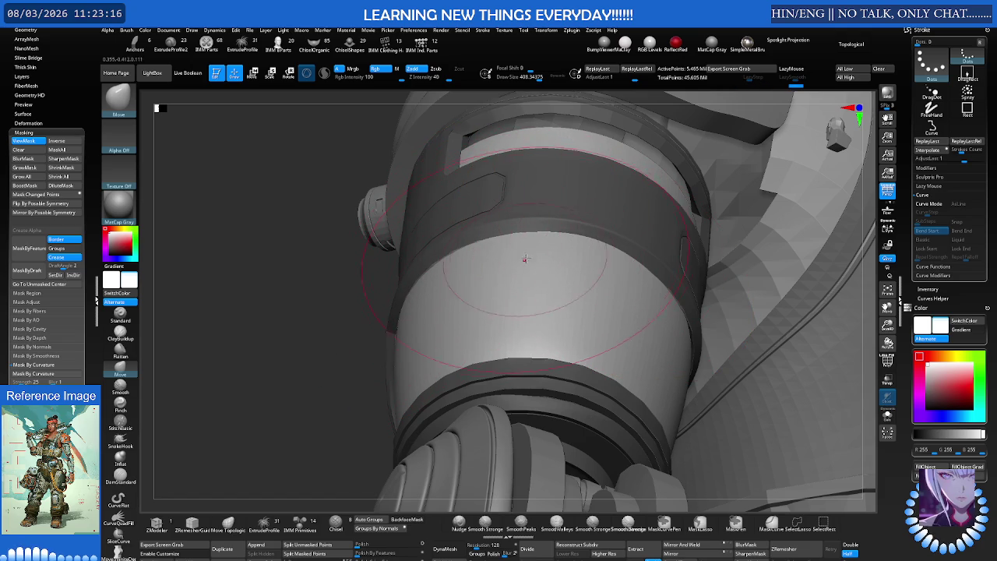
# Orbit to the forearm cylinder and raise it two subdivision levels
pyautogui.moveTo(600, 259)
pyautogui.mouseDown(button='right')
pyautogui.moveTo(615, 281)
pyautogui.moveTo(655, 290)
pyautogui.mouseUp(button='right')
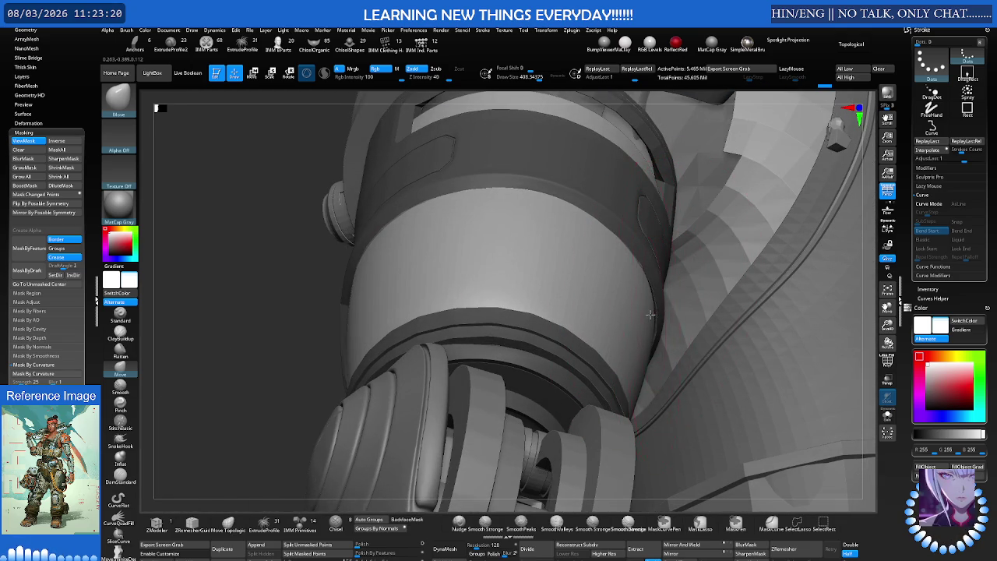
pyautogui.moveTo(651, 313)
pyautogui.mouseDown(button='right')
pyautogui.moveTo(616, 301)
pyautogui.moveTo(635, 302)
pyautogui.moveTo(623, 289)
pyautogui.moveTo(629, 332)
pyautogui.moveTo(595, 320)
pyautogui.moveTo(597, 289)
pyautogui.moveTo(414, 205)
pyautogui.mouseUp(button='right')
pyautogui.press('ctrl')
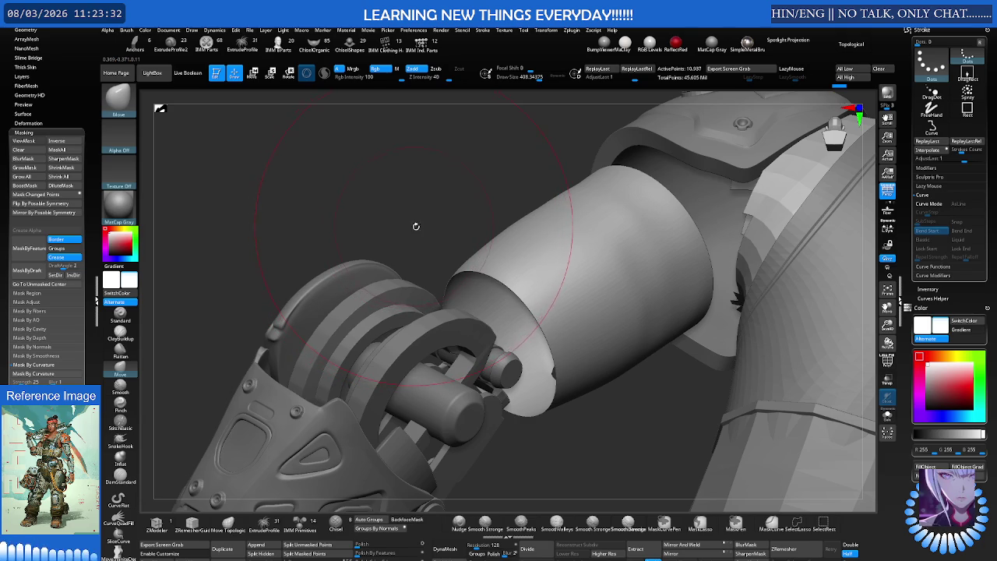
pyautogui.press('d')
pyautogui.press('d')
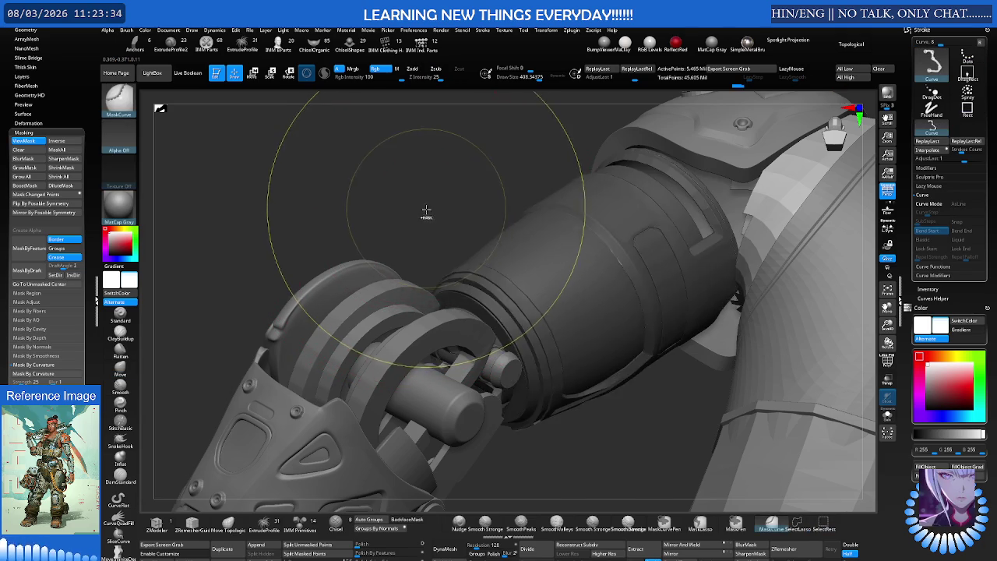
pyautogui.press('d')
# Mask a band across the middle of the forearm cylinder with MaskCurve
pyautogui.moveTo(545, 264); pyautogui.dragTo(603, 268, button='right')
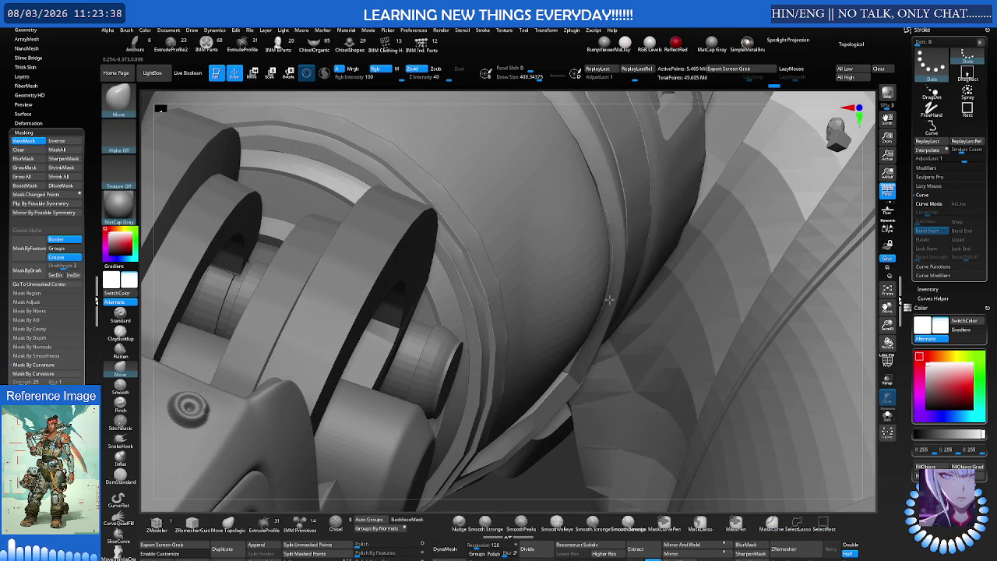
pyautogui.moveTo(588, 282)
pyautogui.mouseDown(button='right')
pyautogui.moveTo(501, 214)
pyautogui.moveTo(389, 191)
pyautogui.mouseUp(button='right')
pyautogui.press('ctrl')
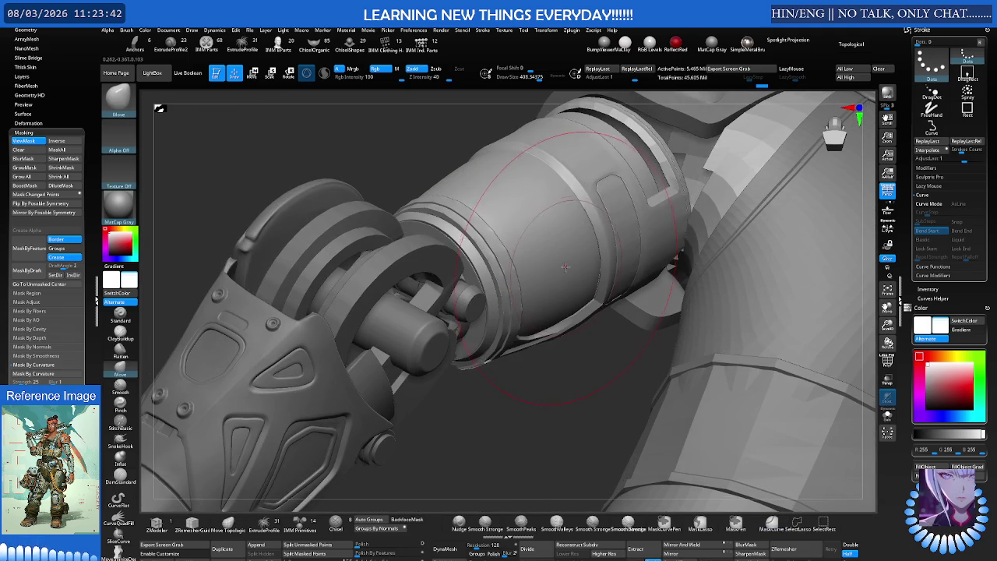
pyautogui.keyDown('ctrl'); pyautogui.click(409, 164); pyautogui.keyUp('ctrl')
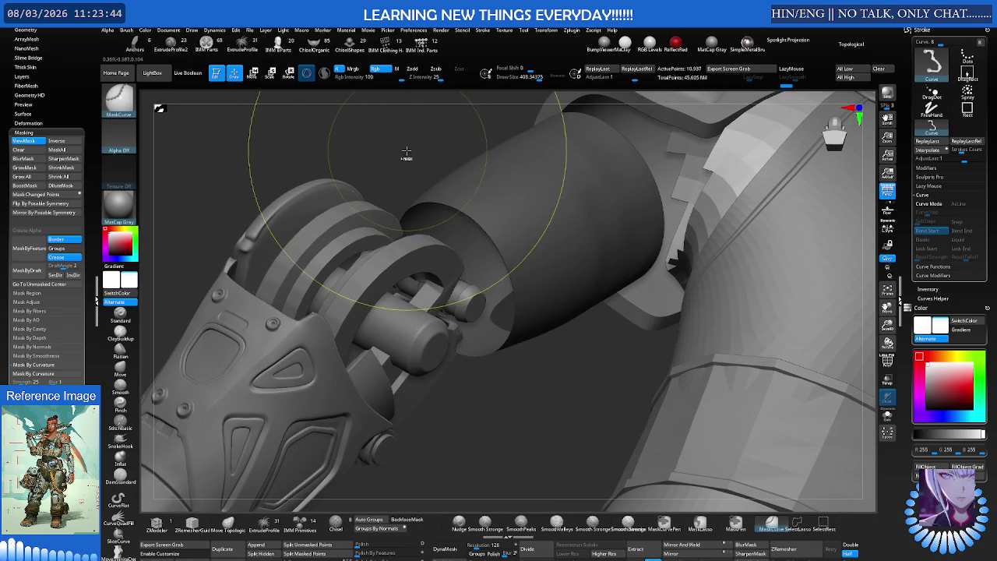
pyautogui.moveTo(394, 146); pyautogui.dragTo(577, 246, button='right')
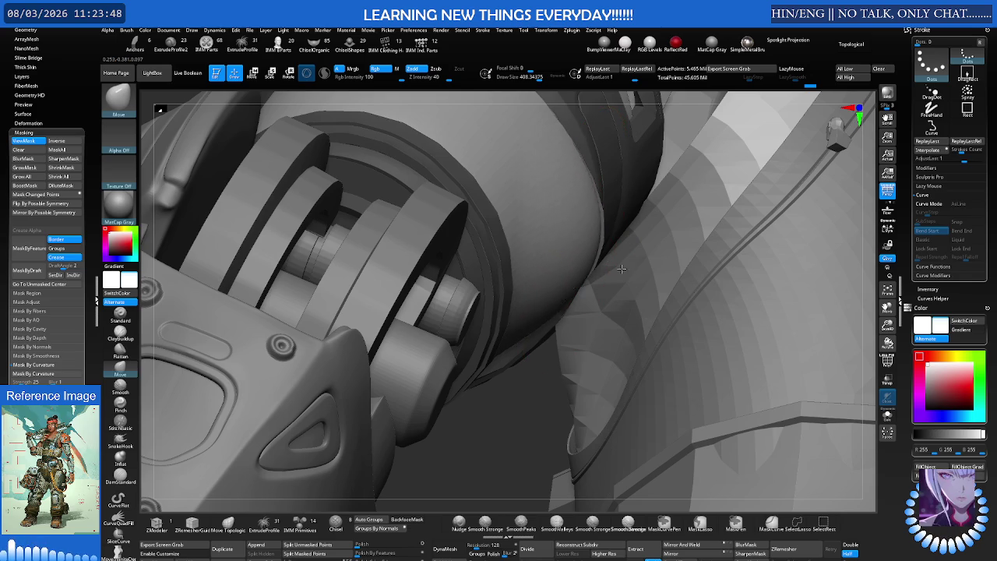
pyautogui.moveTo(621, 269)
pyautogui.mouseDown(button='right')
pyautogui.moveTo(563, 252)
pyautogui.moveTo(580, 262)
pyautogui.mouseUp(button='right')
# Toggle between curve masking and rectangle selection while zooming far into the forearm cylinder
pyautogui.press('ctrl')
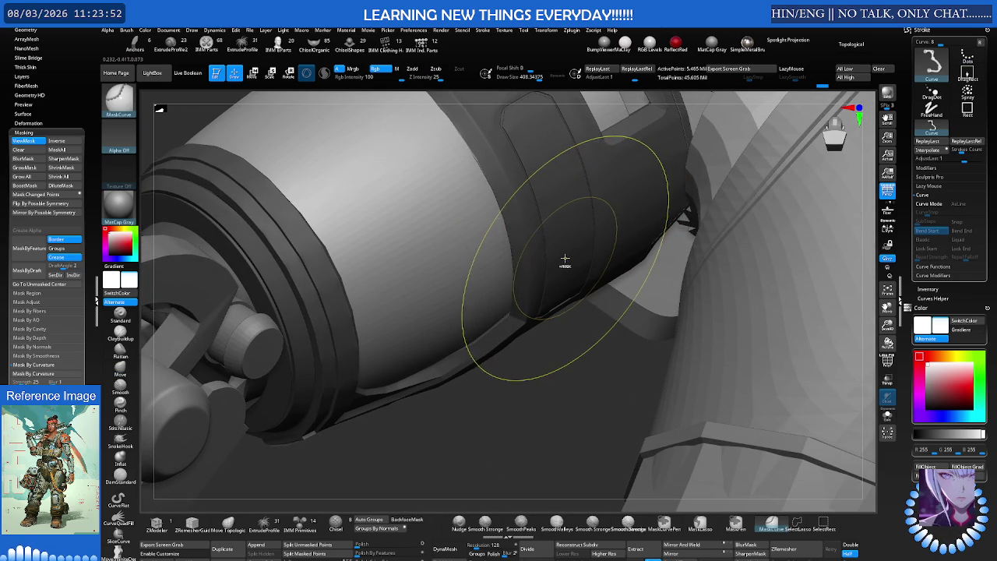
pyautogui.hotkey('ctrl', 'shift')
pyautogui.moveTo(499, 322)
pyautogui.mouseDown(button='right')
pyautogui.moveTo(468, 268)
pyautogui.moveTo(436, 411)
pyautogui.moveTo(478, 300)
pyautogui.moveTo(565, 270)
pyautogui.moveTo(535, 257)
pyautogui.moveTo(521, 229)
pyautogui.moveTo(445, 244)
pyautogui.moveTo(355, 244)
pyautogui.moveTo(310, 261)
pyautogui.mouseUp(button='right')
pyautogui.press('ctrl')
pyautogui.press('ctrl')
pyautogui.moveTo(191, 276)
pyautogui.mouseDown(button='right')
pyautogui.moveTo(208, 245)
pyautogui.moveTo(213, 263)
pyautogui.mouseUp(button='right')
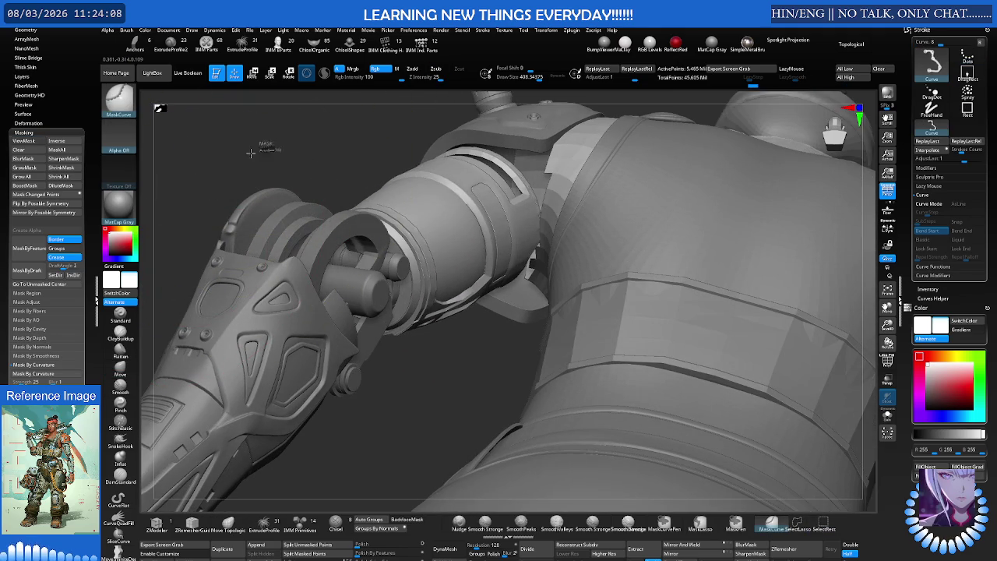
pyautogui.moveTo(454, 235)
pyautogui.keyDown('ctrl'); pyautogui.mouseDown(button='right')
pyautogui.moveTo(560, 224)
pyautogui.moveTo(514, 237)
pyautogui.moveTo(507, 267)
pyautogui.moveTo(530, 298)
pyautogui.moveTo(561, 272)
pyautogui.moveTo(543, 267)
pyautogui.moveTo(571, 251)
pyautogui.moveTo(512, 234)
pyautogui.moveTo(483, 248)
pyautogui.moveTo(568, 288)
pyautogui.moveTo(507, 242)
pyautogui.moveTo(489, 250)
pyautogui.moveTo(517, 236)
pyautogui.moveTo(574, 262)
pyautogui.moveTo(583, 239)
pyautogui.moveTo(552, 256)
pyautogui.moveTo(525, 234)
pyautogui.moveTo(580, 314)
pyautogui.moveTo(557, 335)
pyautogui.moveTo(515, 311)
pyautogui.moveTo(548, 339)
pyautogui.moveTo(556, 252)
pyautogui.moveTo(545, 261)
pyautogui.moveTo(556, 272)
pyautogui.mouseUp(button='right'); pyautogui.keyUp('ctrl')
# Show all hidden armor pieces so the full arm guard and its rim reappear
pyautogui.keyDown('ctrl'); pyautogui.keyDown('shift'); pyautogui.click(561, 249); pyautogui.keyUp('shift'); pyautogui.keyUp('ctrl')
pyautogui.press('ctrl')
# Smooth the edge of the raised band along the arm guard's rim
pyautogui.moveTo(750, 238)
pyautogui.mouseDown(button='right')
pyautogui.moveTo(727, 234)
pyautogui.moveTo(727, 223)
pyautogui.moveTo(542, 218)
pyautogui.moveTo(503, 238)
pyautogui.mouseUp(button='right')
pyautogui.moveTo(685, 238)
pyautogui.keyDown('ctrl'); pyautogui.mouseDown(button='right')
pyautogui.moveTo(536, 246)
pyautogui.moveTo(559, 287)
pyautogui.mouseUp(button='right'); pyautogui.keyUp('ctrl')
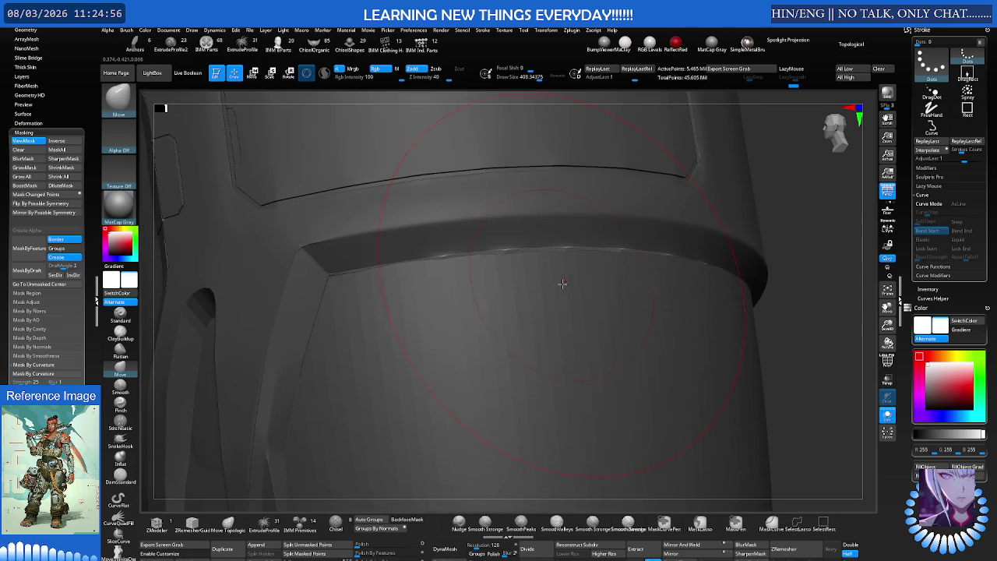
pyautogui.moveTo(661, 235); pyautogui.dragTo(685, 250, button='right')
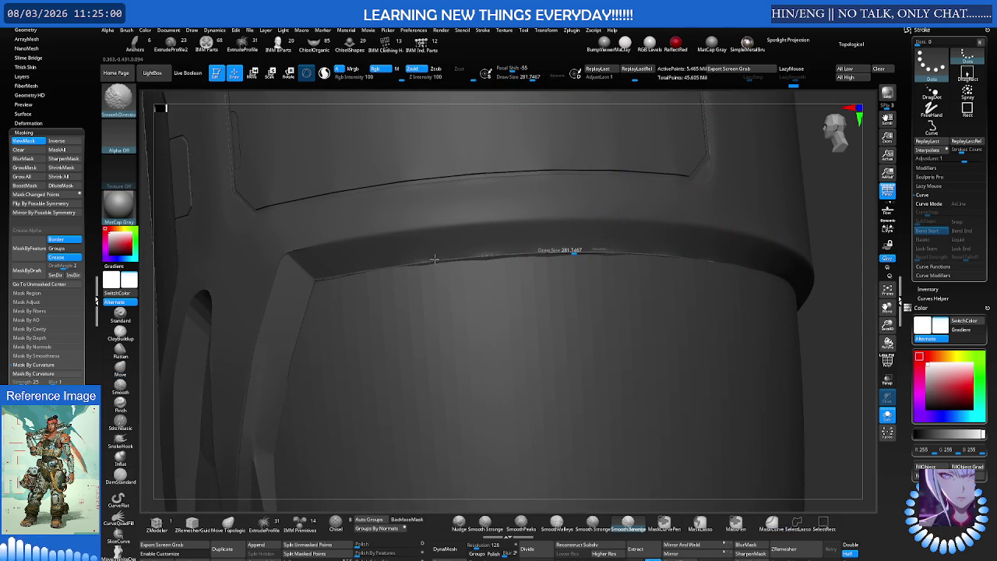
pyautogui.moveTo(646, 229)
pyautogui.mouseDown(button='right')
pyautogui.moveTo(647, 216)
pyautogui.moveTo(353, 244)
pyautogui.moveTo(366, 285)
pyautogui.moveTo(336, 260)
pyautogui.moveTo(345, 246)
pyautogui.moveTo(391, 252)
pyautogui.mouseUp(button='right')
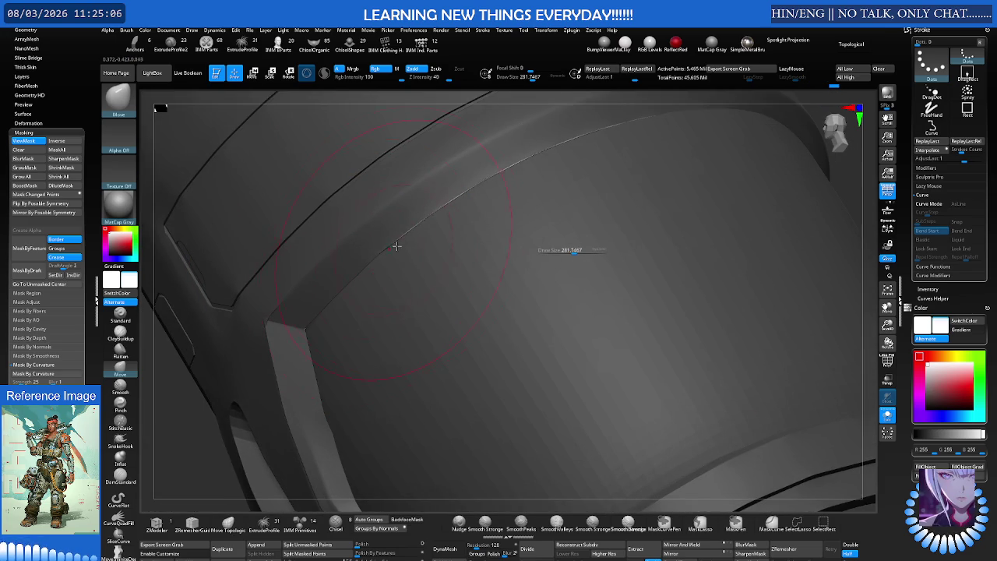
# Orbit around the band, then isolate the single cylinder part
pyautogui.moveTo(436, 219); pyautogui.dragTo(421, 241, button='right')
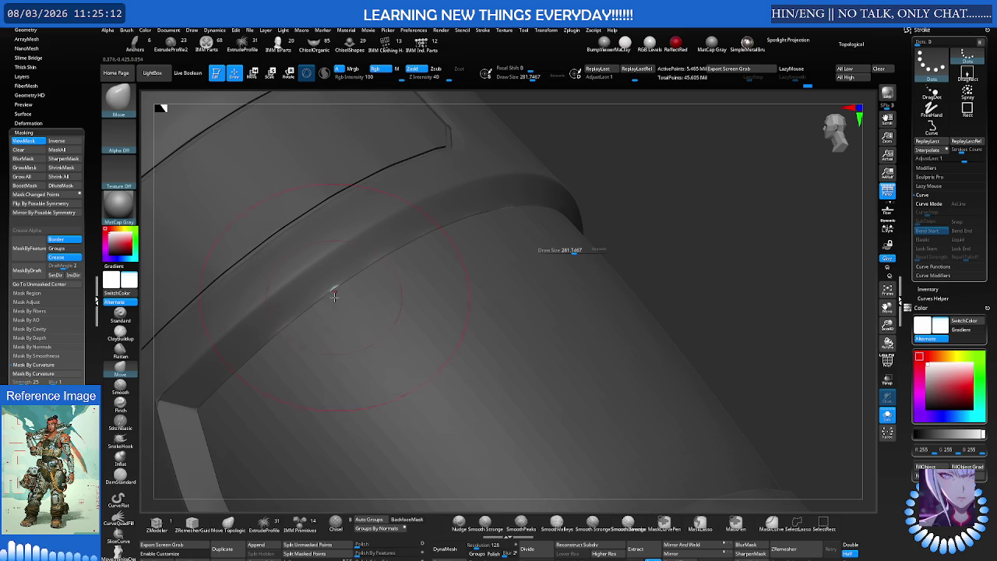
pyautogui.moveTo(333, 294); pyautogui.dragTo(304, 289, button='right')
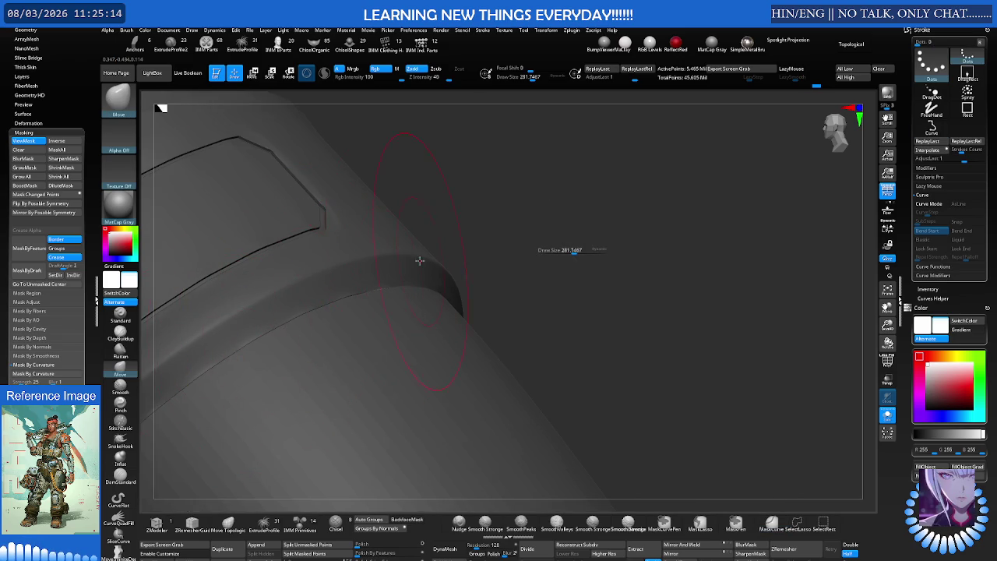
pyautogui.moveTo(420, 262); pyautogui.dragTo(406, 287, button='right')
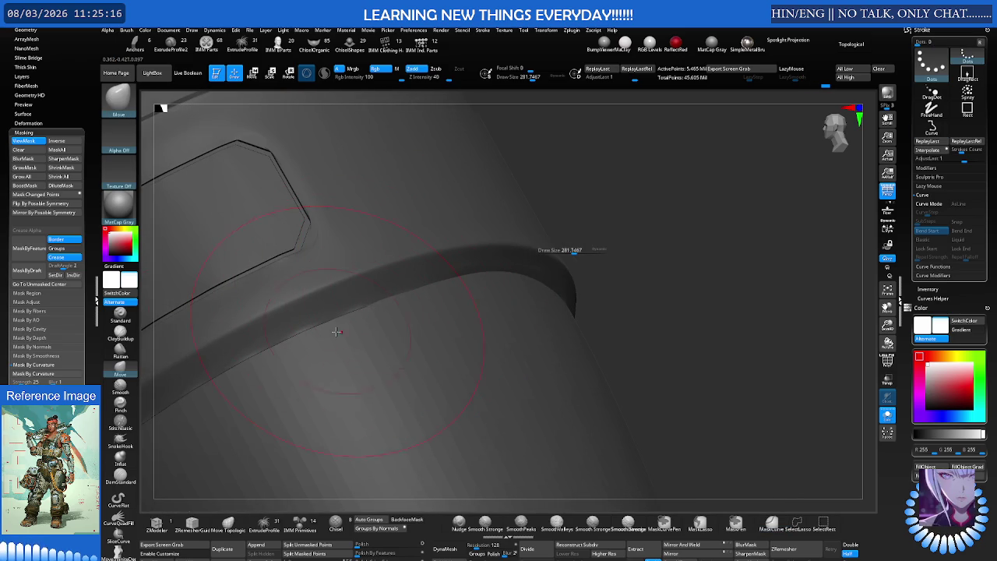
pyautogui.keyDown('ctrl'); pyautogui.moveTo(483, 256); pyautogui.dragTo(324, 294, button='right'); pyautogui.keyUp('ctrl')
pyautogui.moveTo(625, 285)
pyautogui.mouseDown(button='right')
pyautogui.moveTo(601, 278)
pyautogui.moveTo(611, 275)
pyautogui.mouseUp(button='right')
pyautogui.keyDown('ctrl'); pyautogui.moveTo(411, 291); pyautogui.dragTo(450, 279, button='right'); pyautogui.keyUp('ctrl')
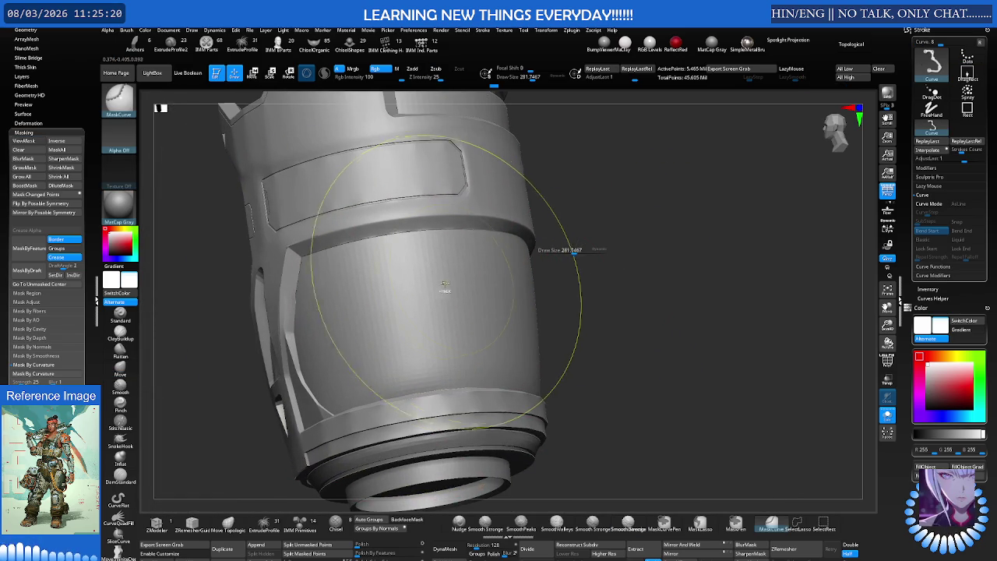
pyautogui.keyDown('ctrl'); pyautogui.keyDown('shift'); pyautogui.click(438, 288); pyautogui.keyUp('shift'); pyautogui.keyUp('ctrl')
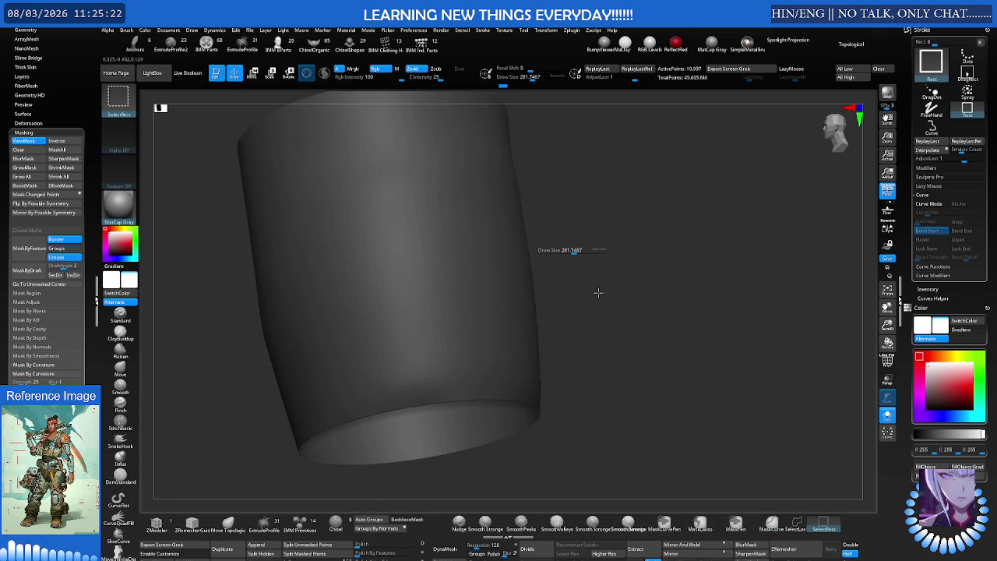
# Unhide the surrounding geometry and set the brush Draw Size to 256.8
pyautogui.keyDown('ctrl'); pyautogui.keyDown('shift'); pyautogui.click(592, 288); pyautogui.keyUp('shift'); pyautogui.keyUp('ctrl')
pyautogui.moveTo(592, 288)
pyautogui.mouseDown()
pyautogui.moveTo(579, 250)
pyautogui.moveTo(573, 263)
pyautogui.mouseUp()
pyautogui.press('s')
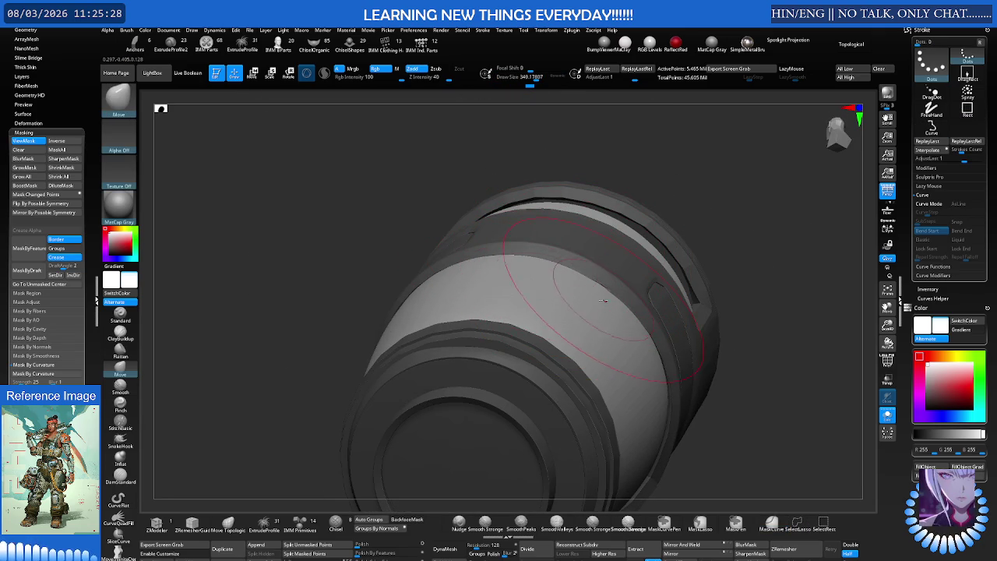
pyautogui.moveTo(599, 297); pyautogui.dragTo(579, 312)
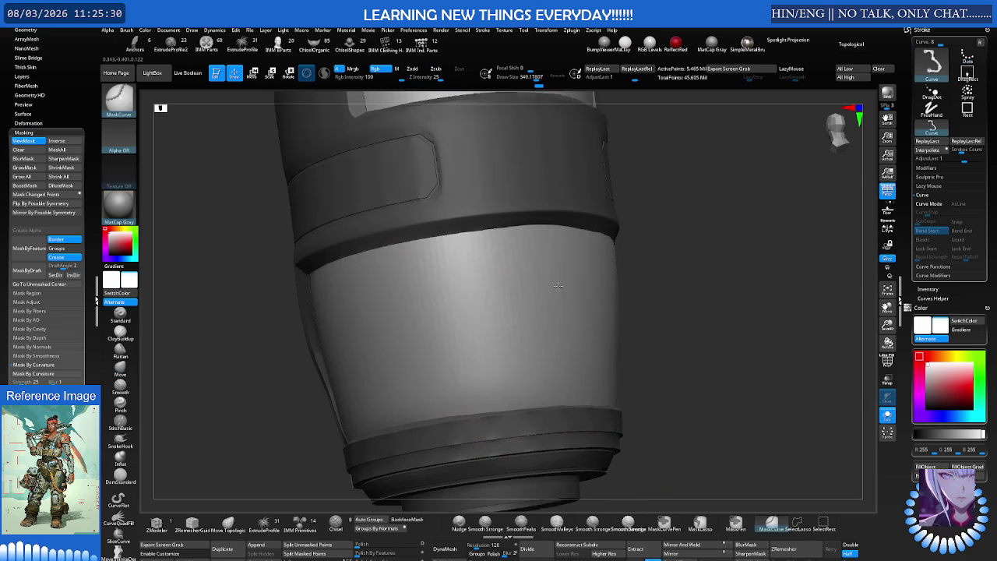
pyautogui.press('s')
pyautogui.moveTo(486, 351)
pyautogui.mouseDown()
pyautogui.moveTo(466, 319)
pyautogui.moveTo(361, 365)
pyautogui.mouseUp()
pyautogui.moveTo(371, 316); pyautogui.dragTo(574, 308)
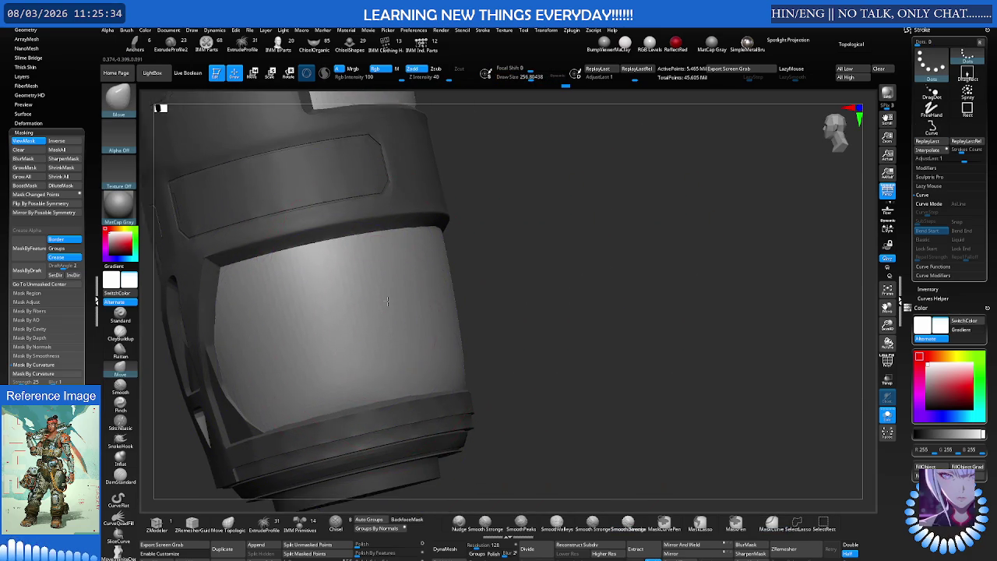
# Switch to the Move brush and enlarge the brush to about 652
pyautogui.press('b')
pyautogui.press('m')
pyautogui.press('v')
pyautogui.moveTo(586, 223)
pyautogui.mouseDown()
pyautogui.moveTo(545, 200)
pyautogui.moveTo(556, 227)
pyautogui.moveTo(613, 265)
pyautogui.moveTo(627, 298)
pyautogui.mouseUp()
pyautogui.press('s')
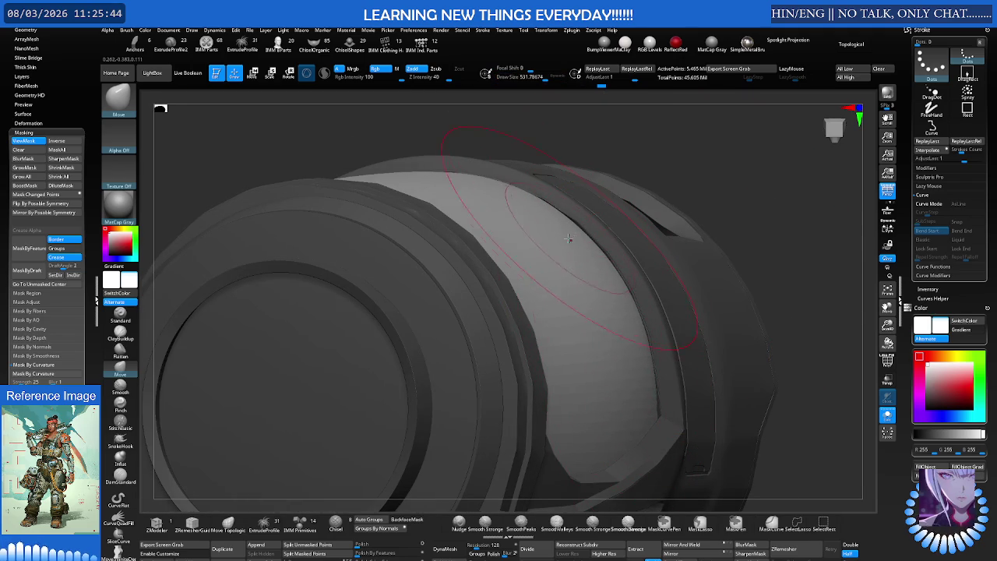
pyautogui.keyDown('shift'); pyautogui.moveTo(593, 252); pyautogui.dragTo(576, 278, button='right'); pyautogui.keyUp('shift')
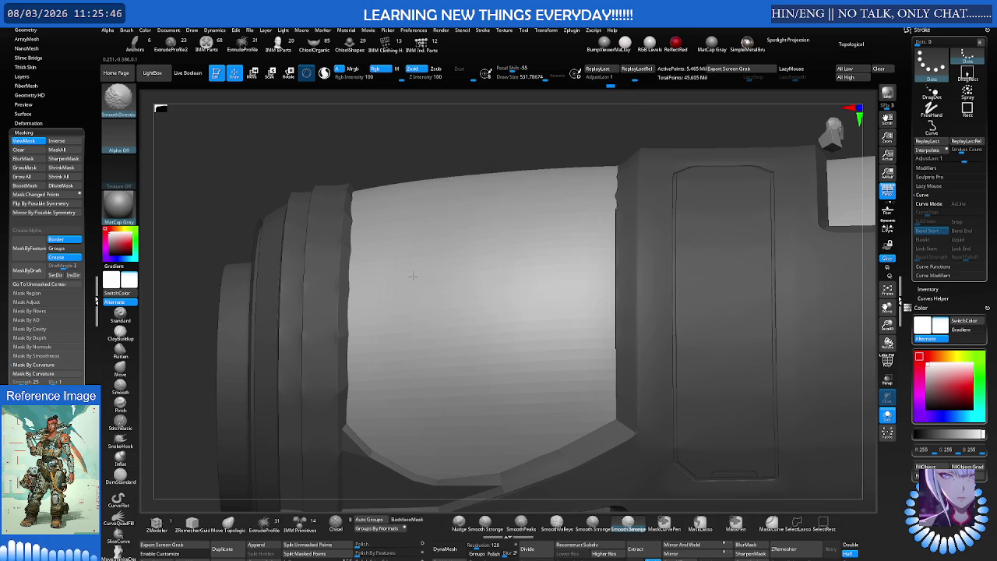
pyautogui.moveTo(372, 325); pyautogui.dragTo(395, 268, button='right')
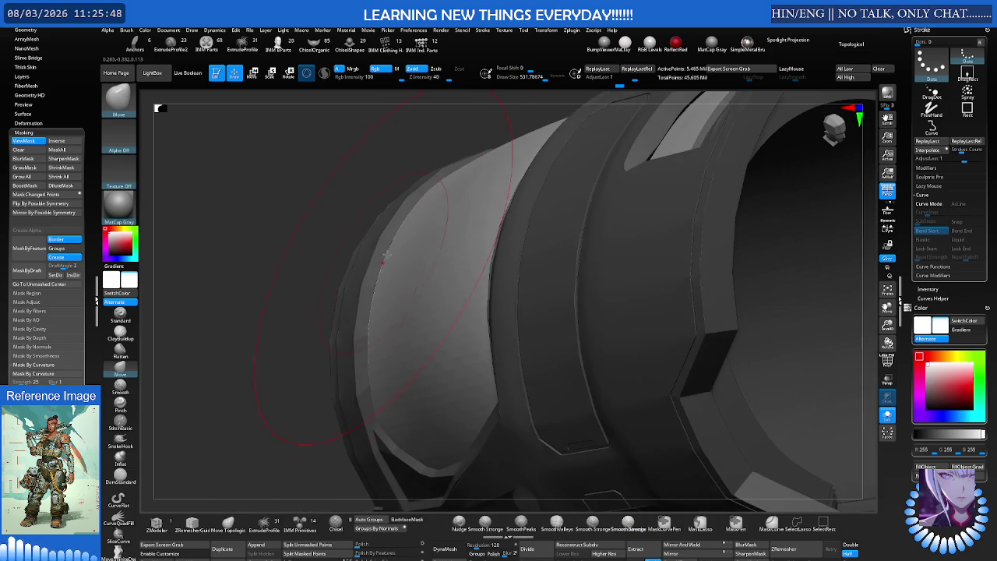
pyautogui.press('s')
pyautogui.moveTo(411, 217); pyautogui.dragTo(416, 217)
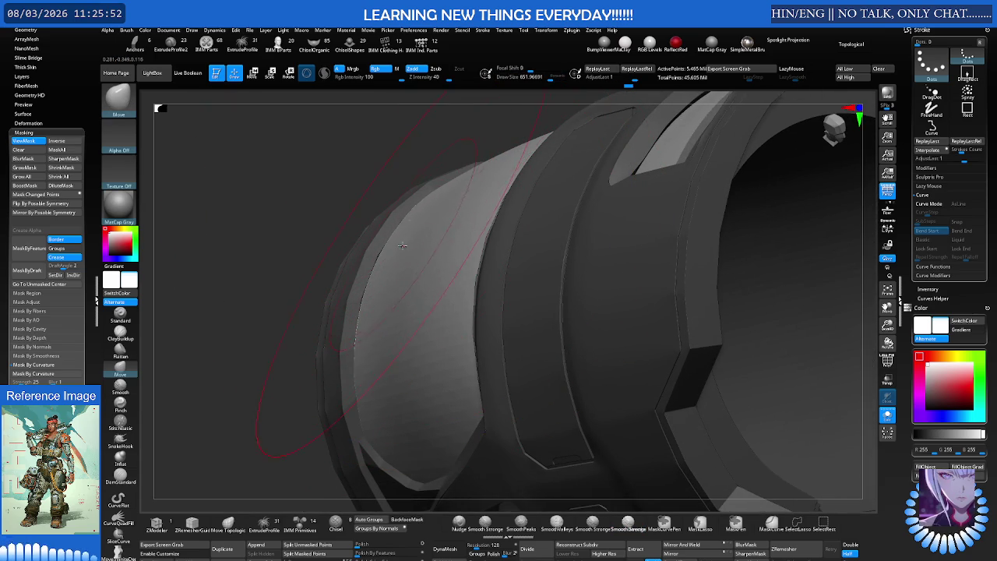
pyautogui.moveTo(396, 250)
pyautogui.mouseDown(button='right')
pyautogui.moveTo(437, 189)
pyautogui.moveTo(445, 264)
pyautogui.moveTo(468, 249)
pyautogui.moveTo(414, 266)
pyautogui.mouseUp(button='right')
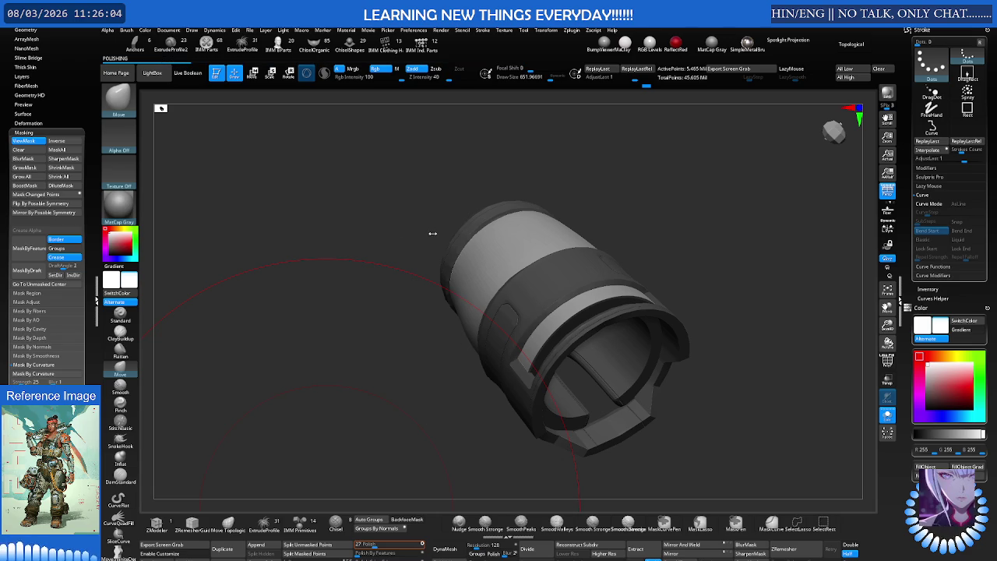
# Shrink the brush to 110.7 and smooth the light band's surface
pyautogui.moveTo(478, 230)
pyautogui.mouseDown(button='right')
pyautogui.moveTo(518, 239)
pyautogui.moveTo(528, 254)
pyautogui.mouseUp(button='right')
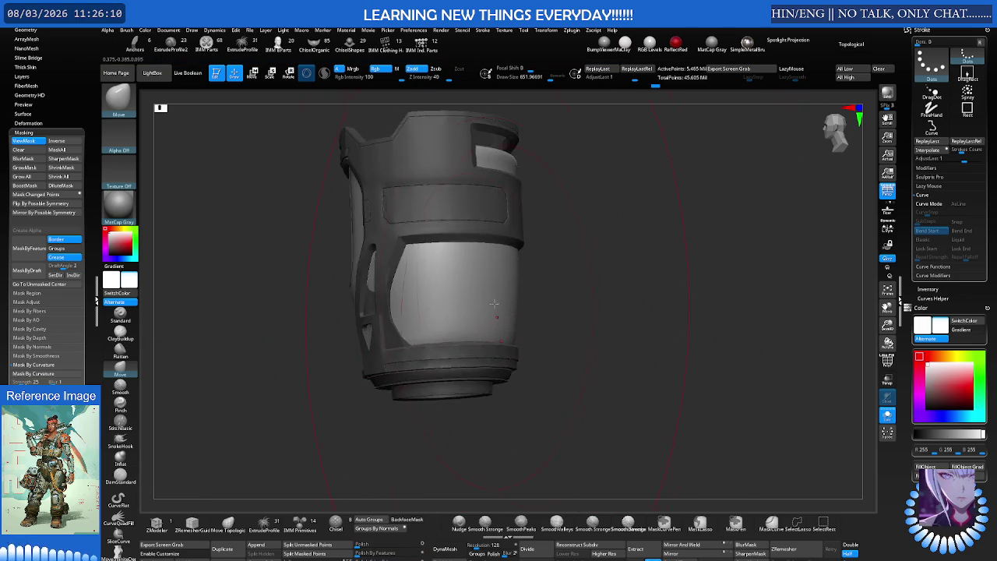
pyautogui.press('s')
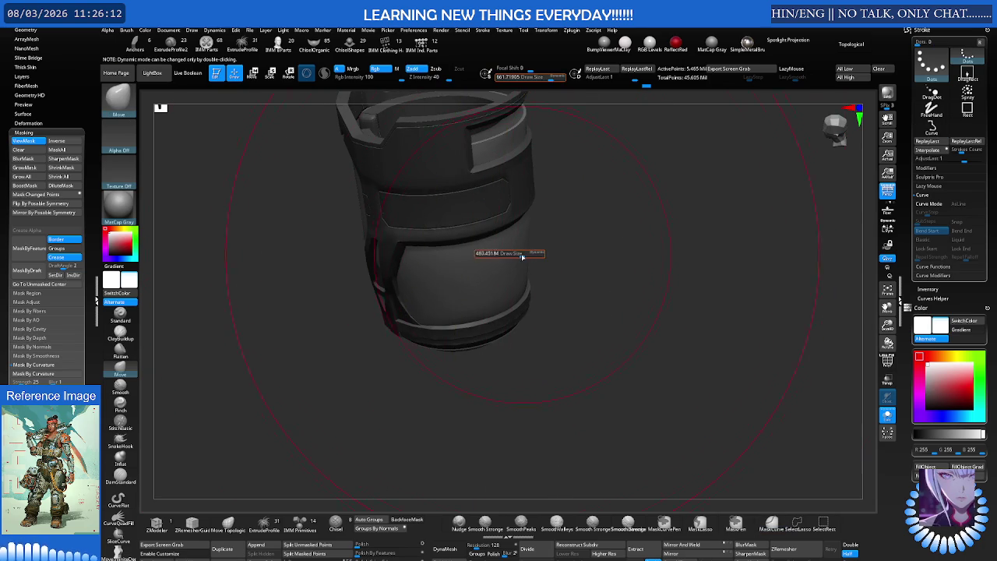
pyautogui.moveTo(502, 257); pyautogui.dragTo(467, 296)
pyautogui.moveTo(467, 296)
pyautogui.mouseDown(button='right')
pyautogui.moveTo(477, 287)
pyautogui.moveTo(405, 272)
pyautogui.mouseUp(button='right')
pyautogui.press('s')
pyautogui.press('shift')
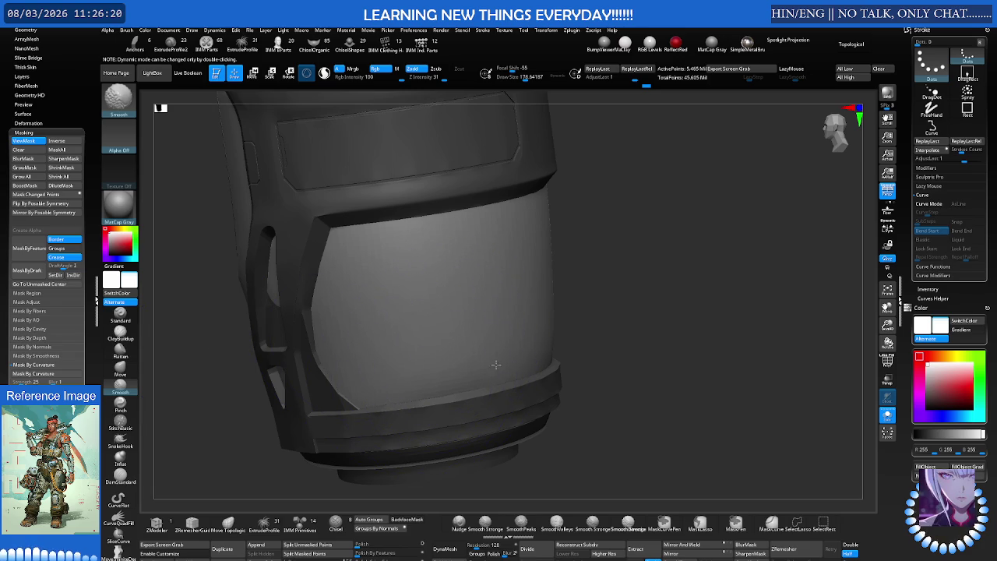
pyautogui.moveTo(378, 322)
pyautogui.mouseDown(button='right')
pyautogui.moveTo(388, 321)
pyautogui.moveTo(367, 285)
pyautogui.mouseUp(button='right')
pyautogui.moveTo(485, 351)
pyautogui.mouseDown(button='right')
pyautogui.moveTo(515, 376)
pyautogui.moveTo(566, 273)
pyautogui.mouseUp(button='right')
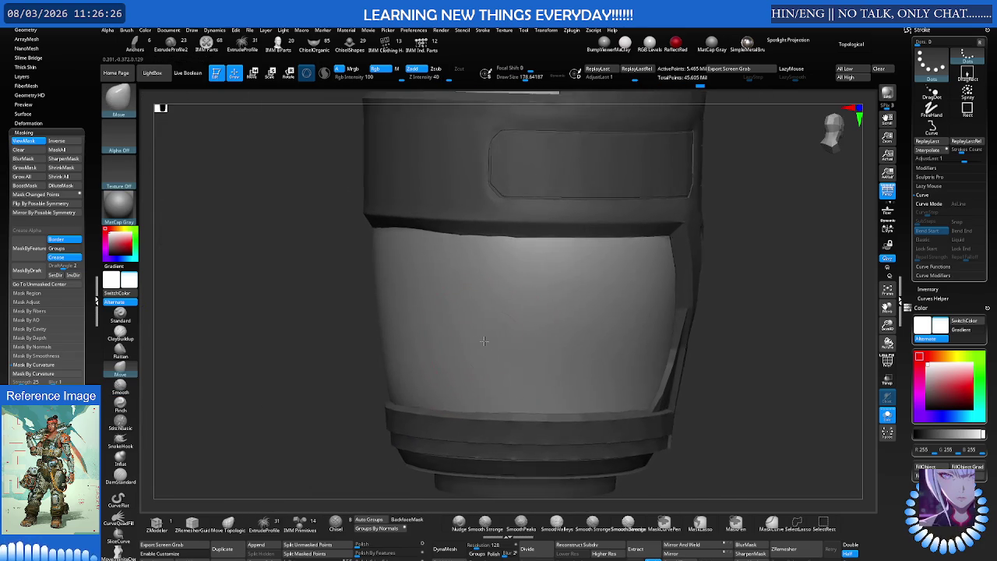
pyautogui.keyDown('shift'); pyautogui.moveTo(567, 273); pyautogui.dragTo(579, 261); pyautogui.keyUp('shift')
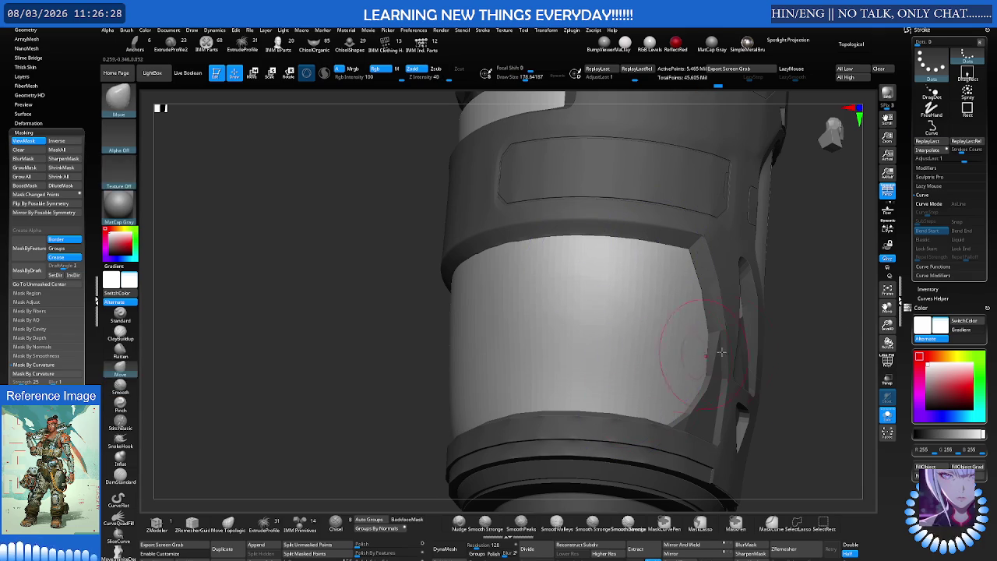
# Zoom onto the cylinder's lower rim and turn on Polyframe
pyautogui.moveTo(839, 349)
pyautogui.keyDown('ctrl'); pyautogui.mouseDown(button='right')
pyautogui.moveTo(696, 353)
pyautogui.moveTo(503, 392)
pyautogui.moveTo(464, 333)
pyautogui.mouseUp(button='right'); pyautogui.keyUp('ctrl')
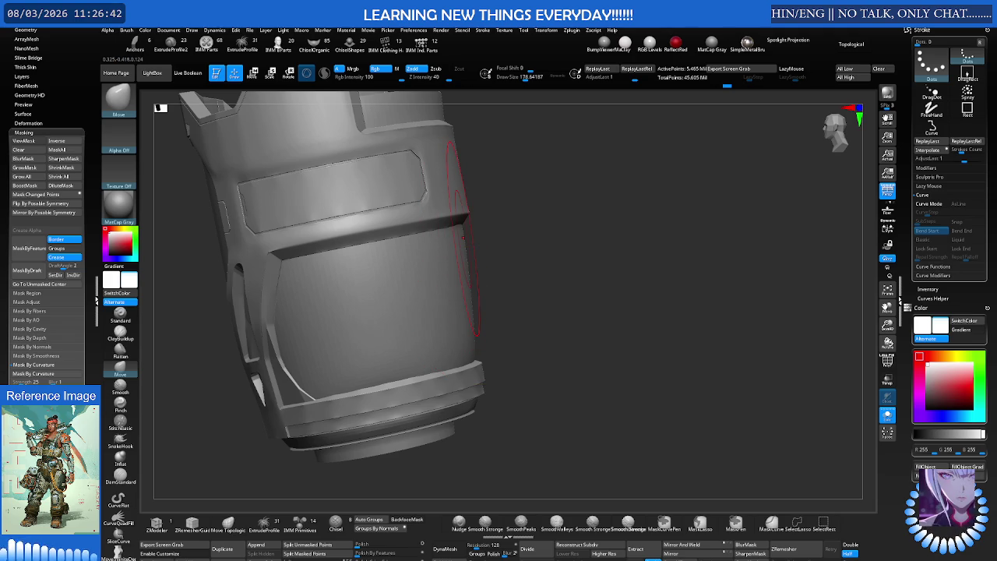
pyautogui.moveTo(445, 233); pyautogui.dragTo(432, 244, button='right')
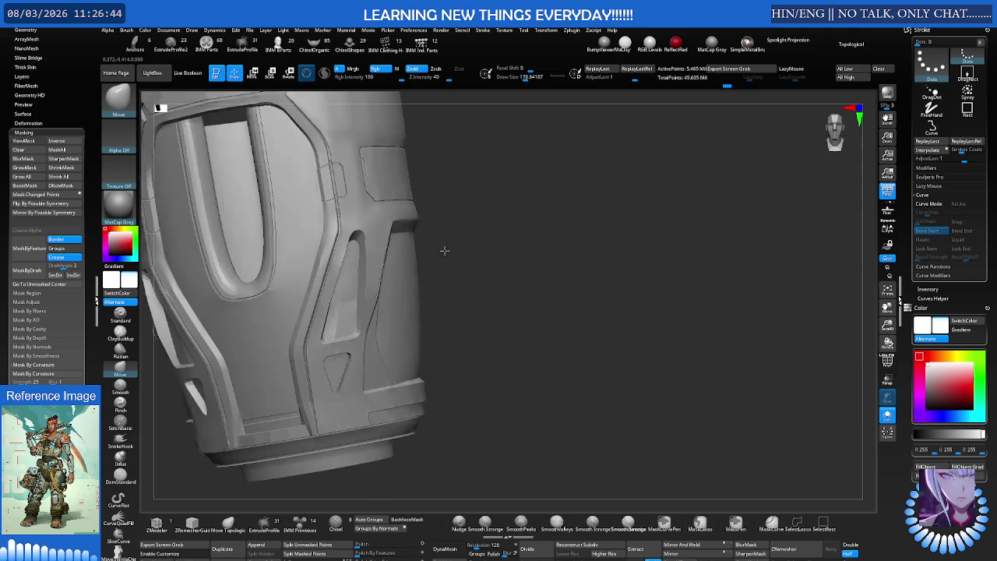
pyautogui.moveTo(422, 303)
pyautogui.keyDown('ctrl'); pyautogui.mouseDown(button='right')
pyautogui.moveTo(490, 253)
pyautogui.moveTo(481, 229)
pyautogui.moveTo(518, 254)
pyautogui.mouseUp(button='right'); pyautogui.keyUp('ctrl')
pyautogui.hotkey('shift', 'f')
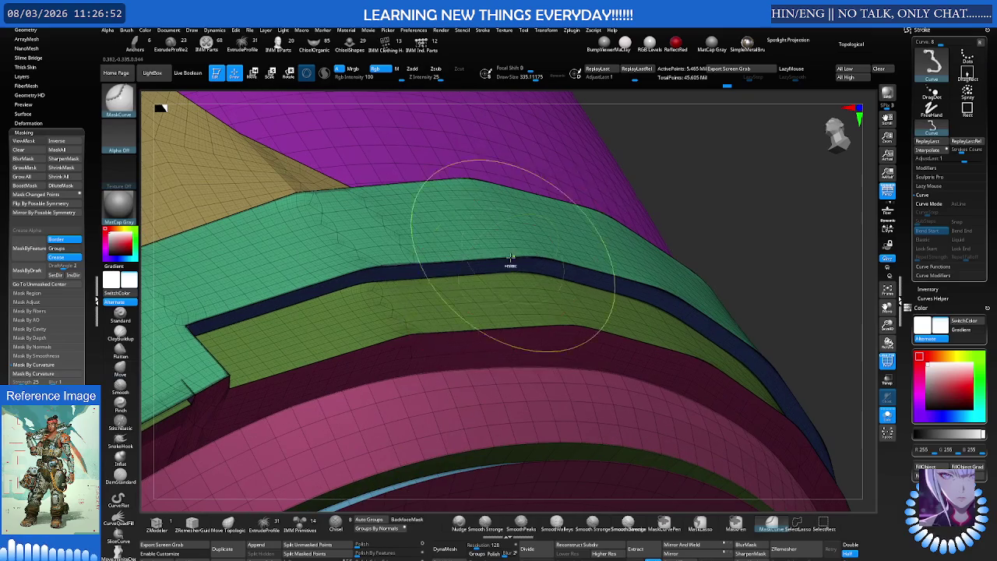
# Isolate the green ring band, hiding all other polygroups
pyautogui.keyDown('ctrl'); pyautogui.keyDown('shift'); pyautogui.click(484, 311); pyautogui.keyUp('shift'); pyautogui.keyUp('ctrl')
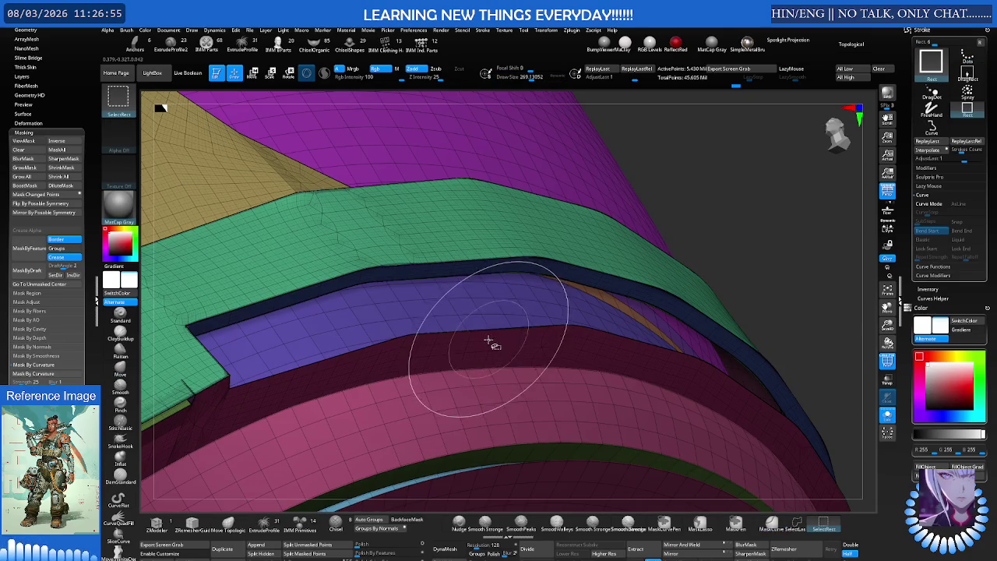
pyautogui.keyDown('ctrl'); pyautogui.keyDown('shift'); pyautogui.click(491, 336); pyautogui.keyUp('shift'); pyautogui.keyUp('ctrl')
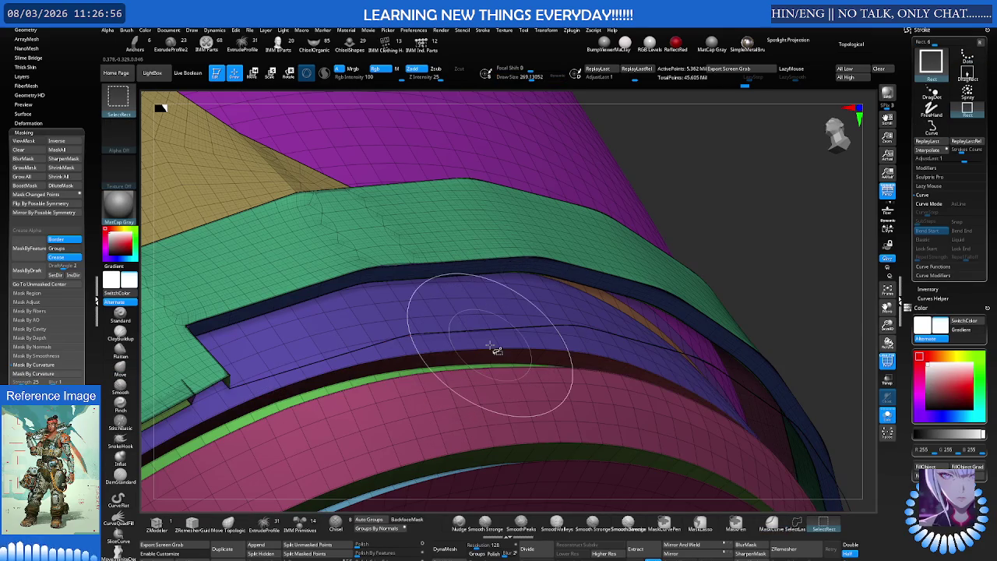
pyautogui.moveTo(496, 351); pyautogui.dragTo(545, 327, button='right')
pyautogui.keyDown('ctrl'); pyautogui.moveTo(506, 316); pyautogui.dragTo(592, 314); pyautogui.keyUp('ctrl')
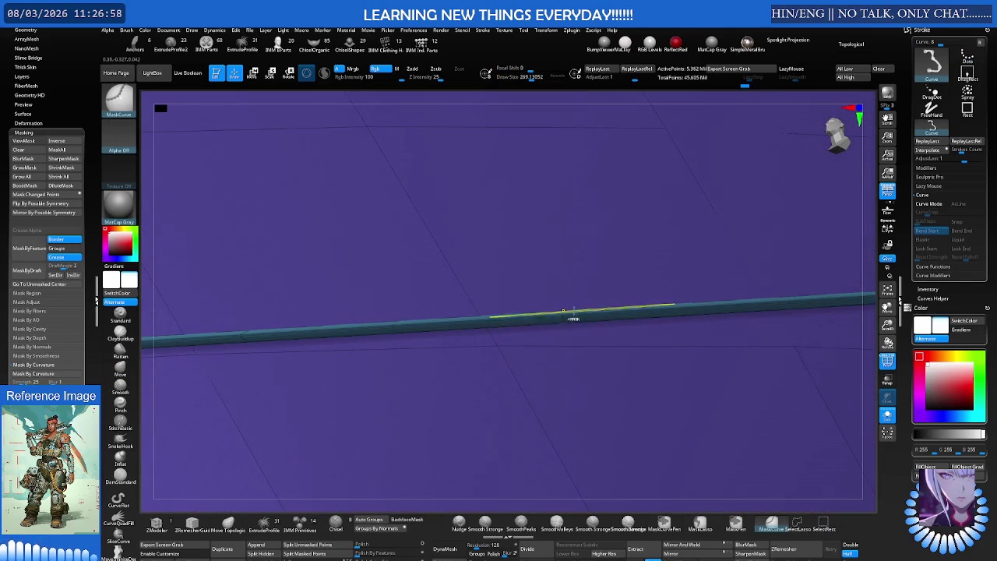
pyautogui.moveTo(556, 318)
pyautogui.mouseDown(button='right')
pyautogui.moveTo(337, 303)
pyautogui.moveTo(485, 296)
pyautogui.mouseUp(button='right')
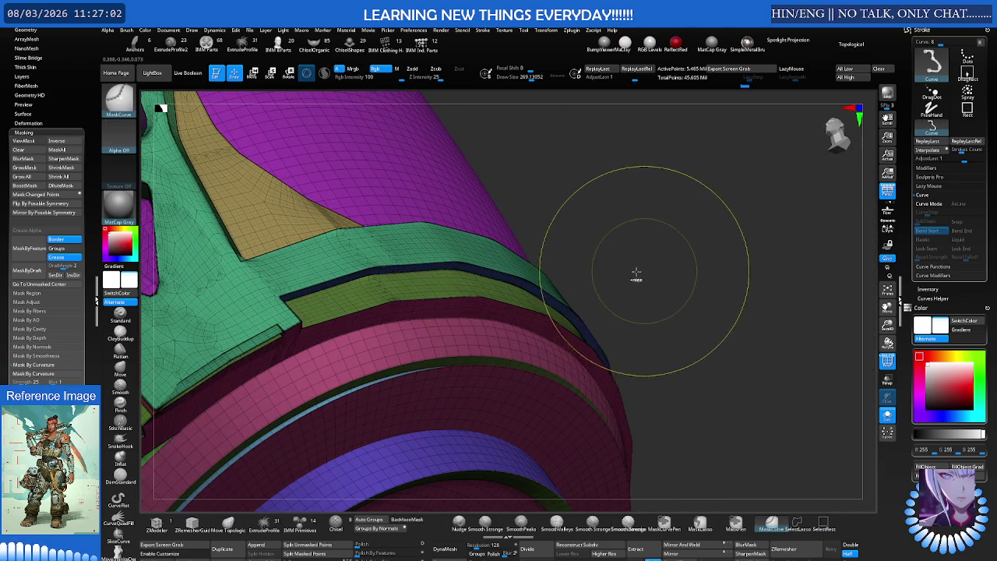
pyautogui.moveTo(644, 272); pyautogui.dragTo(587, 282, button='right')
pyautogui.moveTo(619, 265)
pyautogui.keyDown('ctrl'); pyautogui.keyDown('shift'); pyautogui.mouseDown()
pyautogui.moveTo(581, 294)
pyautogui.moveTo(574, 334)
pyautogui.mouseUp(); pyautogui.keyUp('shift'); pyautogui.keyUp('ctrl')
pyautogui.moveTo(574, 334); pyautogui.dragTo(553, 335, button='right')
# Polish the isolated ring band with Polish By Features set to 48
pyautogui.press('shift')
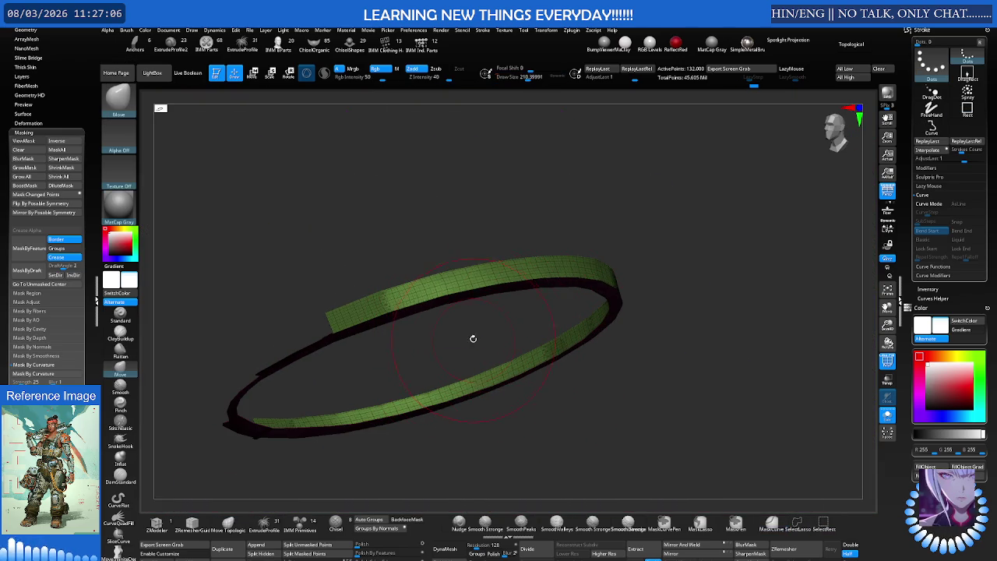
pyautogui.moveTo(473, 340)
pyautogui.mouseDown(button='right')
pyautogui.moveTo(494, 305)
pyautogui.moveTo(474, 278)
pyautogui.moveTo(507, 304)
pyautogui.moveTo(488, 267)
pyautogui.moveTo(463, 282)
pyautogui.moveTo(585, 273)
pyautogui.moveTo(496, 329)
pyautogui.moveTo(433, 324)
pyautogui.moveTo(346, 377)
pyautogui.mouseUp(button='right')
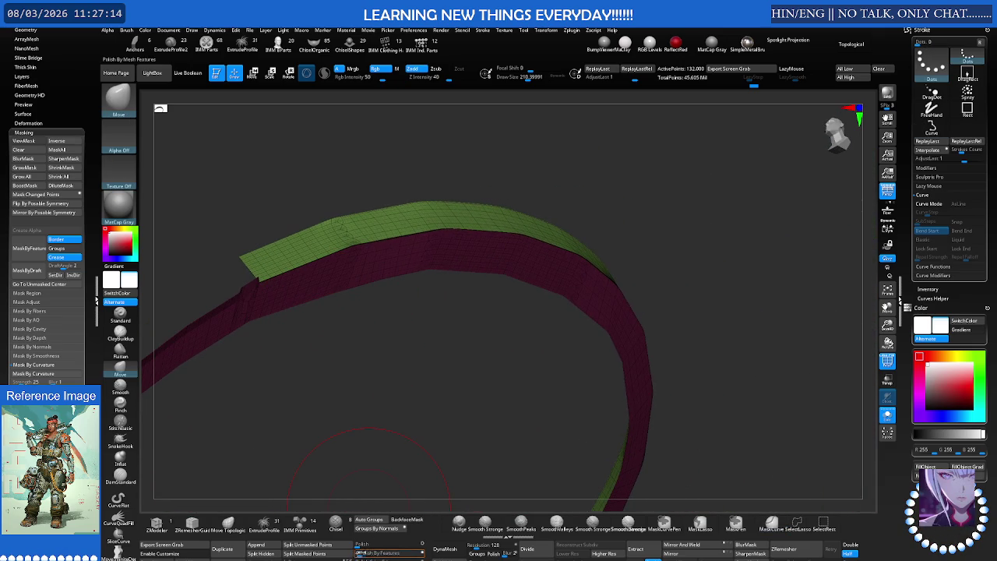
pyautogui.moveTo(391, 550); pyautogui.dragTo(386, 550)
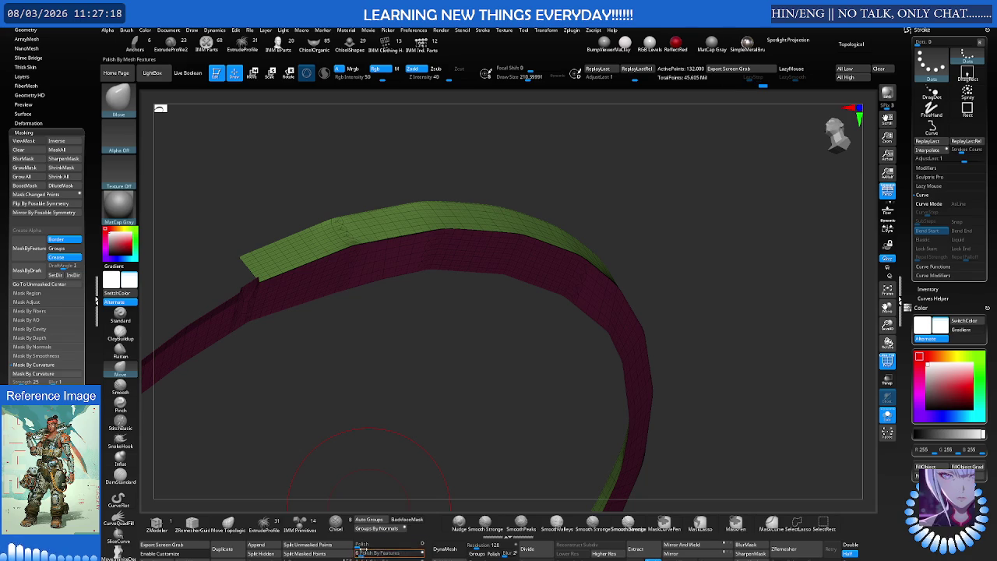
pyautogui.moveTo(360, 544); pyautogui.dragTo(387, 545)
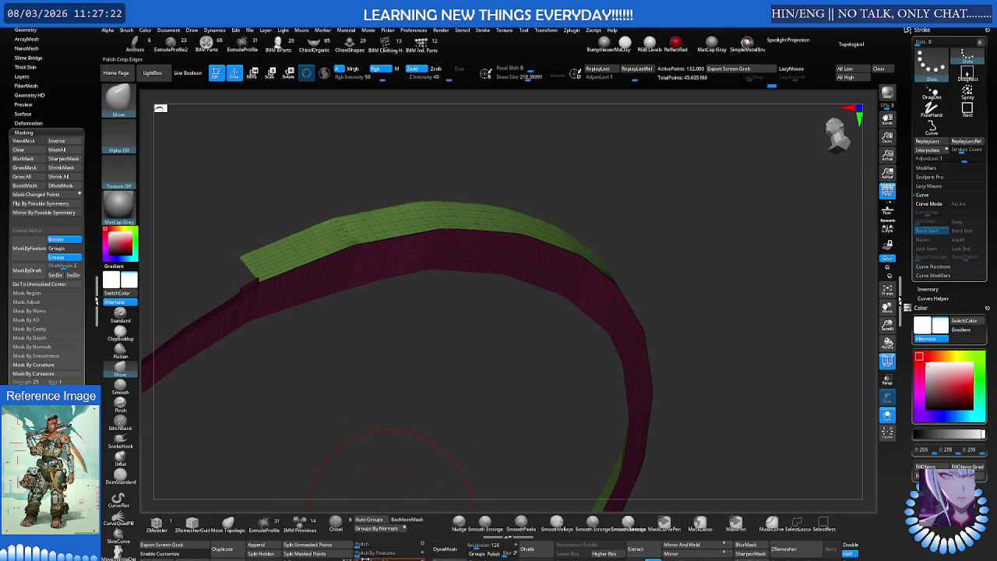
pyautogui.press('shift')
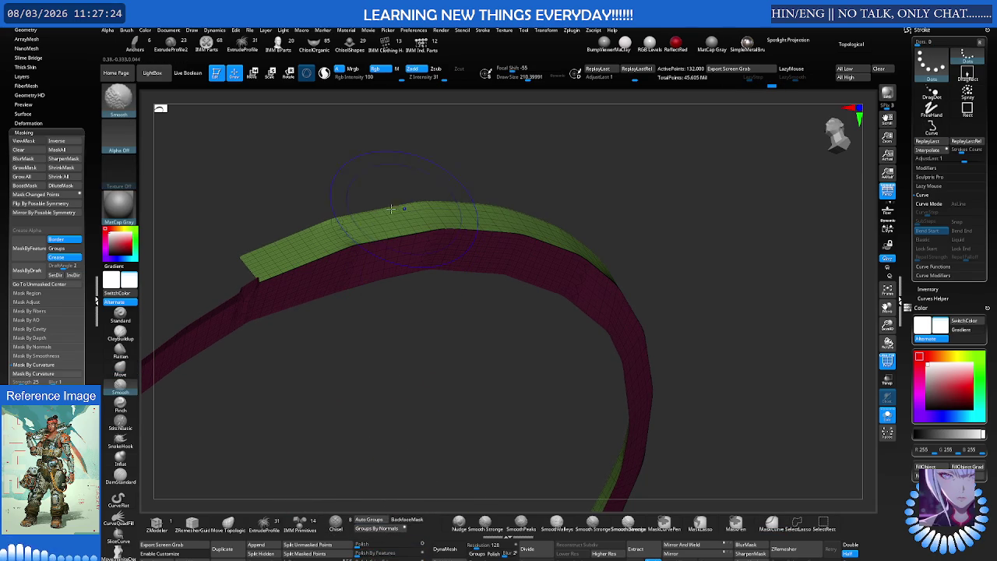
pyautogui.click(159, 74)
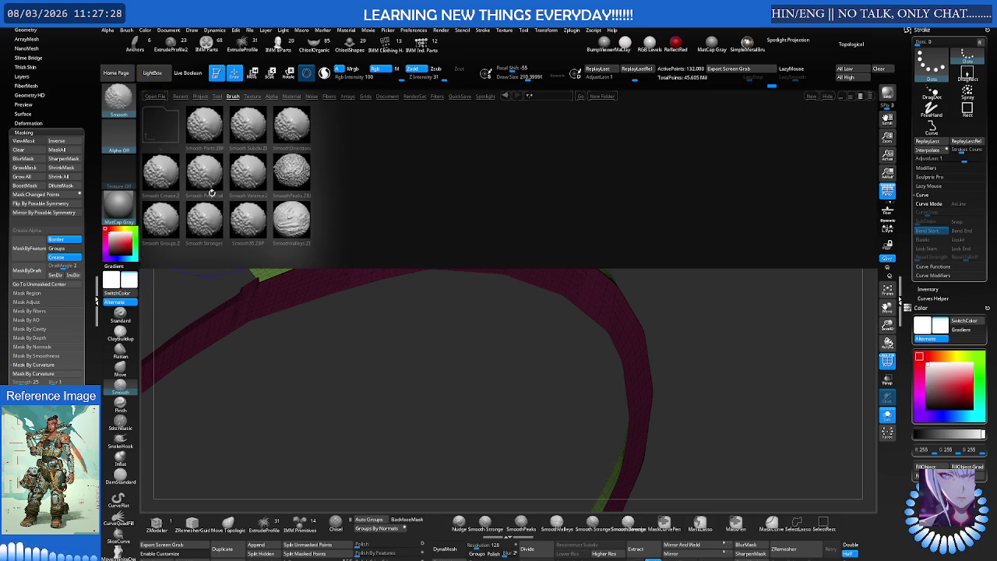
# Load Smooth Perpendicular and smooth along the ring band's green/magenta seam
pyautogui.doubleClick(205, 173)
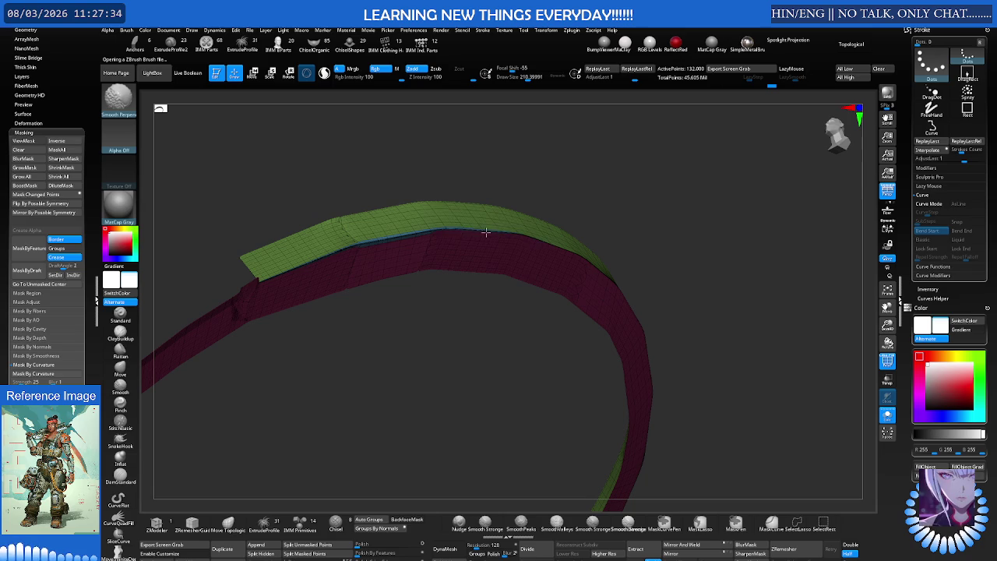
pyautogui.press('b')
pyautogui.press('m')
pyautogui.press('v')
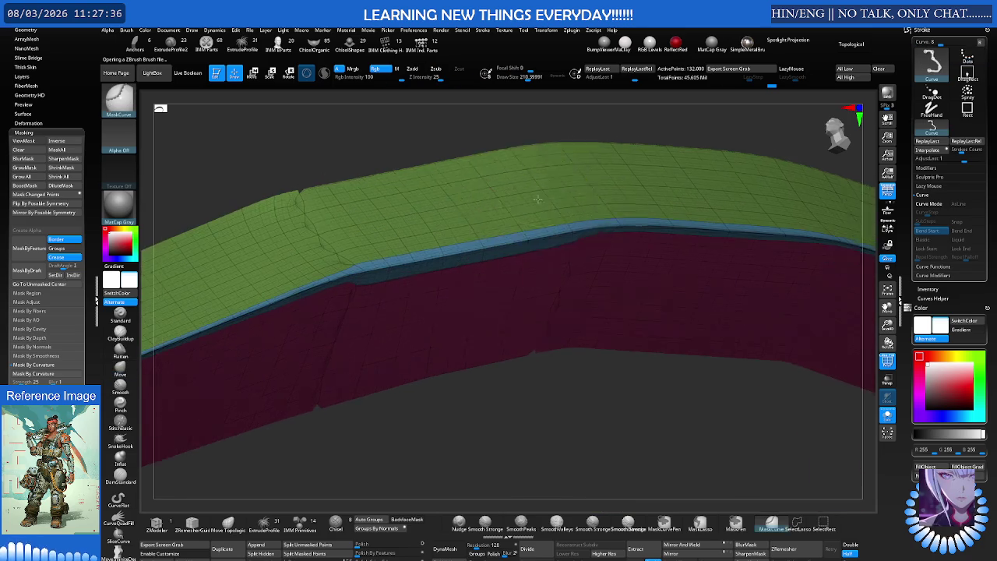
pyautogui.moveTo(436, 234)
pyautogui.mouseDown(button='right')
pyautogui.moveTo(488, 212)
pyautogui.moveTo(396, 207)
pyautogui.moveTo(345, 249)
pyautogui.moveTo(384, 243)
pyautogui.mouseUp(button='right')
pyautogui.keyDown('shift'); pyautogui.moveTo(384, 243); pyautogui.dragTo(458, 254); pyautogui.keyUp('shift')
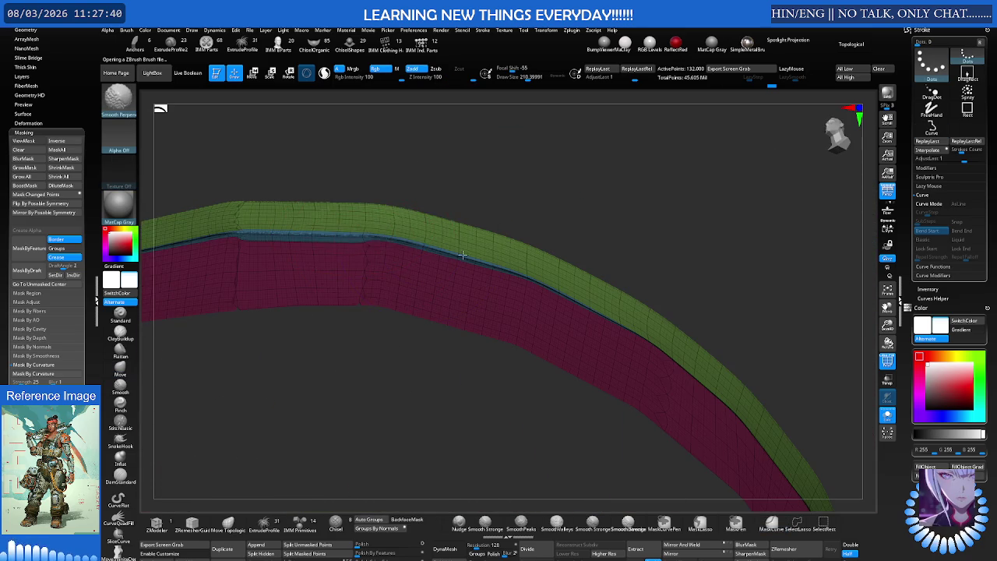
pyautogui.keyDown('shift'); pyautogui.moveTo(549, 290); pyautogui.dragTo(655, 335); pyautogui.keyUp('shift')
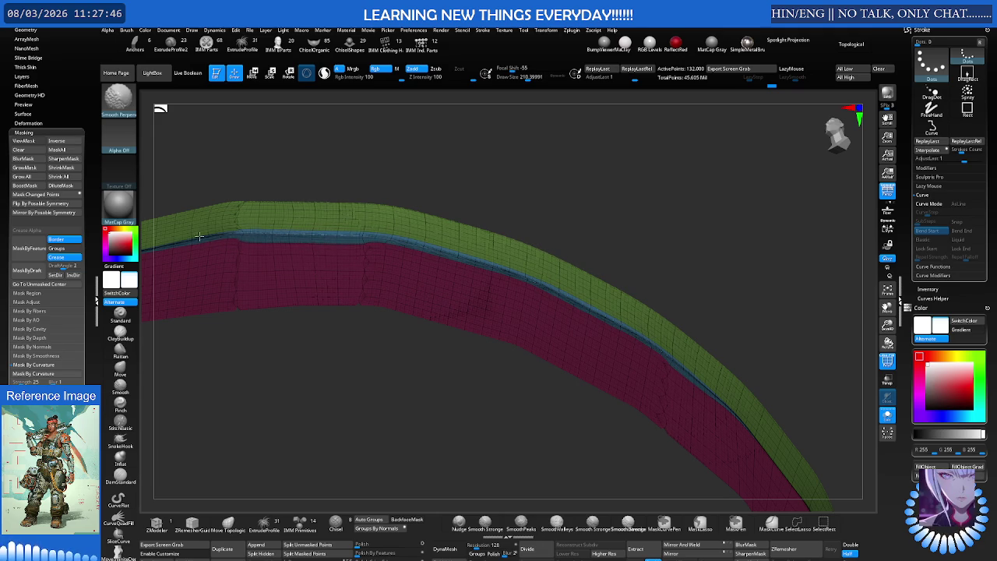
# Zoom in close and turn off Polyframe to view the band in plain shading
pyautogui.moveTo(211, 241)
pyautogui.mouseDown(button='right')
pyautogui.moveTo(253, 218)
pyautogui.moveTo(520, 240)
pyautogui.moveTo(426, 235)
pyautogui.moveTo(428, 291)
pyautogui.mouseUp(button='right')
pyautogui.hotkey('shift', 'f')
pyautogui.keyDown('ctrl'); pyautogui.keyDown('shift'); pyautogui.click(520, 240); pyautogui.keyUp('shift'); pyautogui.keyUp('ctrl')
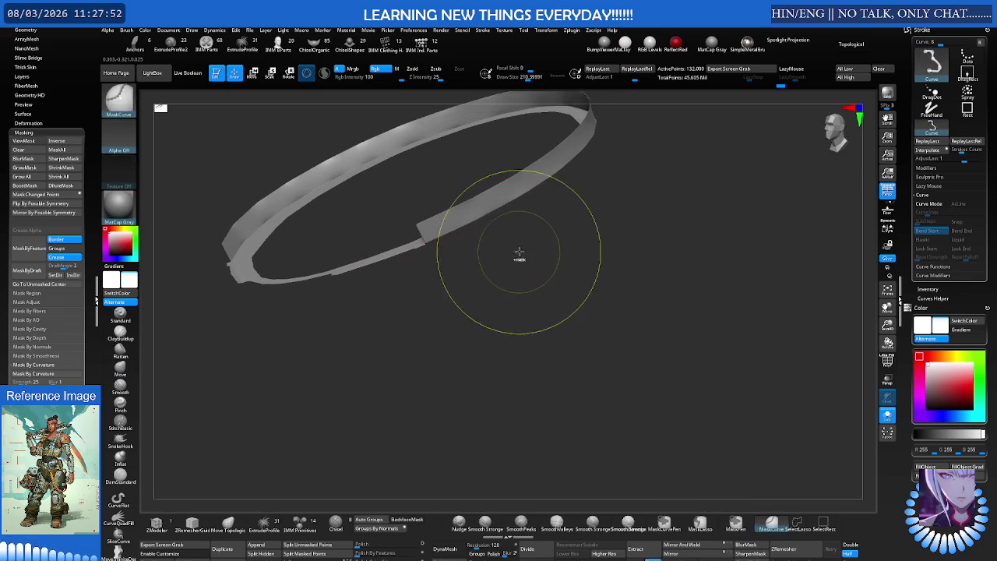
# Isolate the ring band with Polyframe on and orbit to view its arch
pyautogui.keyDown('ctrl'); pyautogui.keyDown('shift'); pyautogui.click(517, 256); pyautogui.keyUp('shift'); pyautogui.keyUp('ctrl')
pyautogui.moveTo(541, 245)
pyautogui.mouseDown(button='right')
pyautogui.moveTo(481, 240)
pyautogui.moveTo(463, 225)
pyautogui.moveTo(498, 192)
pyautogui.moveTo(635, 193)
pyautogui.moveTo(545, 223)
pyautogui.mouseUp(button='right')
pyautogui.keyDown('ctrl'); pyautogui.keyDown('shift'); pyautogui.click(568, 226); pyautogui.keyUp('shift'); pyautogui.keyUp('ctrl')
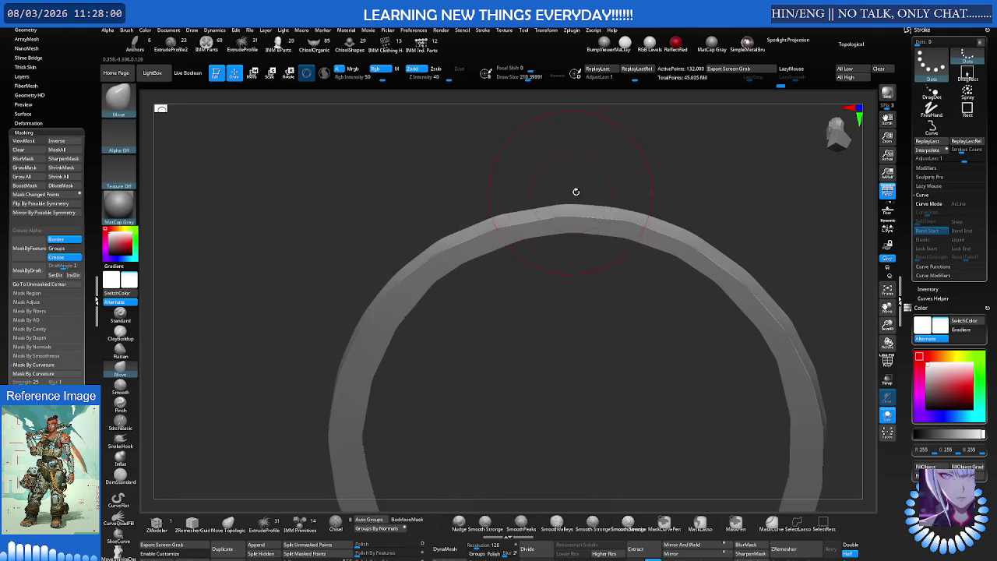
pyautogui.hotkey('shift', 'f')
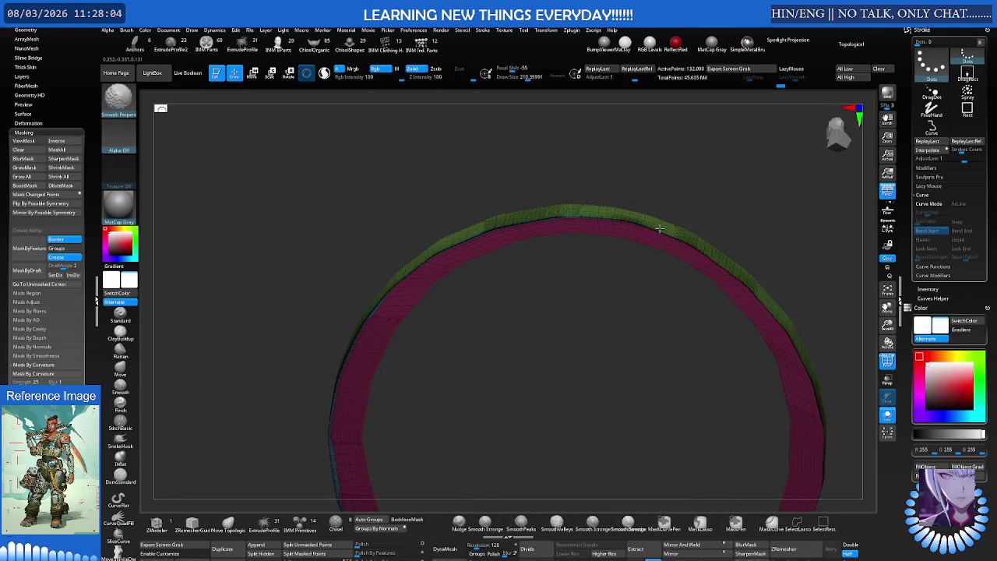
pyautogui.moveTo(721, 266); pyautogui.dragTo(604, 218, button='right')
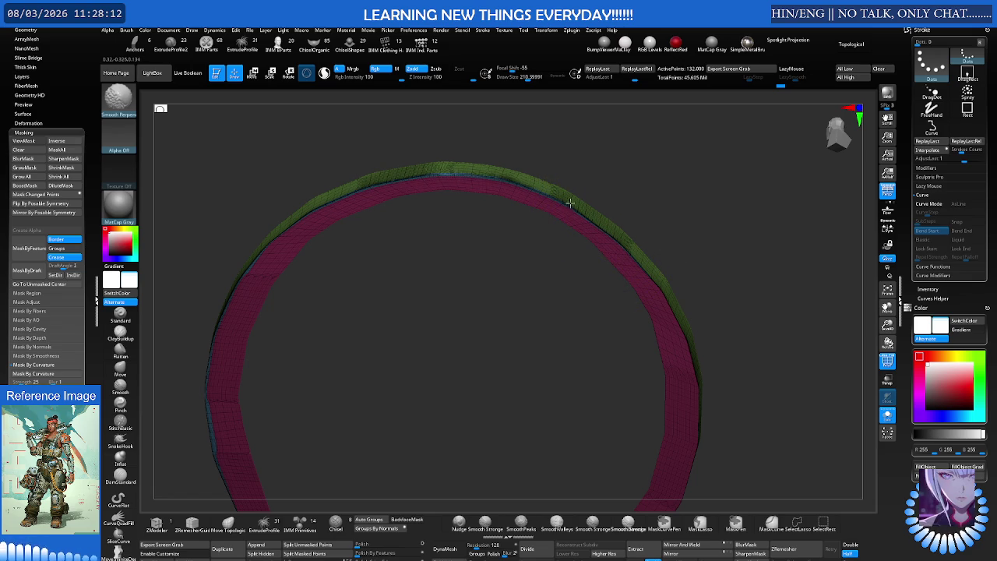
pyautogui.moveTo(668, 305); pyautogui.dragTo(597, 260, button='right')
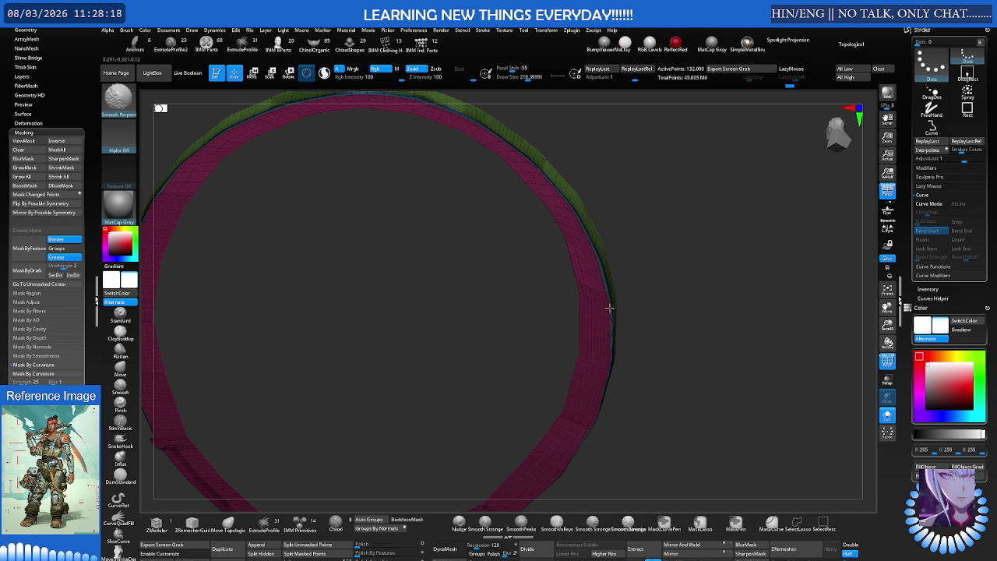
pyautogui.moveTo(612, 278)
pyautogui.keyDown('ctrl'); pyautogui.mouseDown(button='right')
pyautogui.moveTo(541, 272)
pyautogui.moveTo(596, 299)
pyautogui.mouseUp(button='right'); pyautogui.keyUp('ctrl')
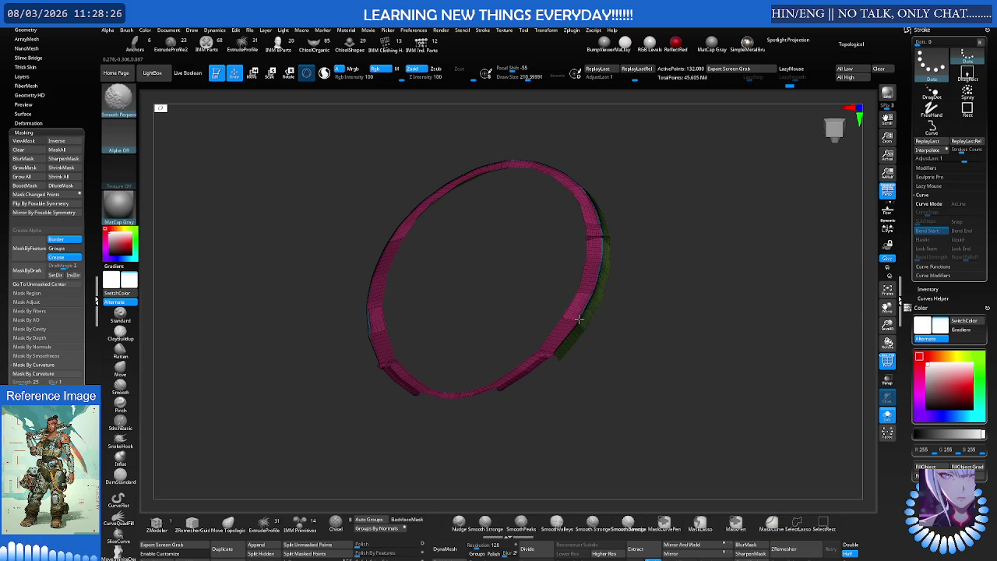
# Resize the Smooth Perpendicular brush and smooth the green and pink seam
pyautogui.press('b')
pyautogui.press('m')
pyautogui.press('v')
pyautogui.press('s')
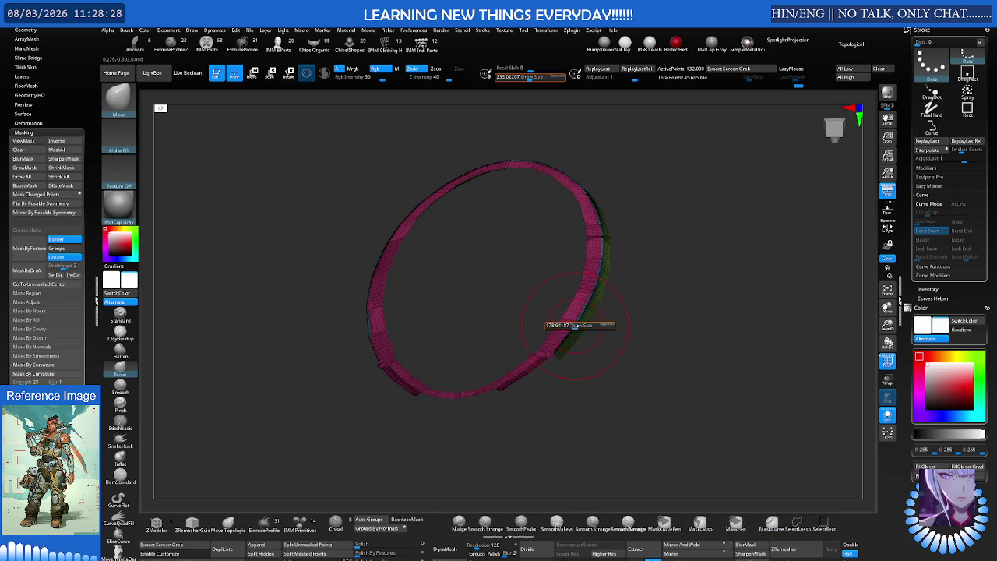
pyautogui.press('shift')
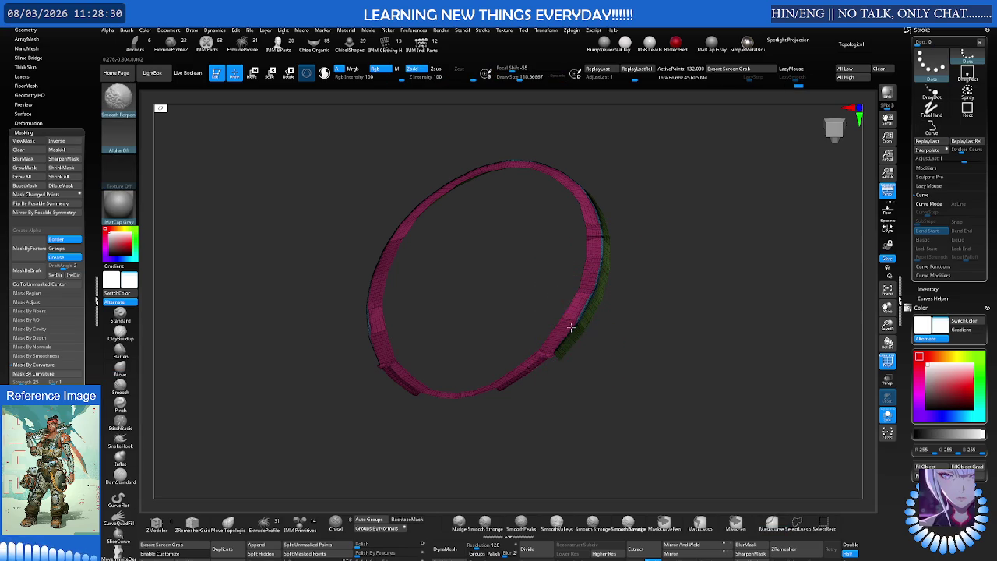
pyautogui.moveTo(594, 229)
pyautogui.mouseDown(button='right')
pyautogui.moveTo(516, 307)
pyautogui.moveTo(438, 296)
pyautogui.moveTo(503, 319)
pyautogui.mouseUp(button='right')
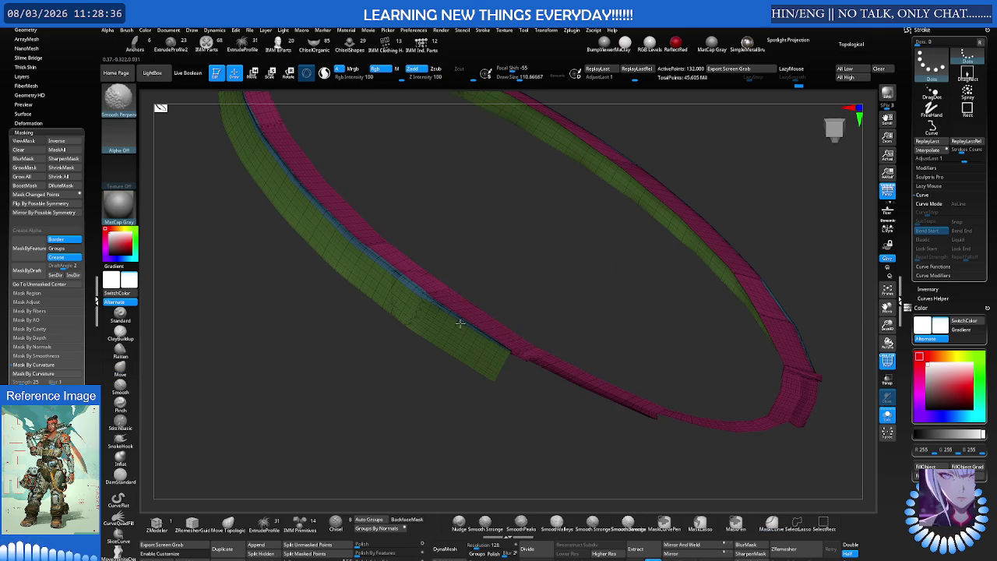
# Unhide the full armour cylinder and turn off Polyframe
pyautogui.keyDown('ctrl'); pyautogui.keyDown('shift'); pyautogui.click(616, 317); pyautogui.keyUp('shift'); pyautogui.keyUp('ctrl')
pyautogui.moveTo(634, 285)
pyautogui.mouseDown(button='right')
pyautogui.moveTo(534, 302)
pyautogui.moveTo(561, 350)
pyautogui.moveTo(595, 293)
pyautogui.moveTo(622, 328)
pyautogui.mouseUp(button='right')
pyautogui.hotkey('shift', 'f')
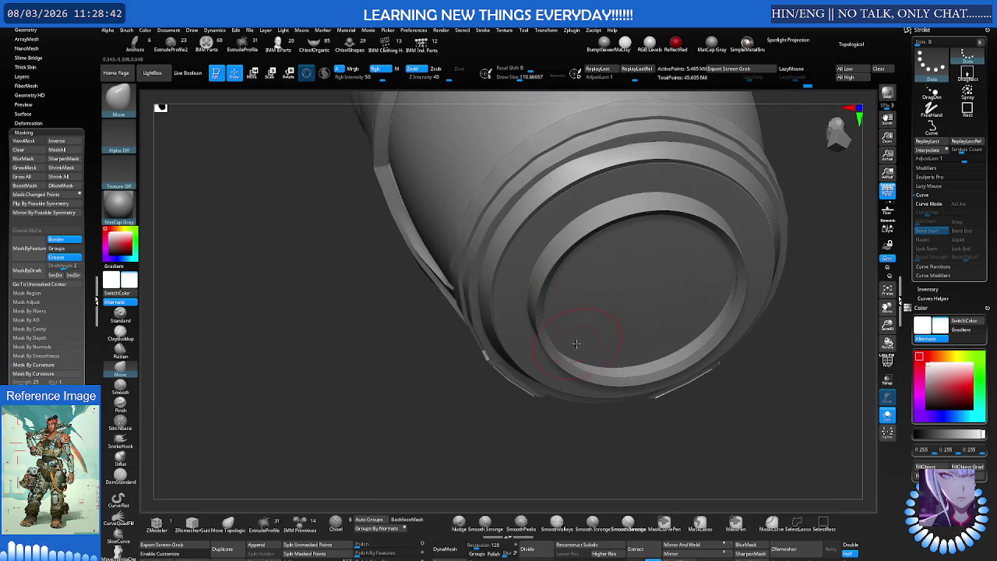
# Inspect the cylinder's coloured rim bands with Polyframe, then isolate the single rim band
pyautogui.moveTo(627, 257)
pyautogui.mouseDown(button='right')
pyautogui.moveTo(642, 300)
pyautogui.moveTo(599, 318)
pyautogui.moveTo(603, 280)
pyautogui.moveTo(624, 245)
pyautogui.mouseUp(button='right')
pyautogui.press('space')
pyautogui.scroll(3, 623, 248)
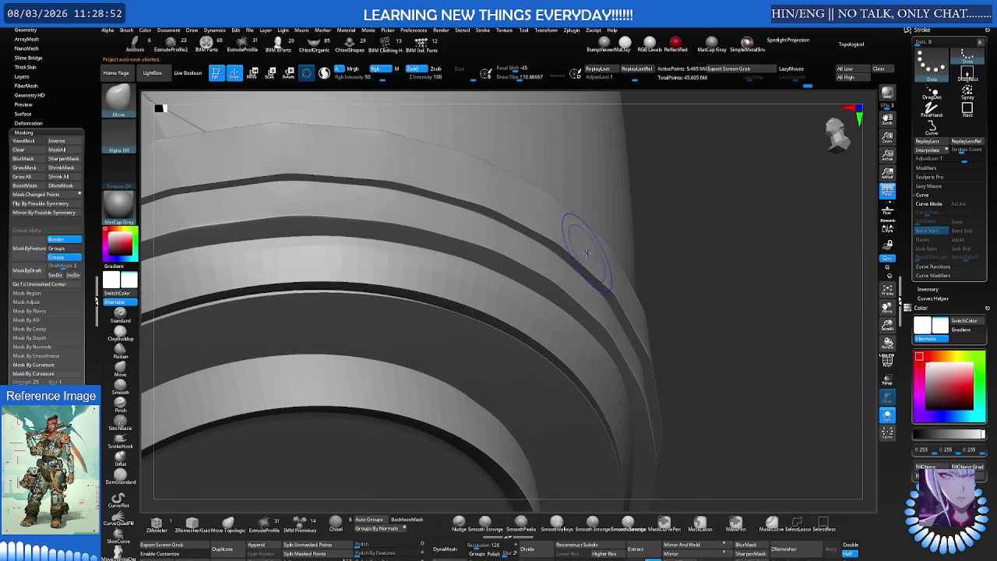
pyautogui.hotkey('shift', 'f')
pyautogui.moveTo(589, 256); pyautogui.dragTo(397, 262, button='right')
pyautogui.scroll(3, 397, 262)
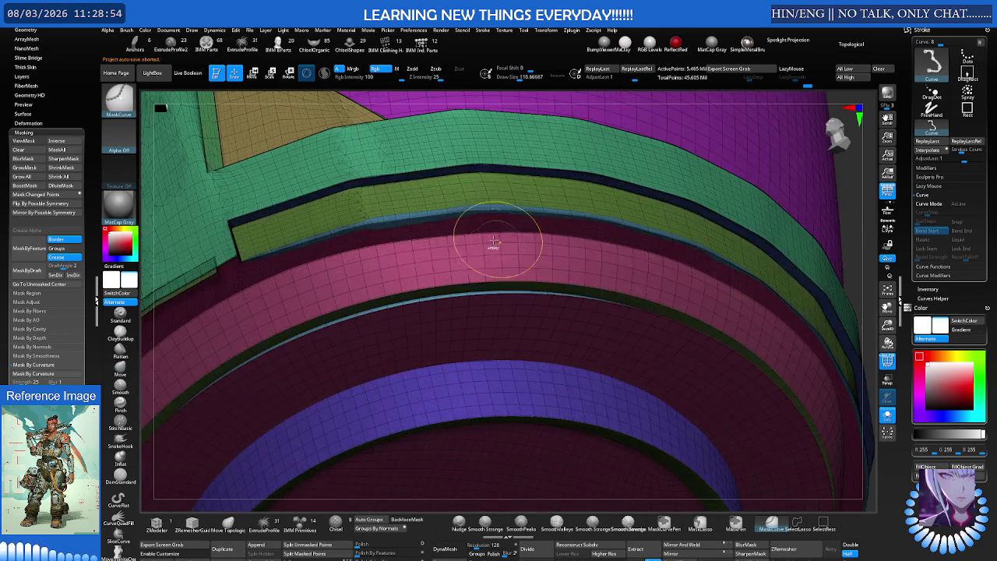
pyautogui.scroll(3, 499, 244)
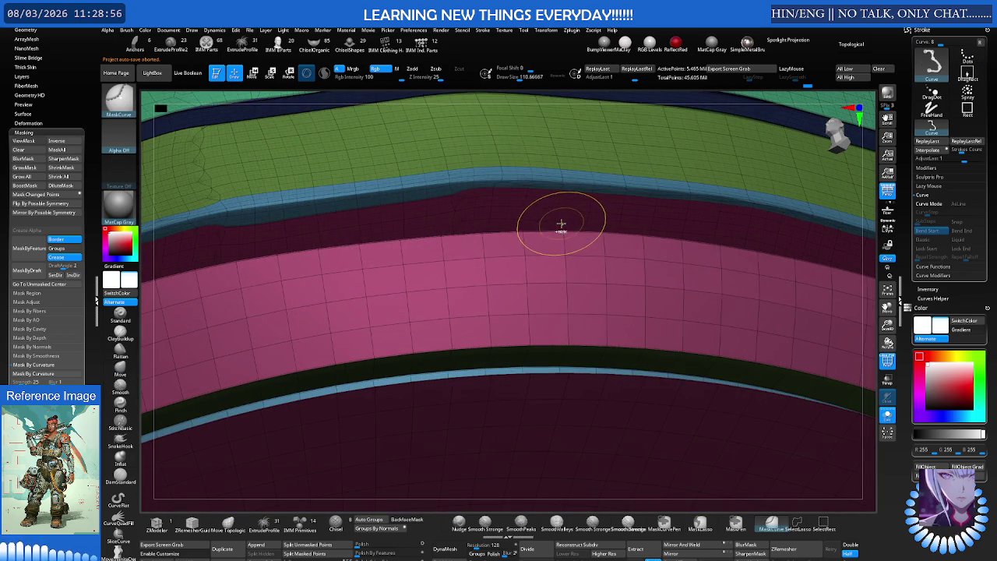
pyautogui.moveTo(560, 225)
pyautogui.mouseDown(button='right')
pyautogui.moveTo(552, 248)
pyautogui.moveTo(545, 219)
pyautogui.moveTo(575, 263)
pyautogui.moveTo(427, 275)
pyautogui.mouseUp(button='right')
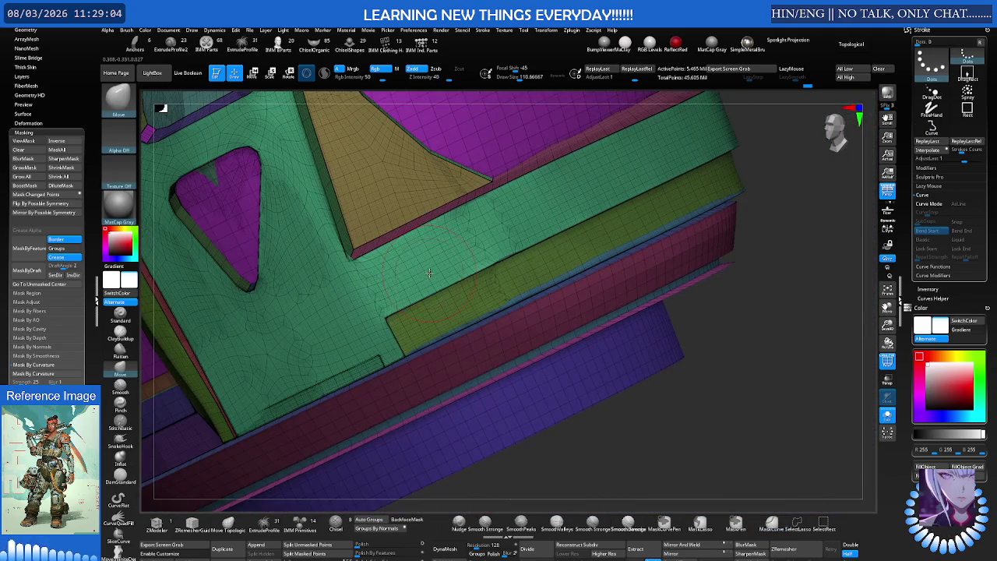
pyautogui.moveTo(534, 233)
pyautogui.mouseDown(button='right')
pyautogui.moveTo(496, 251)
pyautogui.moveTo(588, 265)
pyautogui.mouseUp(button='right')
pyautogui.hotkey('shift', 'f')
pyautogui.keyDown('ctrl'); pyautogui.keyDown('shift'); pyautogui.click(523, 285); pyautogui.keyUp('shift'); pyautogui.keyUp('ctrl')
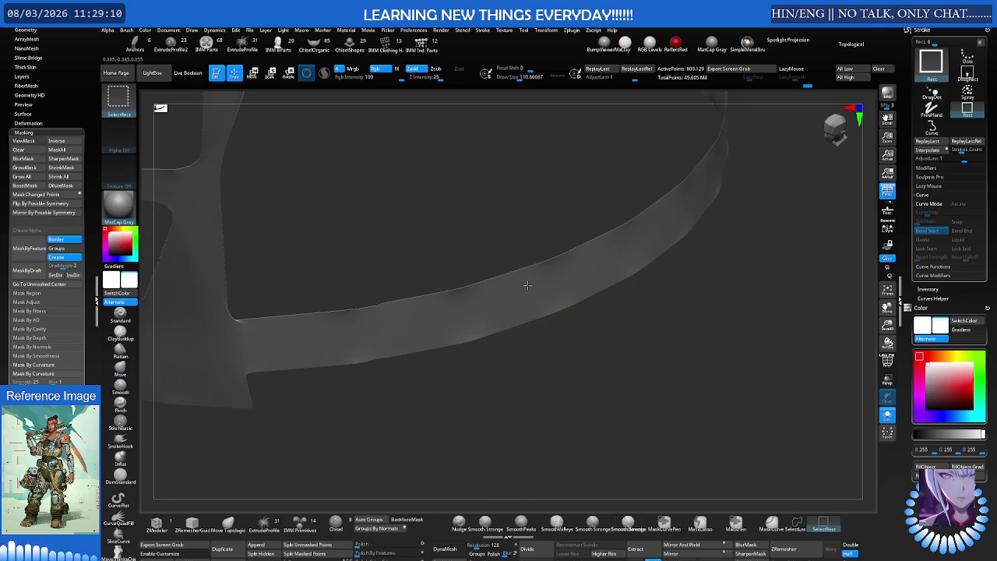
# Unhide the mesh and inspect the rim bands' polygroups with Polyframe on
pyautogui.keyDown('ctrl'); pyautogui.keyDown('shift'); pyautogui.click(526, 286); pyautogui.keyUp('shift'); pyautogui.keyUp('ctrl')
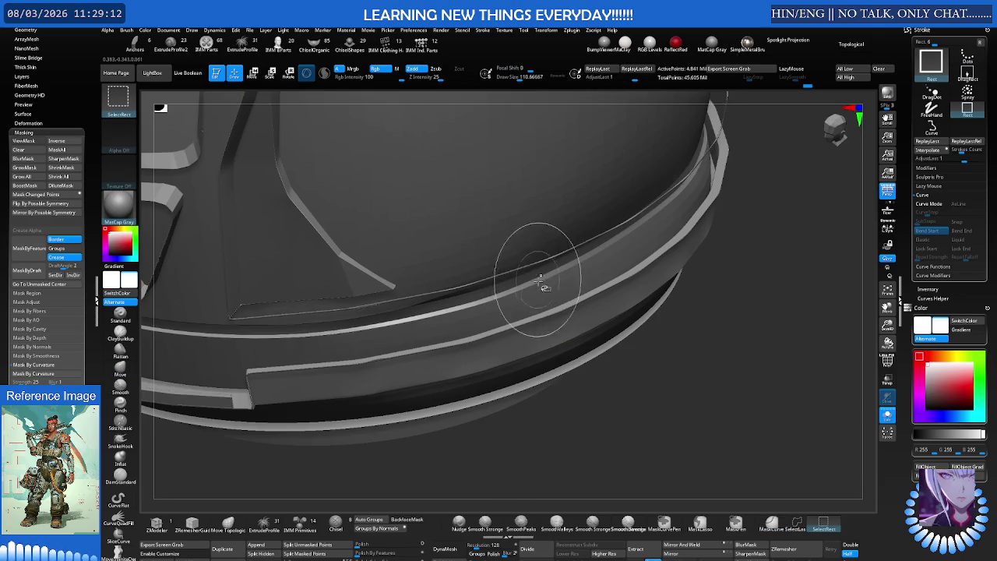
pyautogui.press('space')
pyautogui.moveTo(548, 265); pyautogui.dragTo(552, 244, button='right')
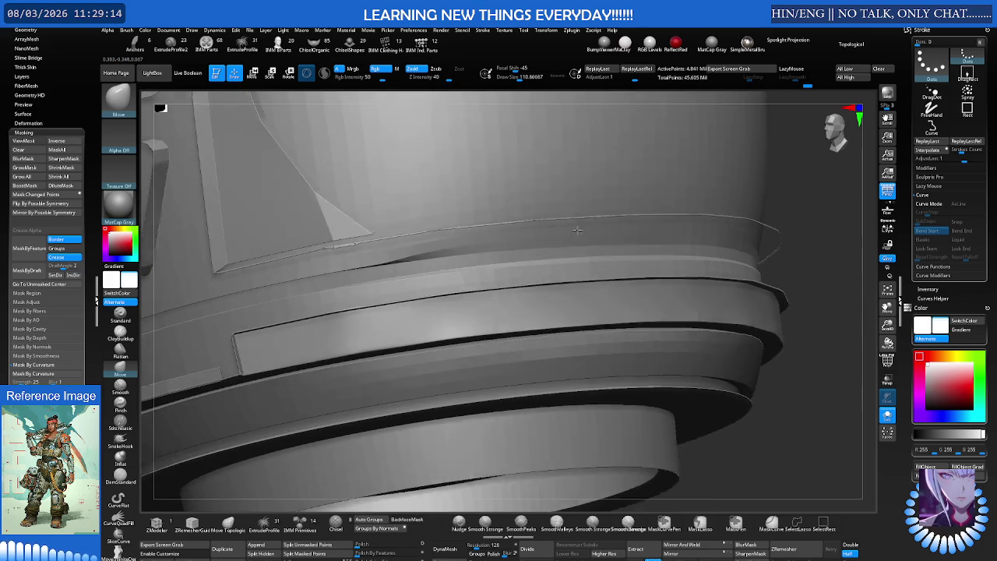
pyautogui.moveTo(524, 285); pyautogui.dragTo(501, 245, button='right')
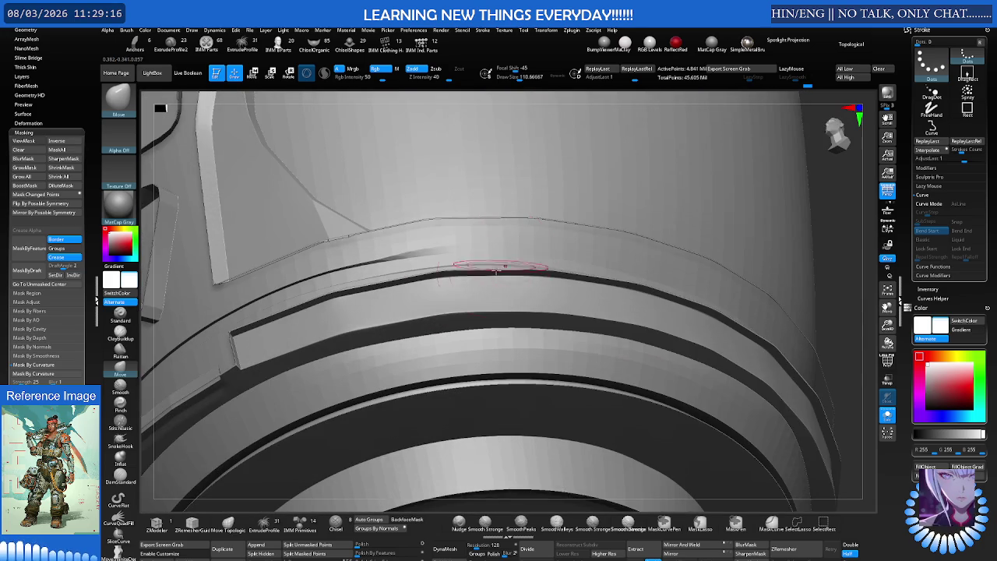
pyautogui.moveTo(583, 252)
pyautogui.keyDown('ctrl'); pyautogui.mouseDown(button='right')
pyautogui.moveTo(610, 266)
pyautogui.moveTo(545, 278)
pyautogui.mouseUp(button='right'); pyautogui.keyUp('ctrl')
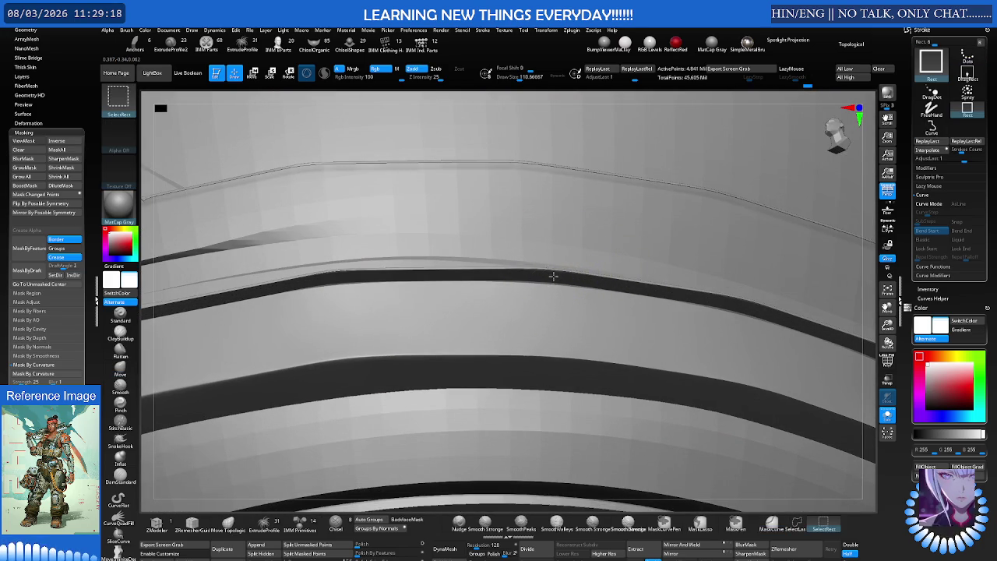
pyautogui.hotkey('shift', 'f')
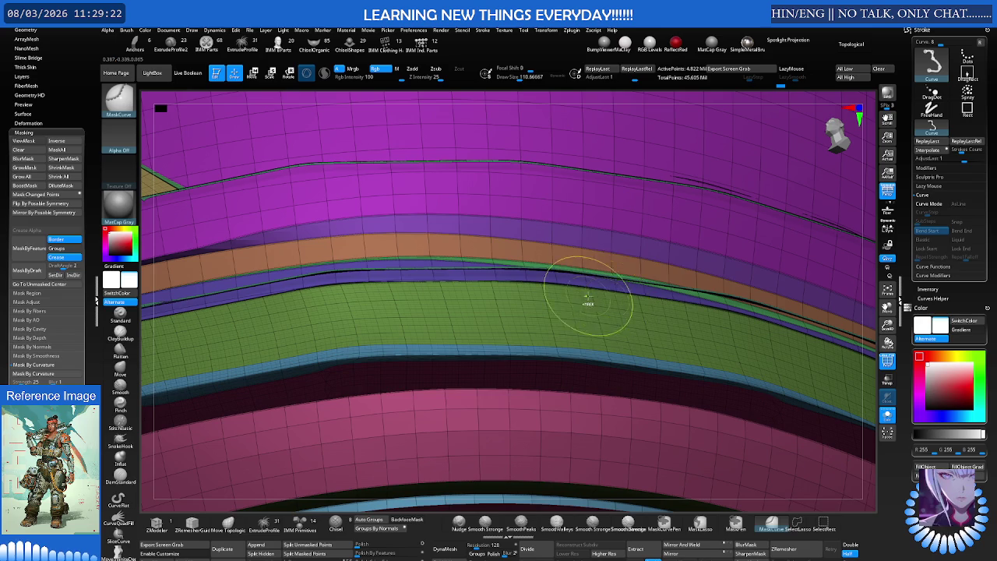
pyautogui.moveTo(566, 288)
pyautogui.keyDown('ctrl'); pyautogui.mouseDown(button='right')
pyautogui.moveTo(667, 289)
pyautogui.moveTo(503, 234)
pyautogui.moveTo(514, 226)
pyautogui.moveTo(493, 226)
pyautogui.moveTo(447, 265)
pyautogui.moveTo(500, 193)
pyautogui.mouseUp(button='right'); pyautogui.keyUp('ctrl')
# Box-select the green strap parts to hide everything else, then turn off Polyframe
pyautogui.press('b')
pyautogui.press('m')
pyautogui.press('v')
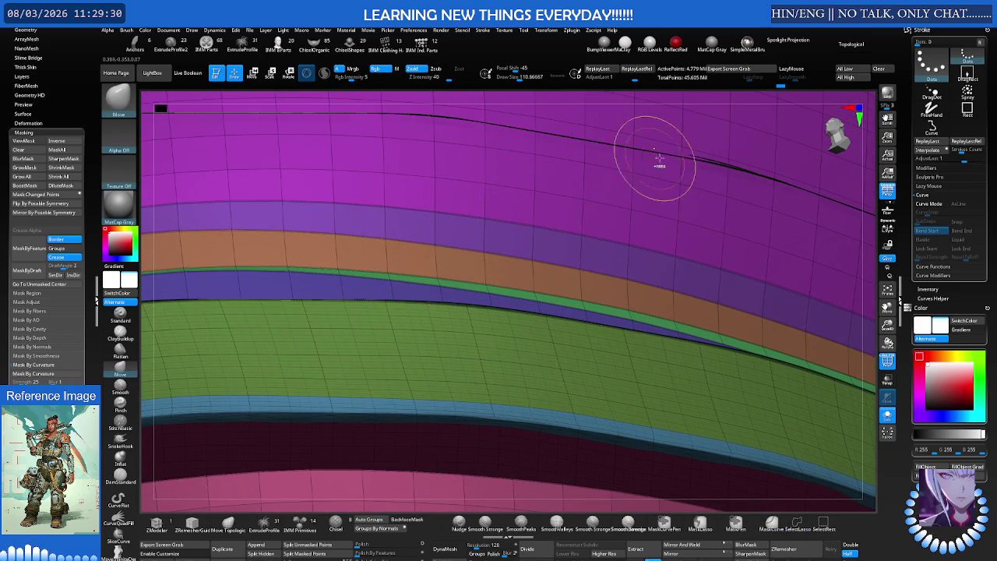
pyautogui.press('ctrl')
pyautogui.moveTo(772, 169)
pyautogui.mouseDown(button='right')
pyautogui.moveTo(690, 167)
pyautogui.moveTo(756, 167)
pyautogui.moveTo(690, 222)
pyautogui.moveTo(581, 223)
pyautogui.moveTo(592, 184)
pyautogui.moveTo(534, 166)
pyautogui.moveTo(538, 195)
pyautogui.mouseUp(button='right')
pyautogui.hotkey('ctrl', 'shift')
pyautogui.keyDown('ctrl'); pyautogui.keyDown('shift'); pyautogui.moveTo(752, 170); pyautogui.dragTo(689, 224); pyautogui.keyUp('shift'); pyautogui.keyUp('ctrl')
pyautogui.moveTo(667, 200)
pyautogui.mouseDown(button='right')
pyautogui.moveTo(551, 211)
pyautogui.moveTo(454, 249)
pyautogui.moveTo(463, 218)
pyautogui.moveTo(671, 203)
pyautogui.moveTo(452, 311)
pyautogui.moveTo(370, 366)
pyautogui.mouseUp(button='right')
pyautogui.hotkey('shift', 'f')
pyautogui.press('shift')
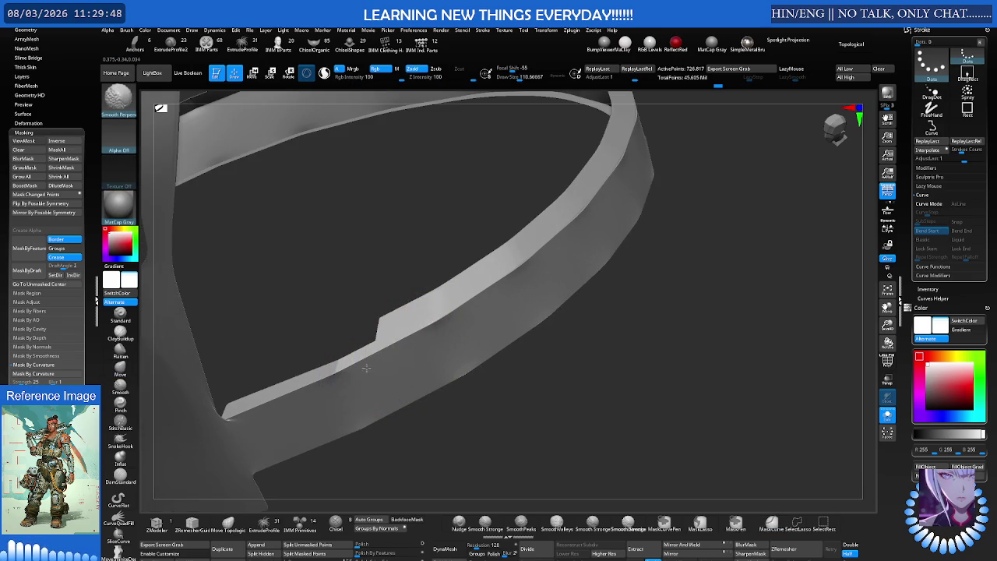
# Check the polygroups, then load an alternative smoothing brush from the saved brush library
pyautogui.hotkey('shift', 'f')
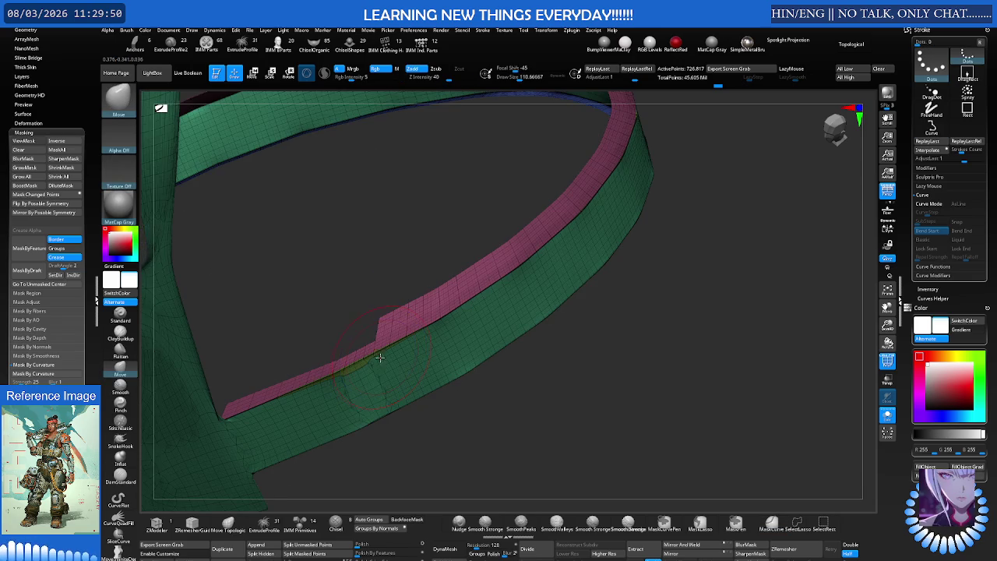
pyautogui.hotkey('shift', 'f')
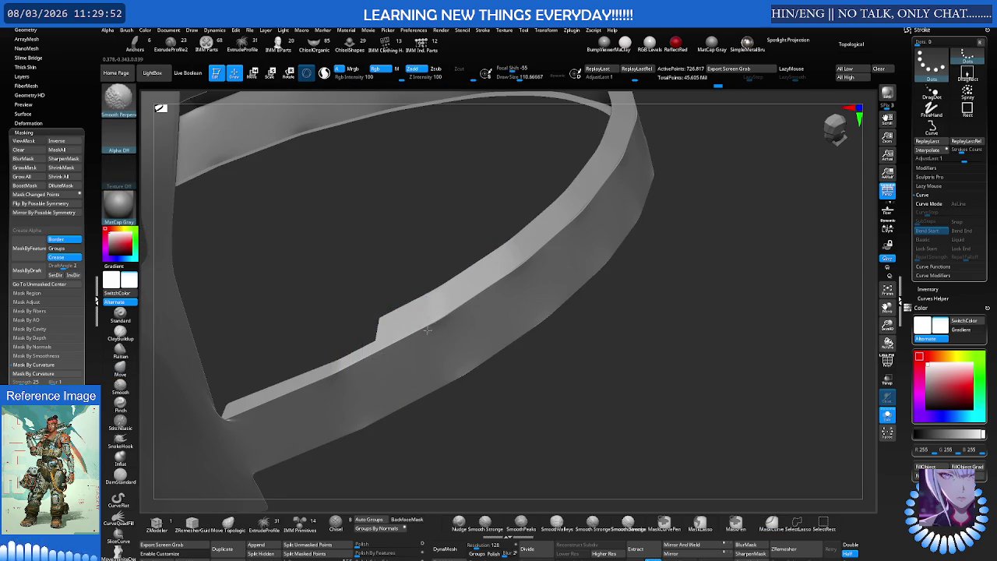
pyautogui.click(118, 98)
pyautogui.click(151, 72)
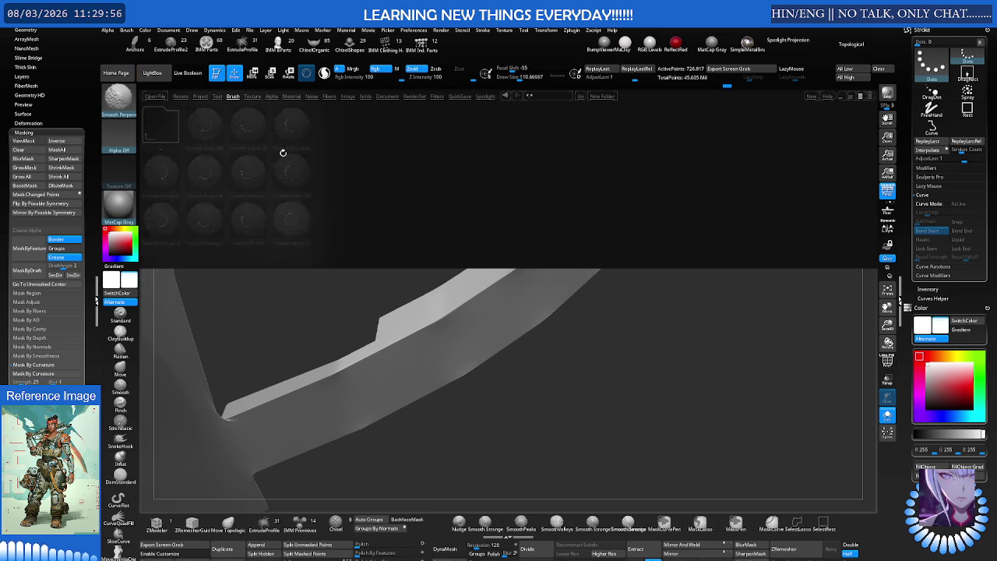
pyautogui.doubleClick(204, 124)
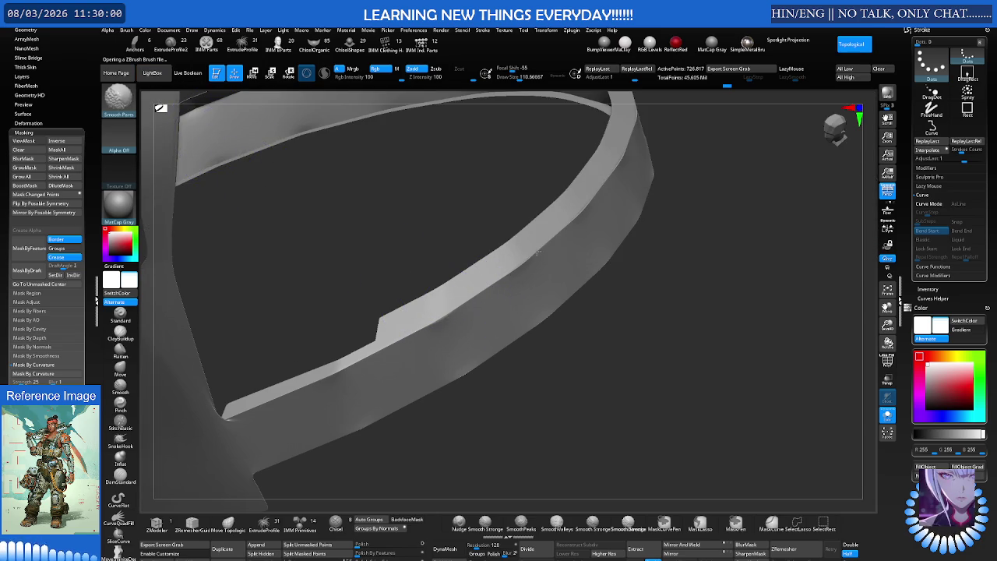
# Smooth the ring band's seam with topology-aware point smoothing
pyautogui.moveTo(573, 225)
pyautogui.mouseDown(button='right')
pyautogui.moveTo(578, 233)
pyautogui.moveTo(672, 189)
pyautogui.moveTo(535, 319)
pyautogui.mouseUp(button='right')
pyautogui.hotkey('shift', 'f')
pyautogui.press('b')
pyautogui.press('m')
pyautogui.press('v')
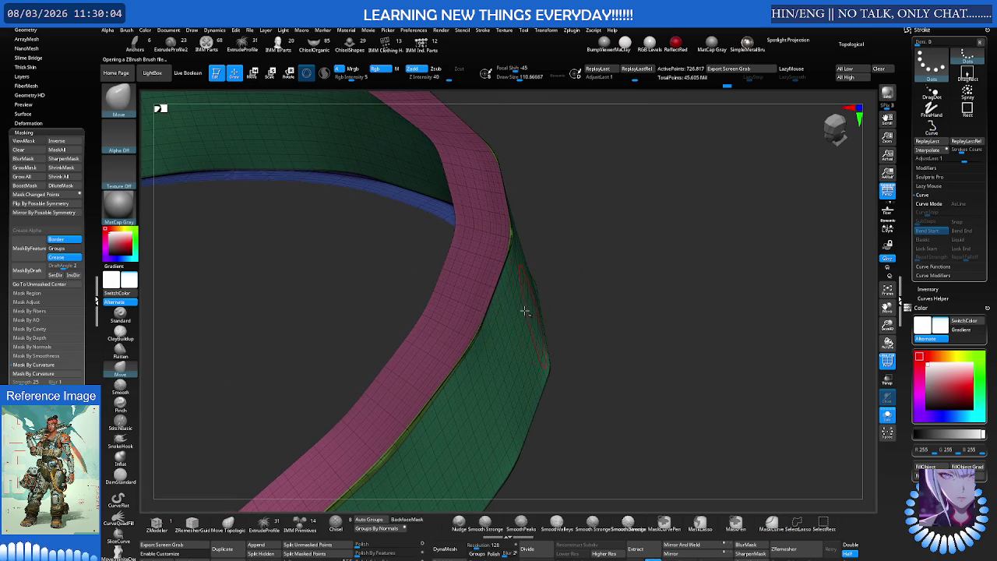
pyautogui.press('shift')
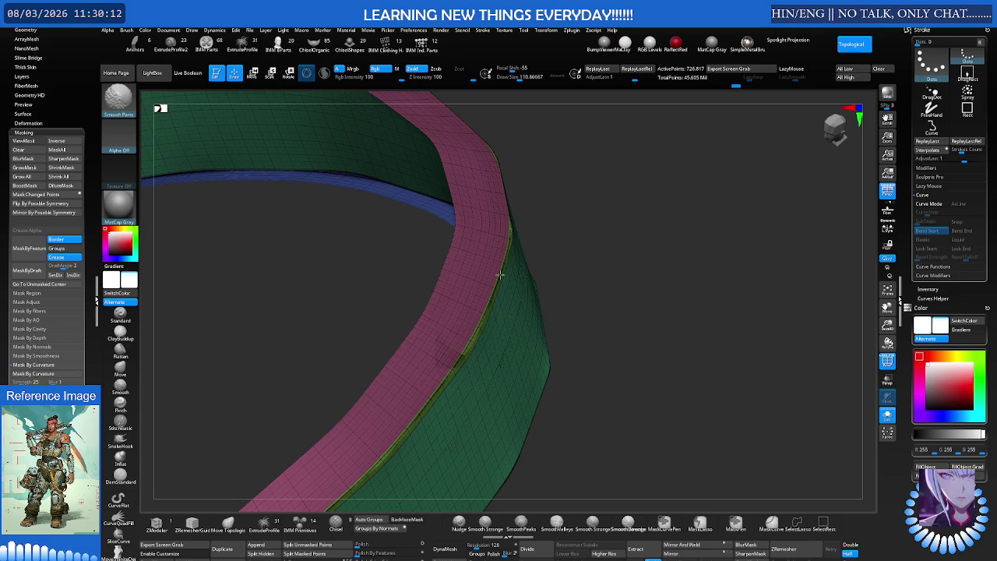
pyautogui.hotkey('shift', 'f')
pyautogui.moveTo(233, 356)
pyautogui.mouseDown()
pyautogui.moveTo(499, 282)
pyautogui.moveTo(427, 285)
pyautogui.moveTo(525, 272)
pyautogui.mouseUp()
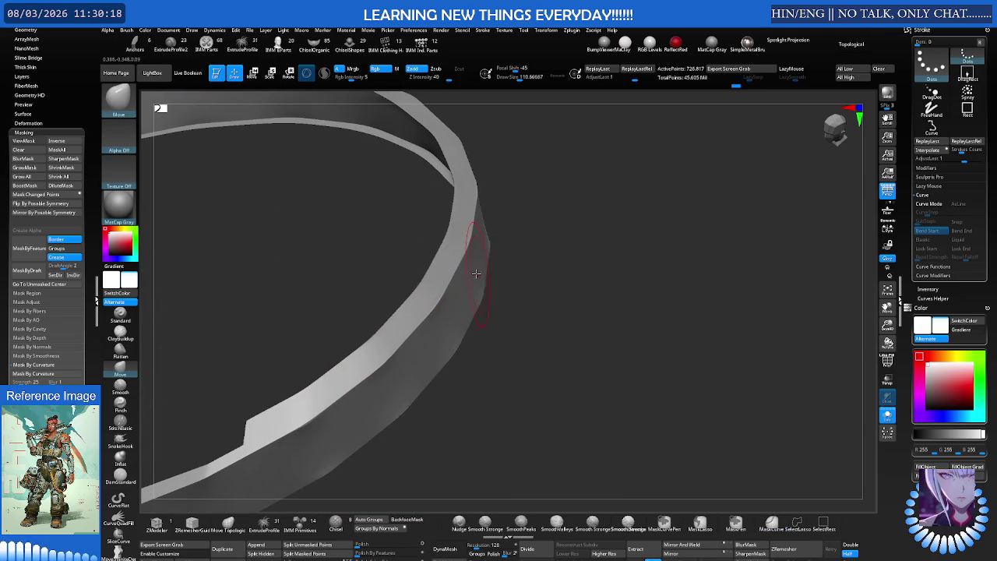
# Load the SmoothValleys brush, return to Move, and zoom in on the ring band
pyautogui.press(',')
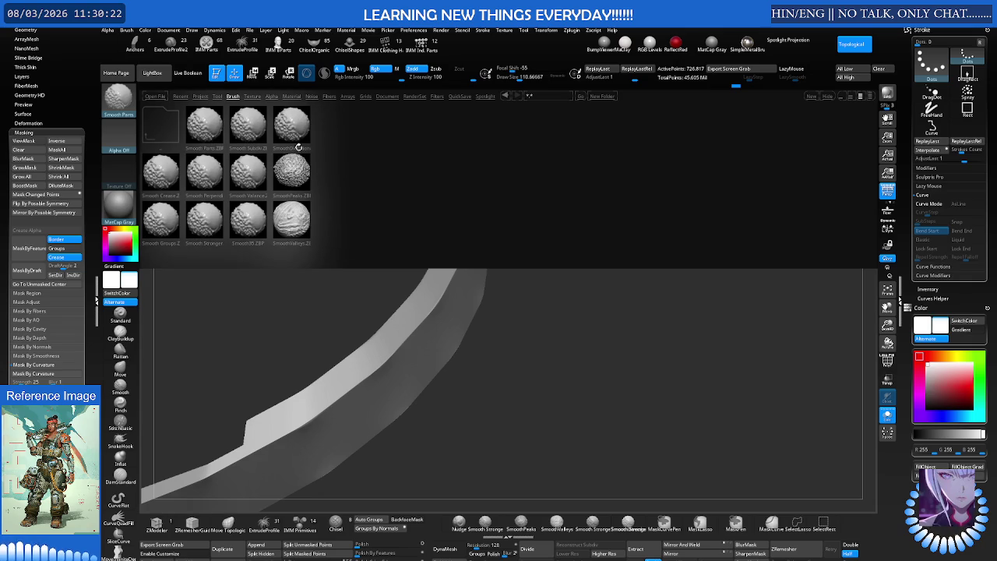
pyautogui.doubleClick(294, 220)
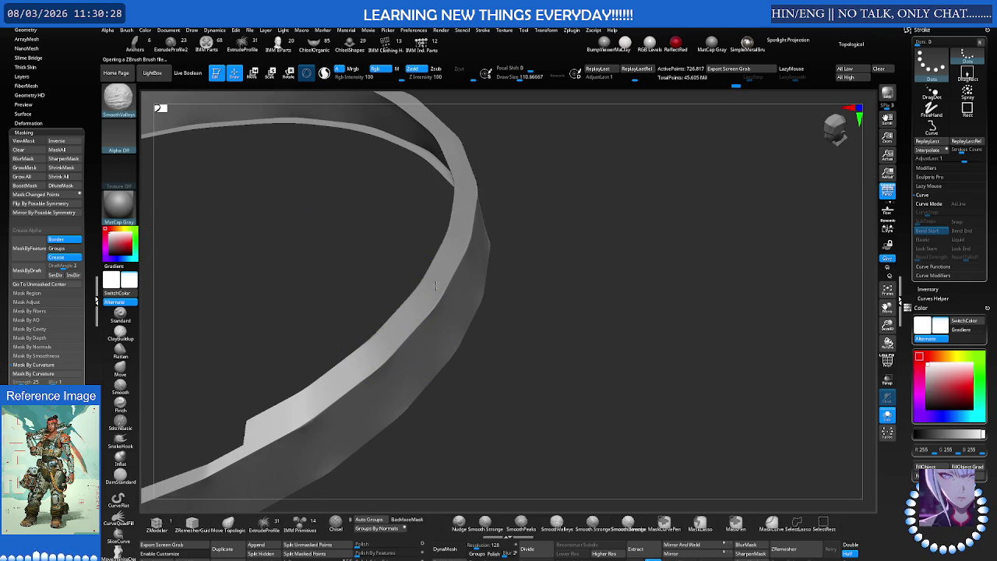
pyautogui.press('b')
pyautogui.press('m')
pyautogui.press('v')
pyautogui.moveTo(527, 218)
pyautogui.mouseDown()
pyautogui.moveTo(522, 227)
pyautogui.moveTo(528, 222)
pyautogui.mouseUp()
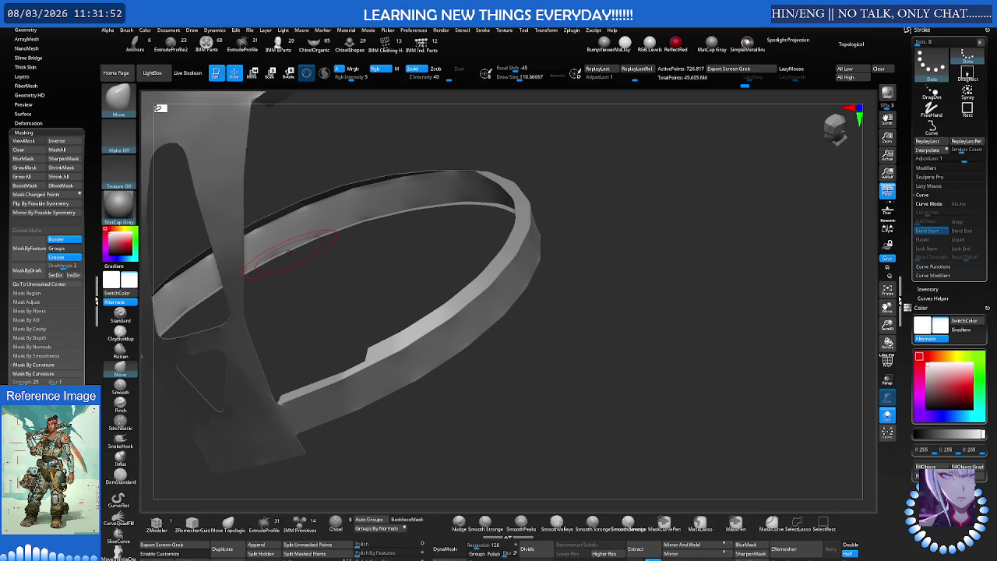
pyautogui.moveTo(289, 249)
pyautogui.mouseDown(button='right')
pyautogui.moveTo(535, 285)
pyautogui.moveTo(545, 261)
pyautogui.moveTo(527, 219)
pyautogui.moveTo(539, 252)
pyautogui.moveTo(523, 234)
pyautogui.moveTo(436, 237)
pyautogui.moveTo(448, 226)
pyautogui.mouseUp(button='right')
# Smooth the band's valleys and load the SmoothDirection brush from the library
pyautogui.press('shift')
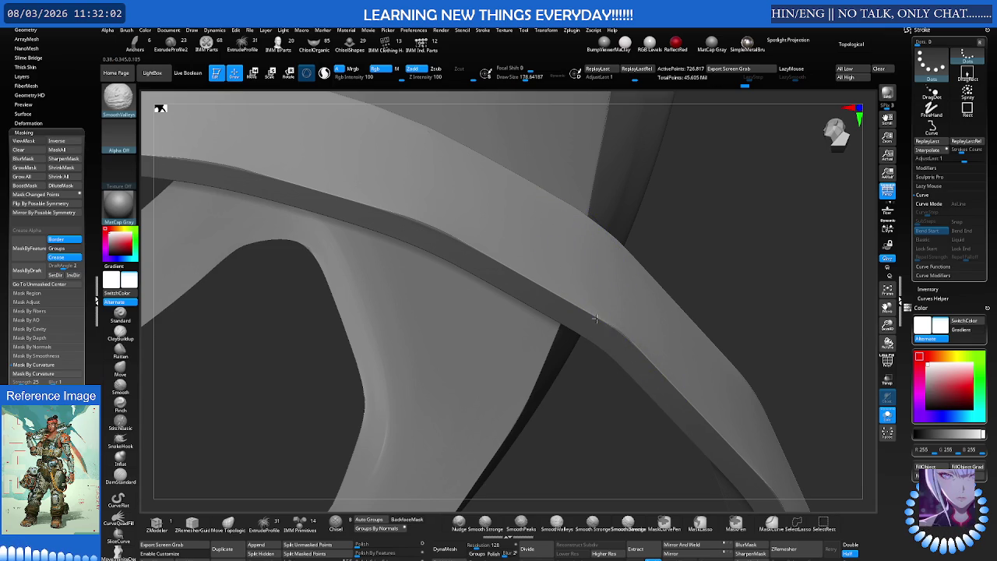
pyautogui.hotkey('shift', 'f')
pyautogui.moveTo(483, 327)
pyautogui.mouseDown()
pyautogui.moveTo(600, 310)
pyautogui.moveTo(563, 296)
pyautogui.moveTo(553, 307)
pyautogui.mouseUp()
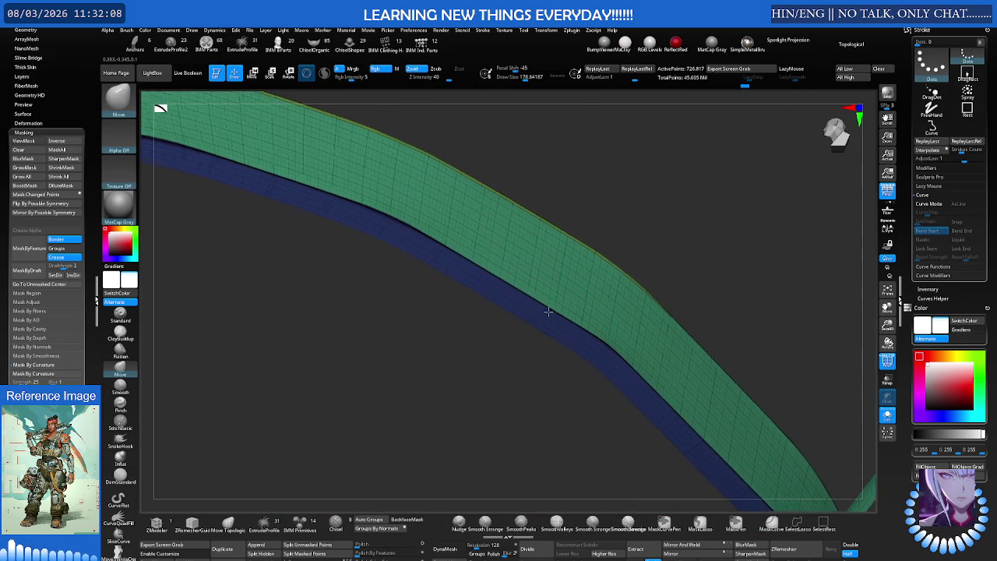
pyautogui.click(118, 99)
pyautogui.click(152, 72)
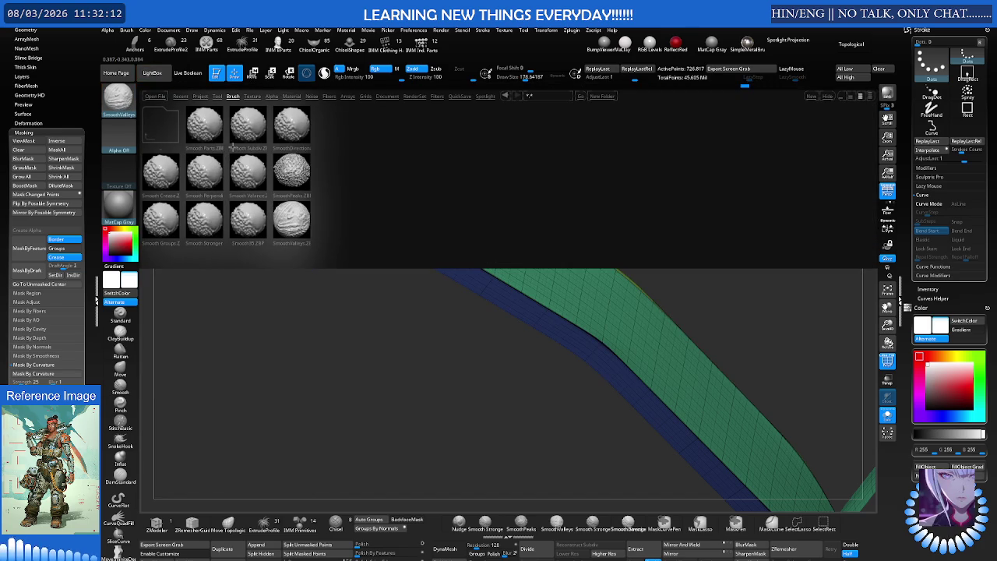
pyautogui.doubleClick(290, 134)
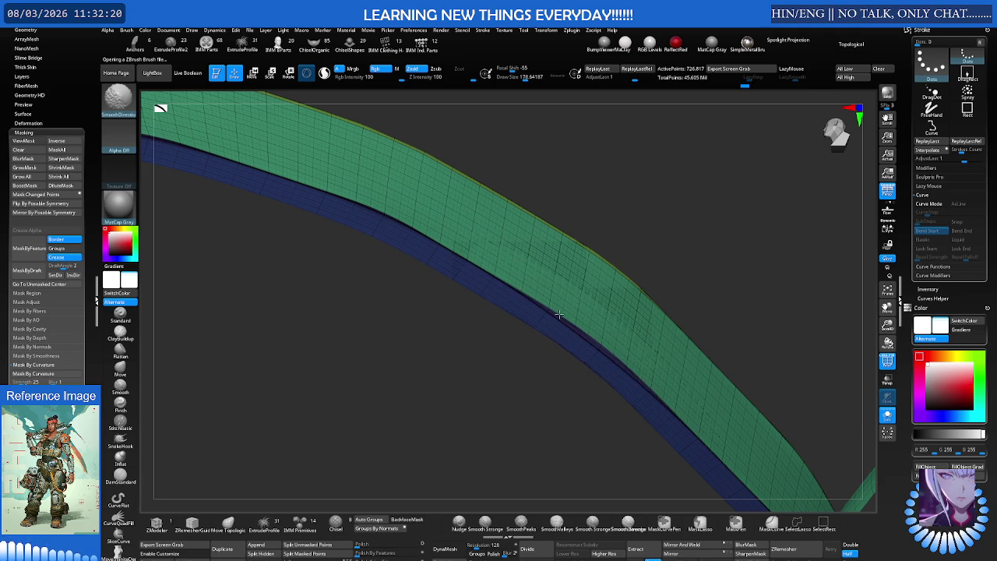
# Swap between the Move and MaskCurve brushes while orbiting to a new angle on the ring
pyautogui.hotkey('shift', 'f')
pyautogui.press('b')
pyautogui.press('m')
pyautogui.press('v')
pyautogui.moveTo(662, 285)
pyautogui.mouseDown(button='right')
pyautogui.moveTo(562, 322)
pyautogui.moveTo(589, 312)
pyautogui.moveTo(678, 327)
pyautogui.mouseUp(button='right')
pyautogui.press('b')
pyautogui.press('m')
pyautogui.press('c')
pyautogui.press('b')
pyautogui.press('m')
pyautogui.press('v')
pyautogui.press('b')
pyautogui.press('m')
pyautogui.press('c')
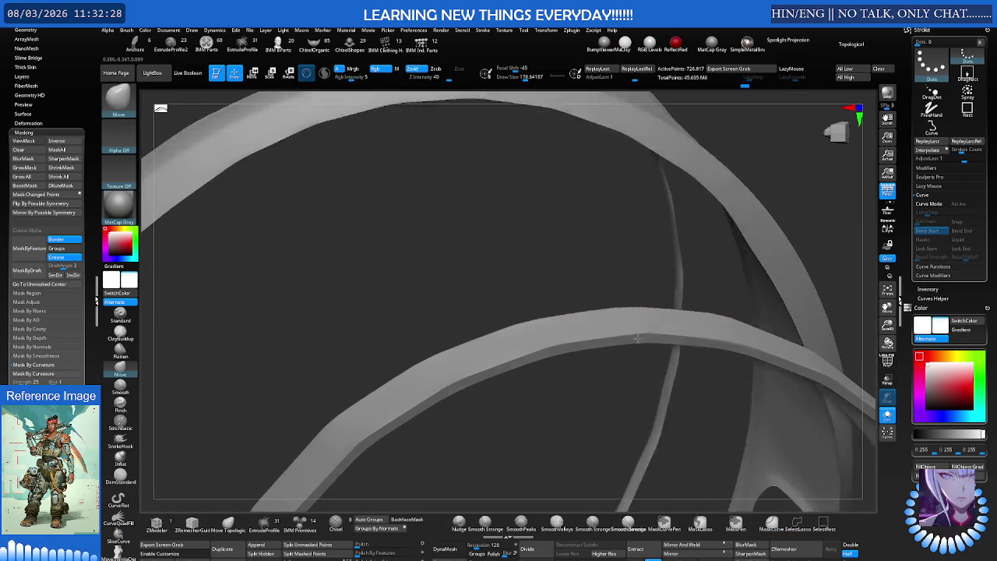
# Smooth the band surface and along the lower crossing band
pyautogui.press('shift')
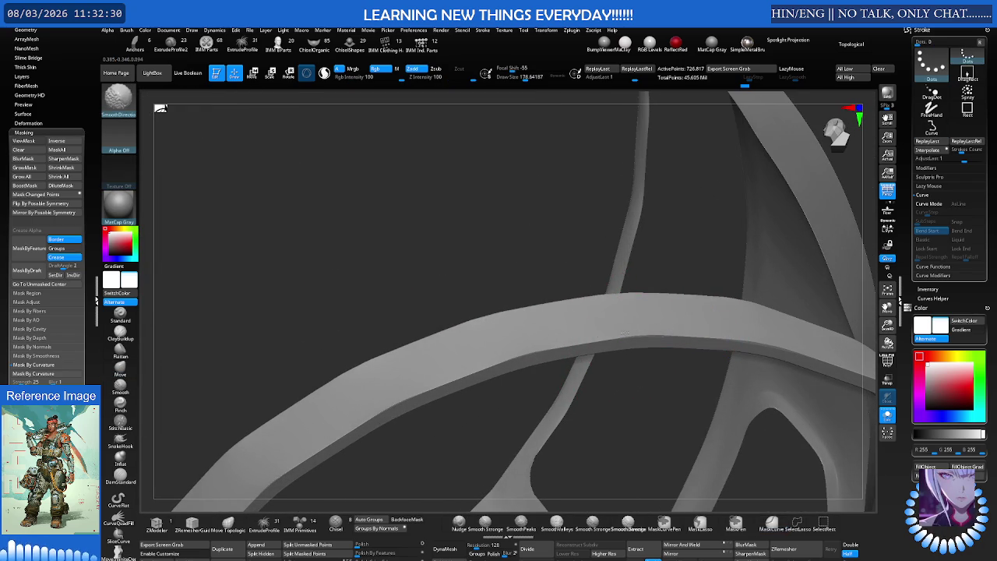
pyautogui.hotkey('shift', 'f')
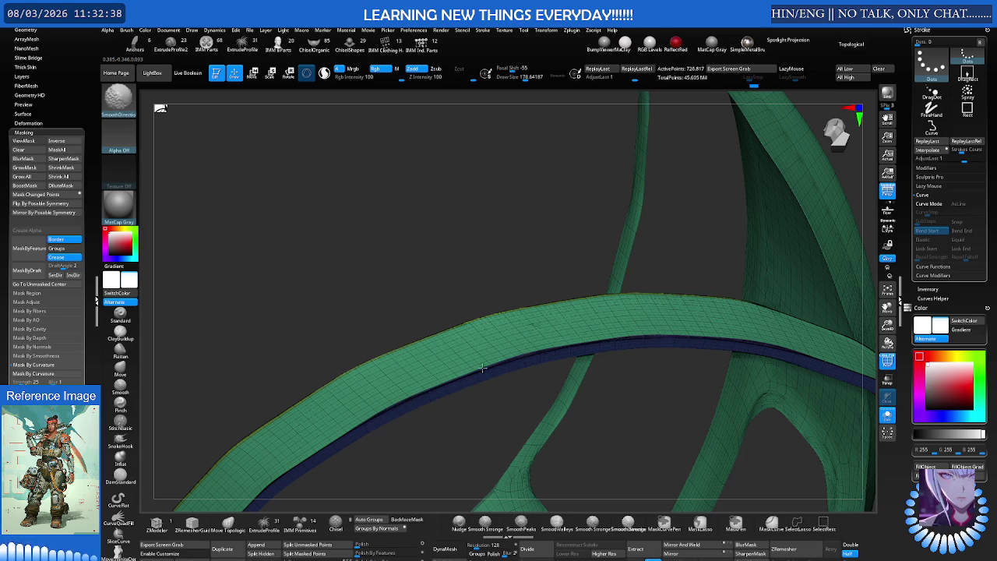
pyautogui.hotkey('shift', 'f')
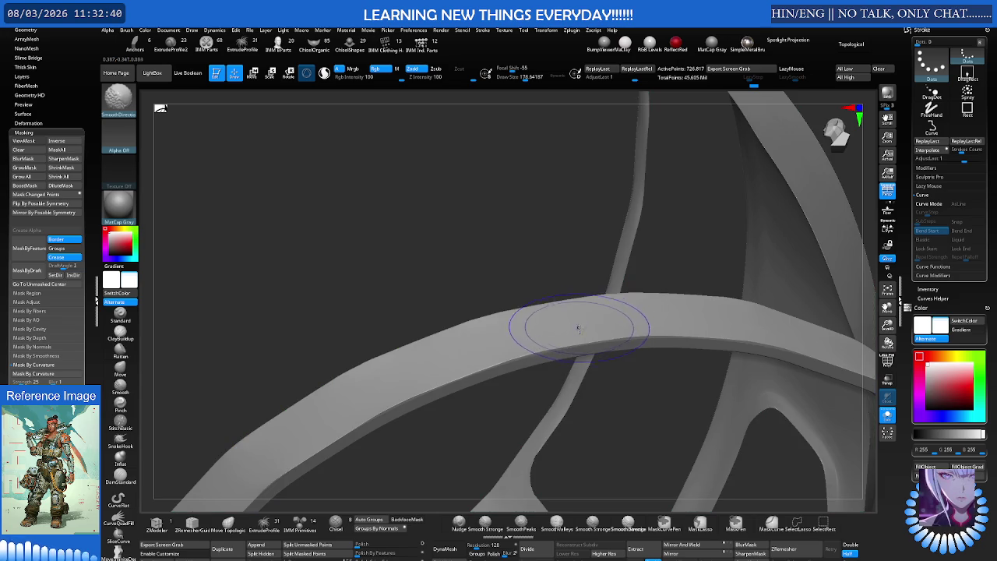
pyautogui.press('b')
pyautogui.press('m')
pyautogui.press('v')
pyautogui.moveTo(590, 301)
pyautogui.mouseDown()
pyautogui.moveTo(423, 333)
pyautogui.moveTo(512, 376)
pyautogui.moveTo(507, 318)
pyautogui.moveTo(569, 311)
pyautogui.moveTo(490, 290)
pyautogui.moveTo(459, 329)
pyautogui.moveTo(473, 312)
pyautogui.mouseUp()
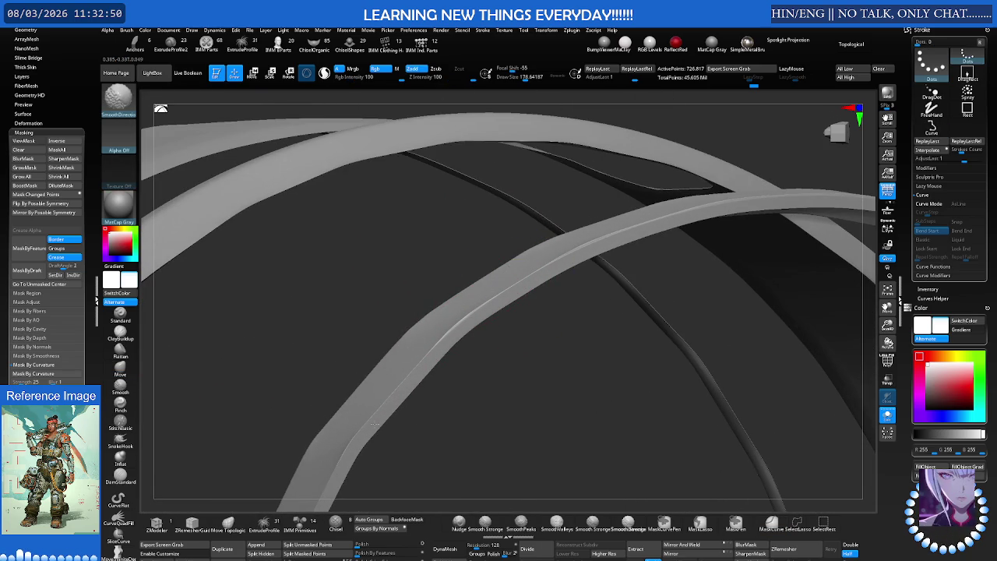
pyautogui.moveTo(372, 419); pyautogui.dragTo(324, 467)
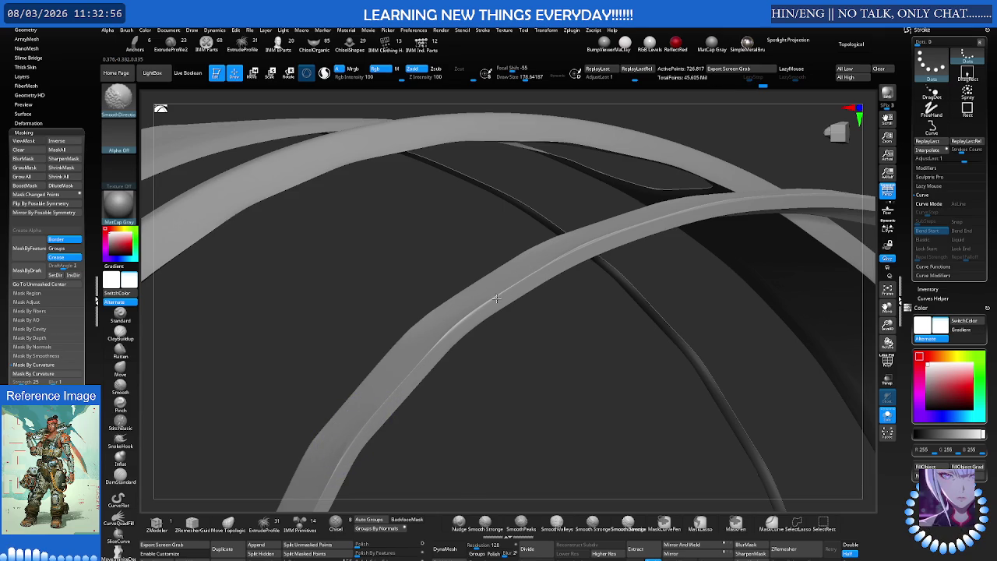
# Zoom in close on the band and resume smoothing its surface
pyautogui.press('b')
pyautogui.press('m')
pyautogui.press('v')
pyautogui.moveTo(536, 272)
pyautogui.mouseDown(button='right')
pyautogui.moveTo(576, 301)
pyautogui.moveTo(588, 289)
pyautogui.moveTo(556, 303)
pyautogui.moveTo(571, 366)
pyautogui.moveTo(556, 360)
pyautogui.mouseUp(button='right')
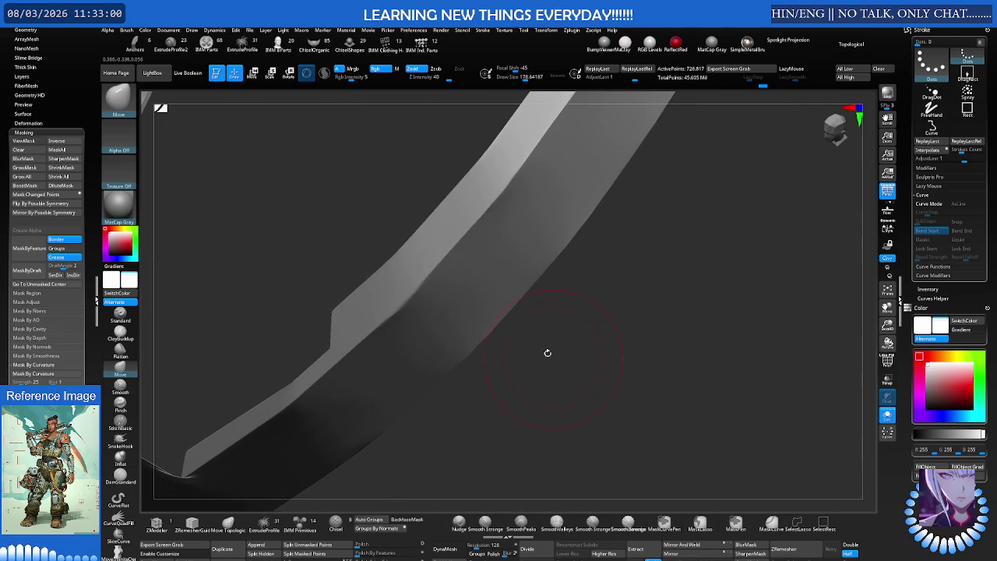
pyautogui.press('shift')
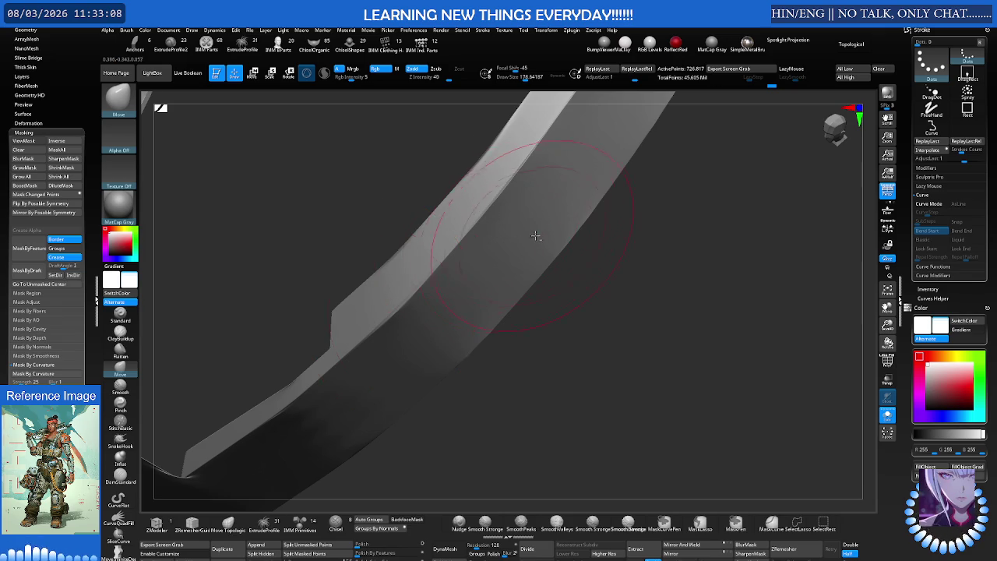
# Directionally smooth the band lengthwise and zoom in on its polygroup seam
pyautogui.moveTo(388, 310); pyautogui.dragTo(460, 282)
pyautogui.press('shift')
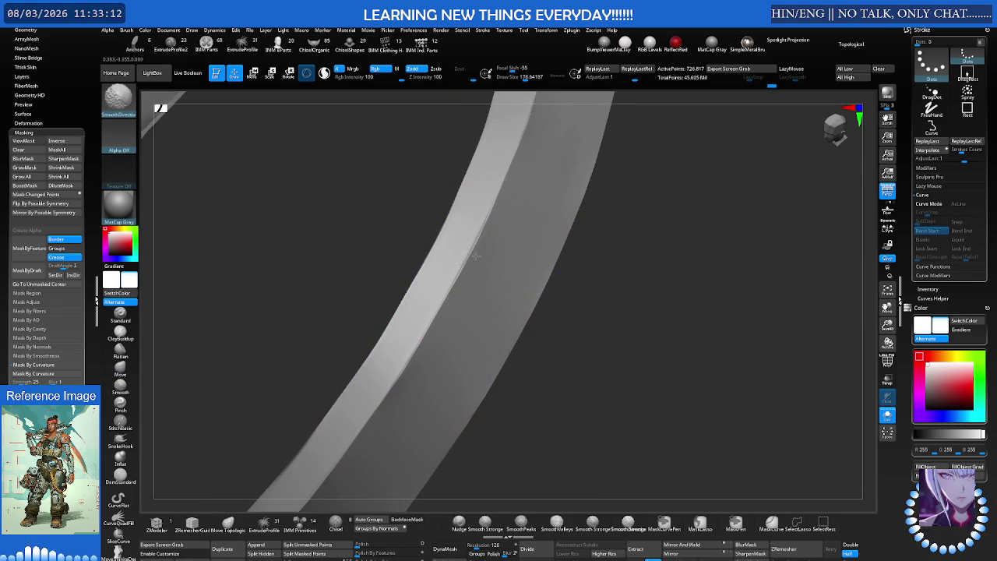
pyautogui.moveTo(460, 272); pyautogui.dragTo(458, 278, button='right')
pyautogui.hotkey('shift', 'f')
pyautogui.hotkey('shift', 'f')
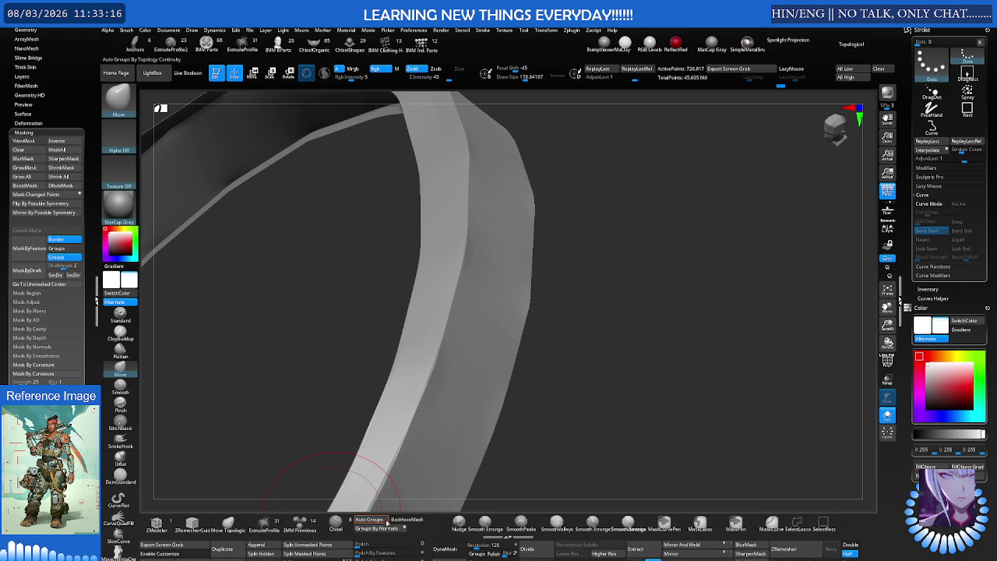
pyautogui.hotkey('shift', 'f')
pyautogui.moveTo(419, 343)
pyautogui.mouseDown(button='right')
pyautogui.moveTo(438, 296)
pyautogui.moveTo(621, 231)
pyautogui.moveTo(740, 213)
pyautogui.moveTo(609, 418)
pyautogui.mouseUp(button='right')
# Mask along the seam between the band's two polygroups with MaskCurve
pyautogui.hotkey('shift', 'f')
pyautogui.hotkey('shift', 'f')
pyautogui.press('ctrl')
pyautogui.hotkey('ctrl', 'w')
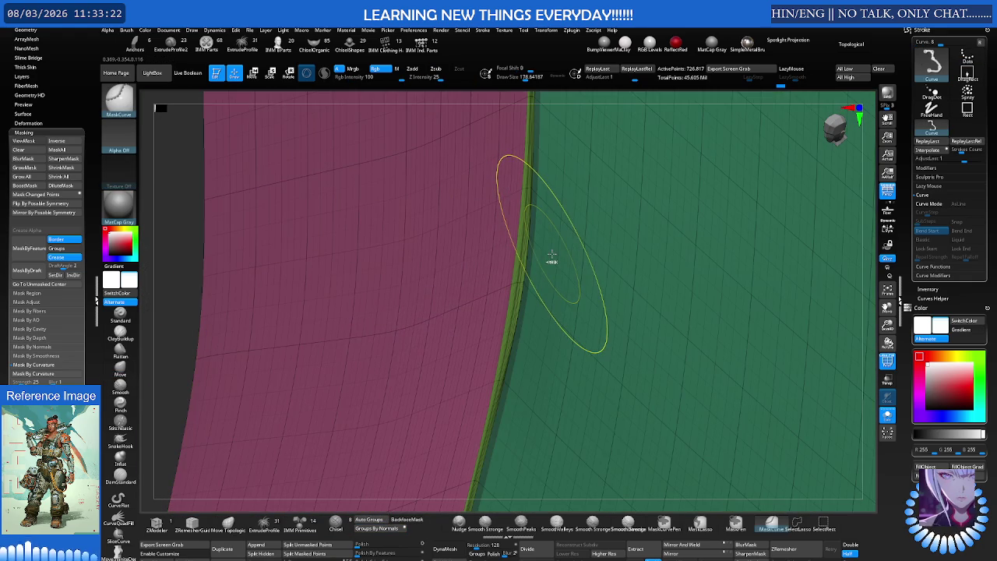
pyautogui.moveTo(552, 256)
pyautogui.keyDown('ctrl'); pyautogui.mouseDown(button='right')
pyautogui.moveTo(527, 256)
pyautogui.moveTo(534, 245)
pyautogui.mouseUp(button='right'); pyautogui.keyUp('ctrl')
pyautogui.press('shift')
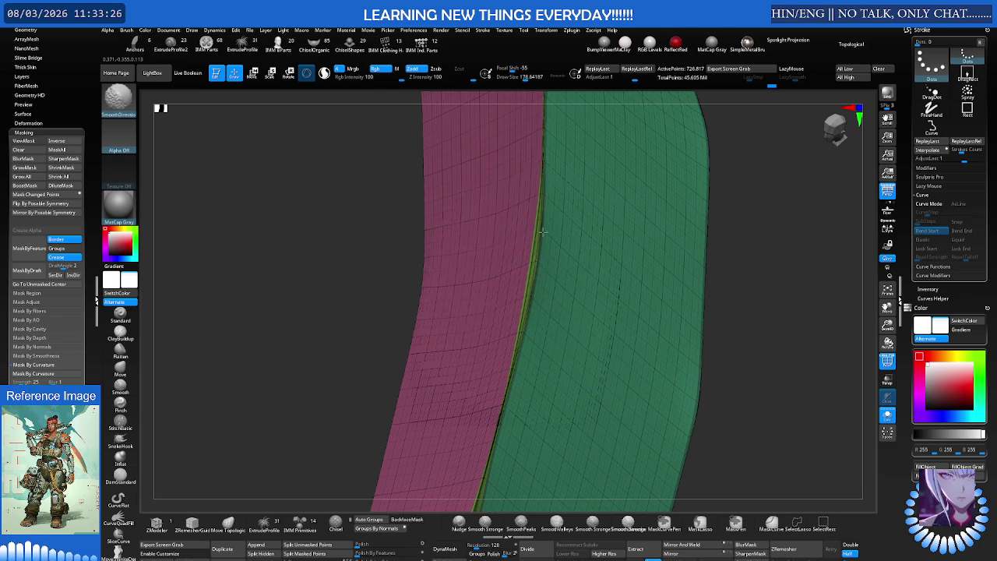
pyautogui.hotkey('shift', 'f')
# Directionally smooth the top of the band's arch, then return to the Move brush
pyautogui.moveTo(566, 213)
pyautogui.mouseDown(button='right')
pyautogui.moveTo(543, 225)
pyautogui.moveTo(503, 222)
pyautogui.moveTo(493, 286)
pyautogui.moveTo(457, 301)
pyautogui.mouseUp(button='right')
pyautogui.press('shift')
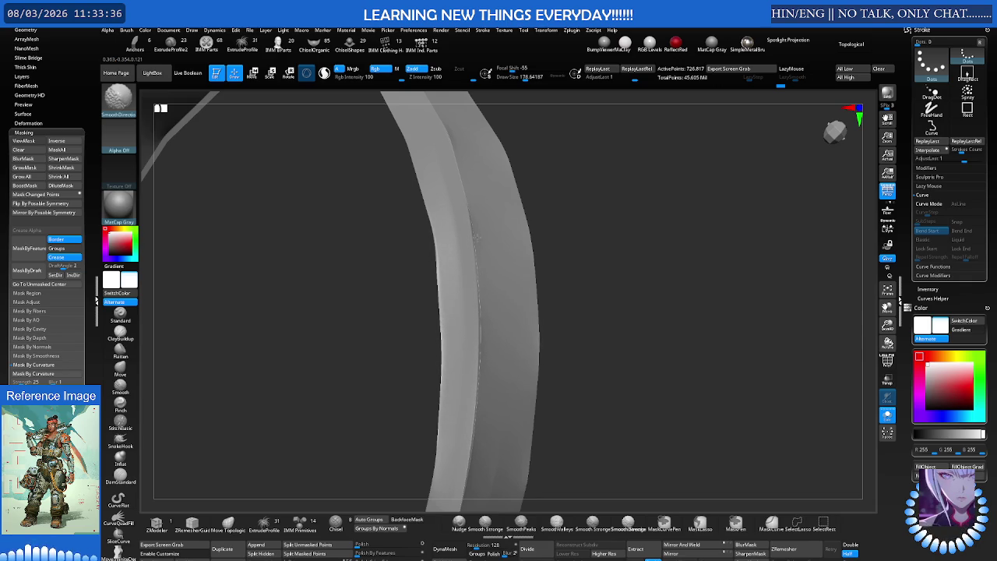
pyautogui.keyDown('shift'); pyautogui.moveTo(460, 127); pyautogui.dragTo(459, 183); pyautogui.keyUp('shift')
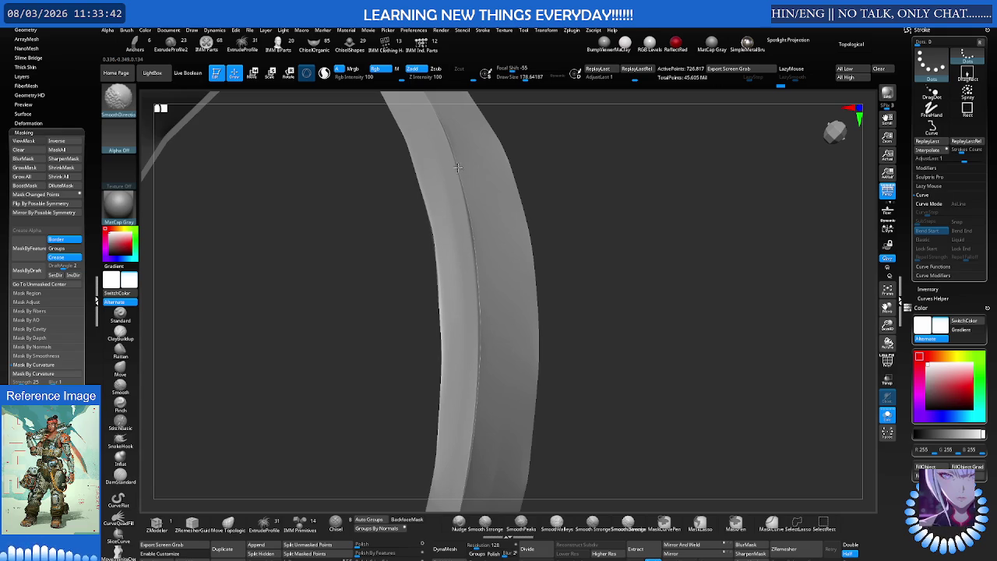
pyautogui.moveTo(462, 183); pyautogui.dragTo(472, 388, button='right')
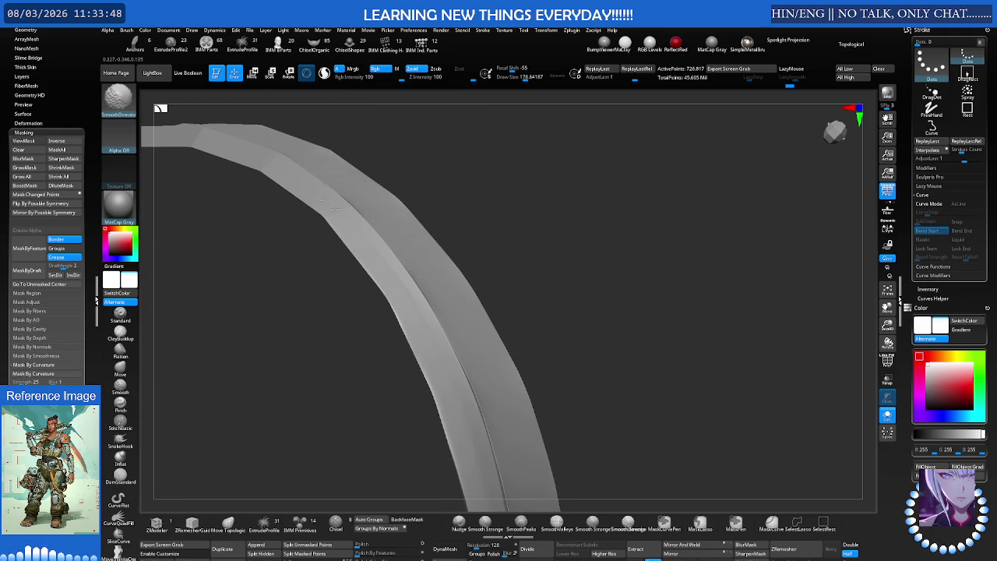
pyautogui.press('b')
pyautogui.press('m')
pyautogui.press('v')
pyautogui.moveTo(462, 356)
pyautogui.mouseDown(button='right')
pyautogui.moveTo(438, 171)
pyautogui.moveTo(465, 197)
pyautogui.moveTo(504, 210)
pyautogui.mouseUp(button='right')
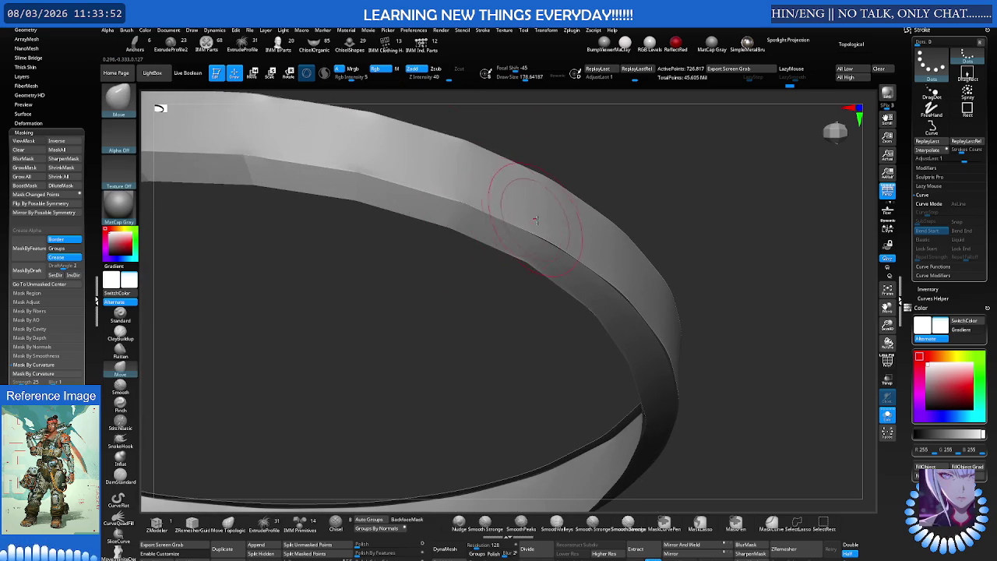
# Smooth the ring's top with SmoothDirection, then zoom out over the whole ring assembly
pyautogui.press('shift')
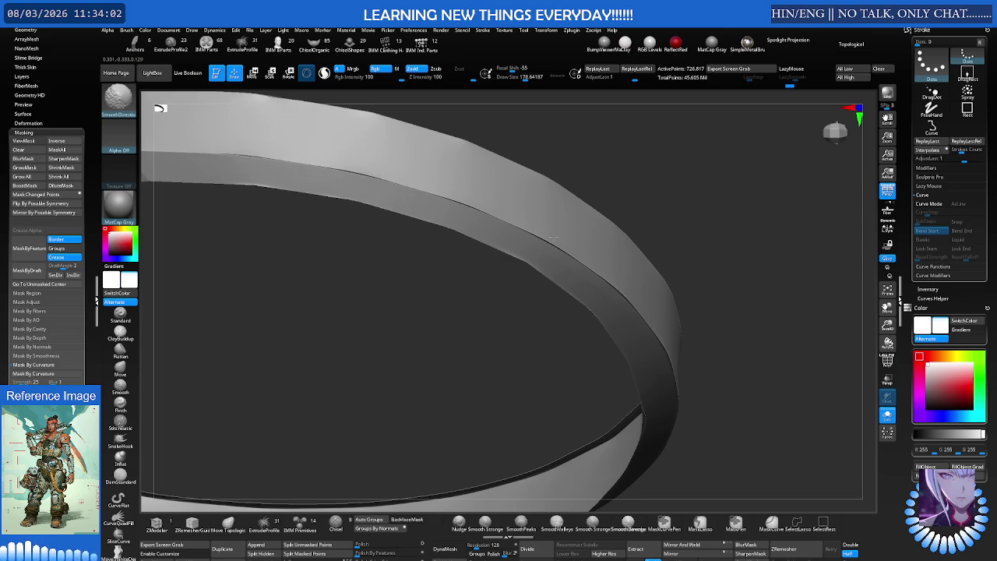
pyautogui.moveTo(467, 137)
pyautogui.mouseDown(button='right')
pyautogui.moveTo(508, 124)
pyautogui.moveTo(507, 263)
pyautogui.moveTo(592, 187)
pyautogui.mouseUp(button='right')
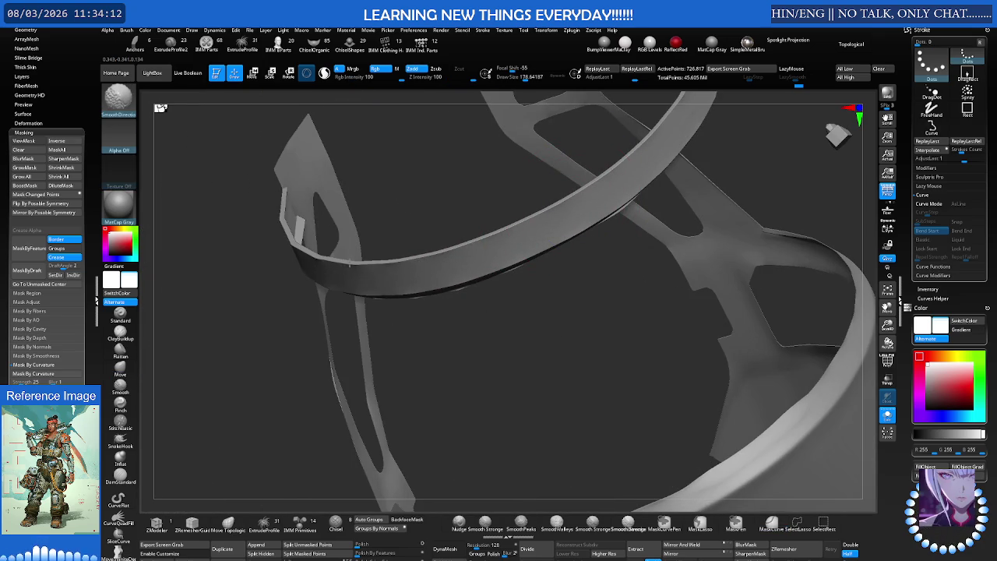
pyautogui.press('b')
pyautogui.press('m')
pyautogui.press('v')
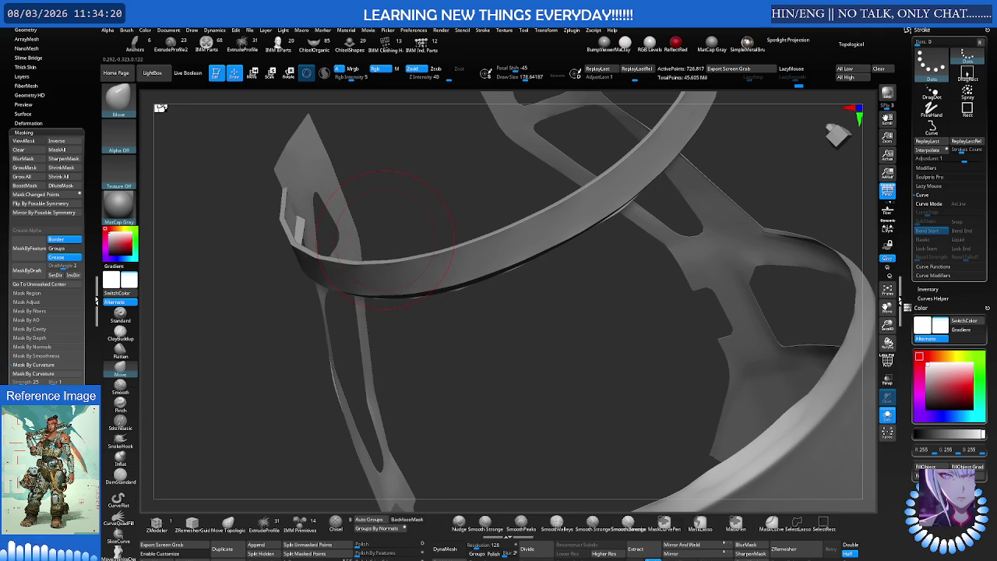
pyautogui.moveTo(452, 289)
pyautogui.mouseDown()
pyautogui.moveTo(448, 349)
pyautogui.moveTo(549, 272)
pyautogui.mouseUp()
pyautogui.press('shift')
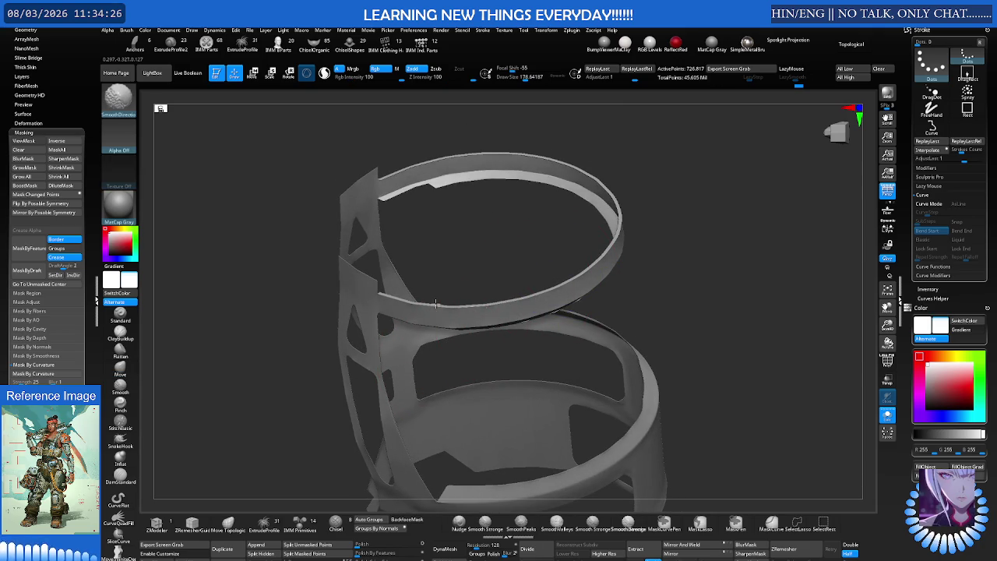
# Inspect the ring and frame from tilted angles, zooming in and out
pyautogui.moveTo(459, 303); pyautogui.dragTo(505, 285)
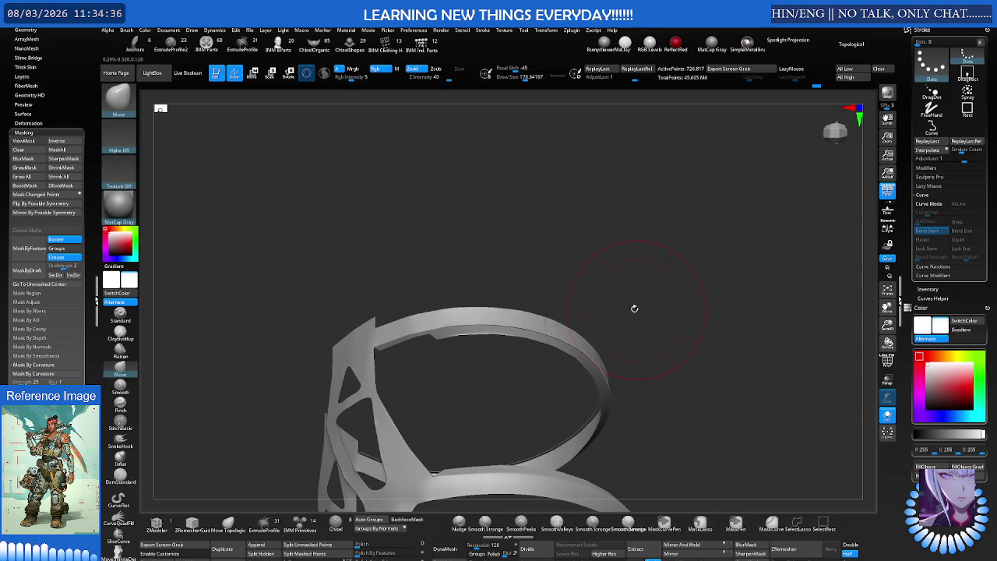
pyautogui.moveTo(636, 312); pyautogui.dragTo(602, 427)
pyautogui.scroll(3, 556, 300)
pyautogui.scroll(2, 545, 301)
pyautogui.scroll(2, 531, 336)
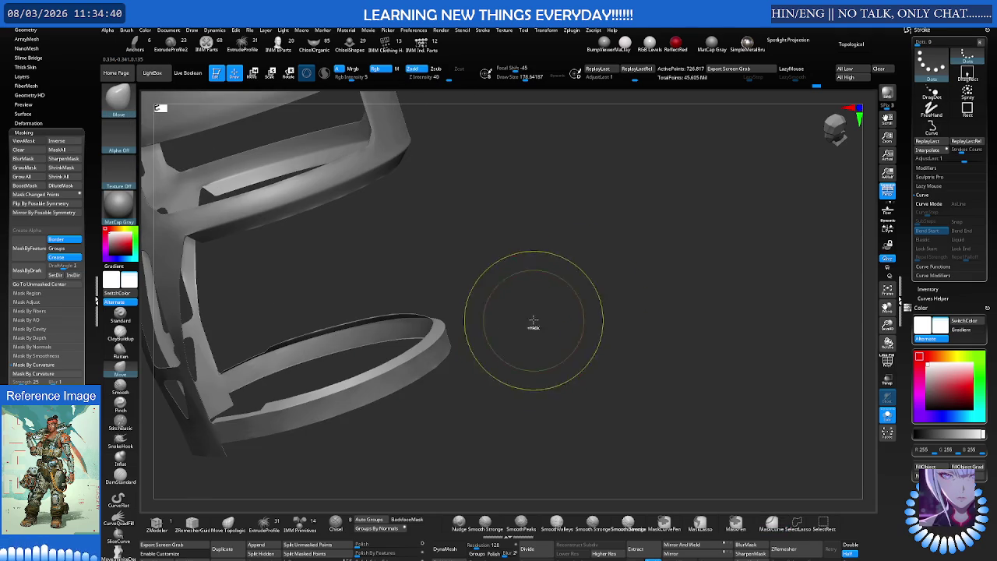
pyautogui.scroll(-2, 498, 327)
pyautogui.scroll(2, 462, 319)
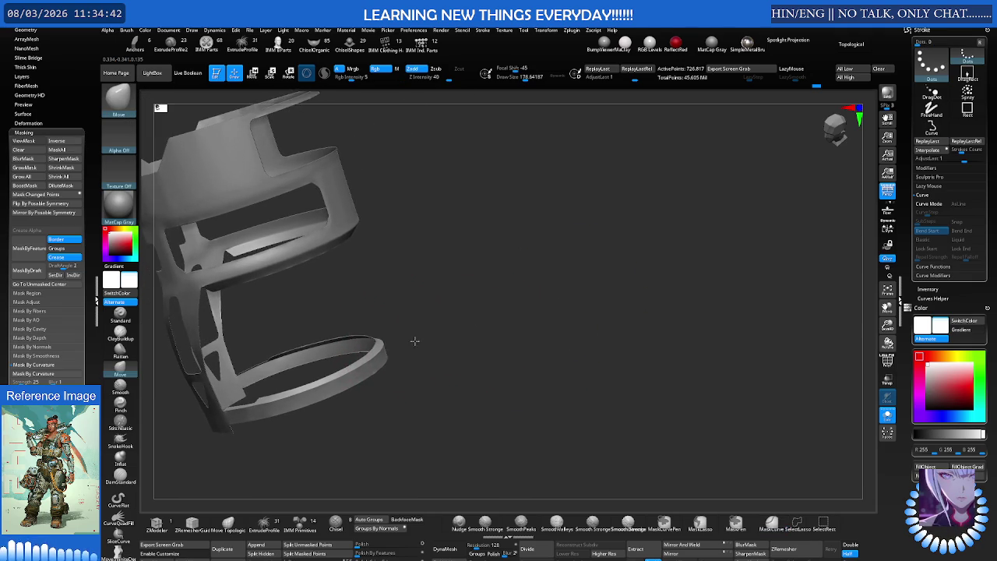
pyautogui.scroll(2, 425, 325)
pyautogui.scroll(-2, 444, 322)
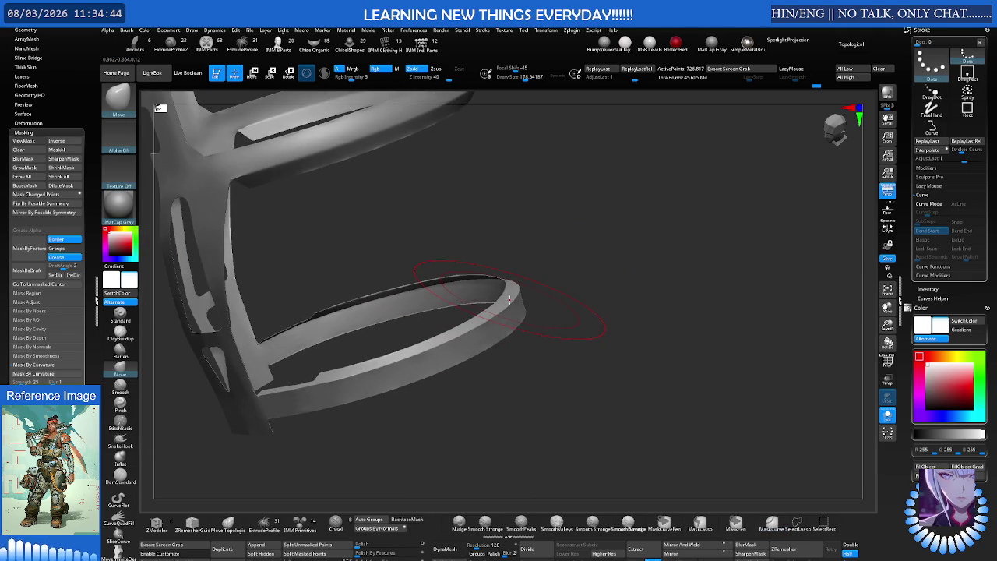
pyautogui.moveTo(518, 294)
pyautogui.mouseDown()
pyautogui.moveTo(320, 299)
pyautogui.moveTo(340, 290)
pyautogui.moveTo(613, 284)
pyautogui.moveTo(545, 278)
pyautogui.moveTo(545, 323)
pyautogui.moveTo(506, 306)
pyautogui.moveTo(520, 311)
pyautogui.mouseUp()
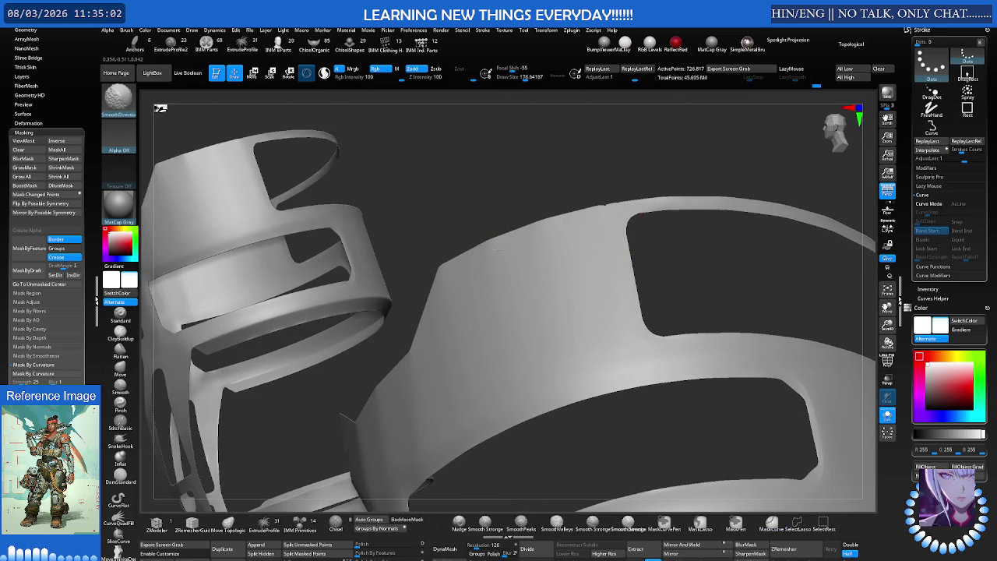
# Orbit across the front band and second cylinder piece, showing the active piece's wireframe
pyautogui.moveTo(531, 271)
pyautogui.mouseDown()
pyautogui.moveTo(543, 292)
pyautogui.moveTo(567, 254)
pyautogui.mouseUp()
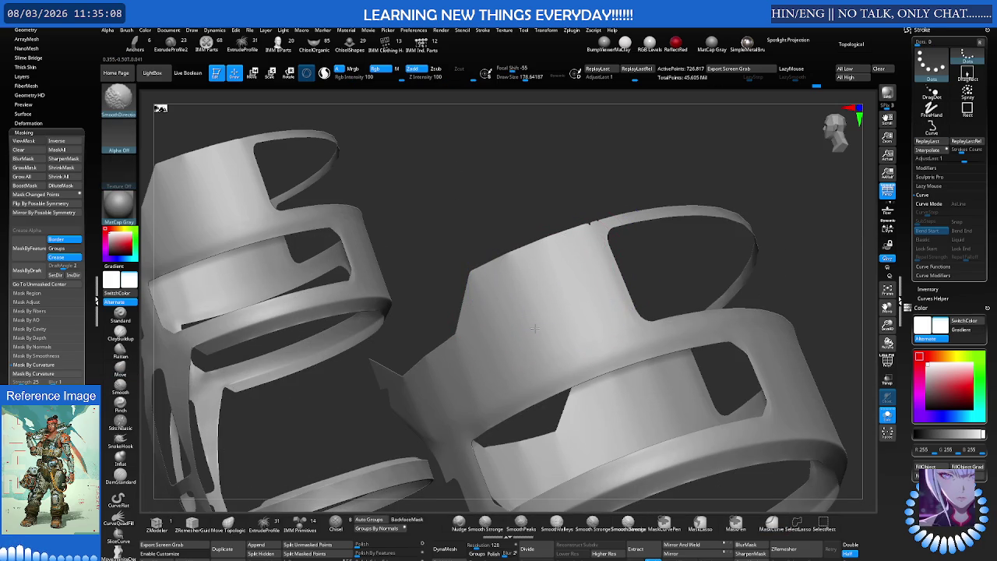
pyautogui.moveTo(547, 311)
pyautogui.mouseDown()
pyautogui.moveTo(543, 272)
pyautogui.moveTo(497, 296)
pyautogui.mouseUp()
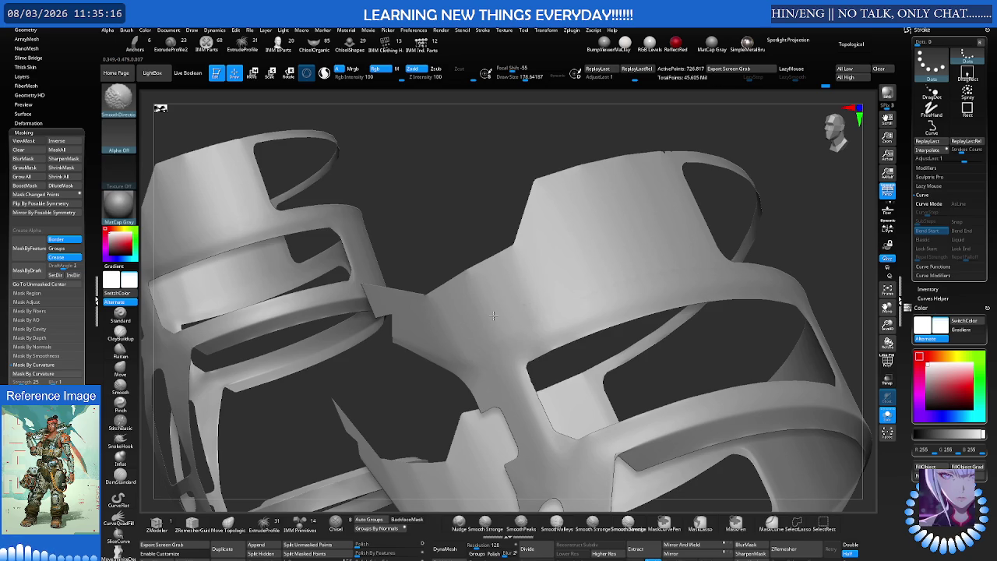
pyautogui.moveTo(527, 283)
pyautogui.mouseDown()
pyautogui.moveTo(501, 285)
pyautogui.moveTo(438, 219)
pyautogui.moveTo(457, 128)
pyautogui.moveTo(369, 185)
pyautogui.moveTo(373, 198)
pyautogui.mouseUp()
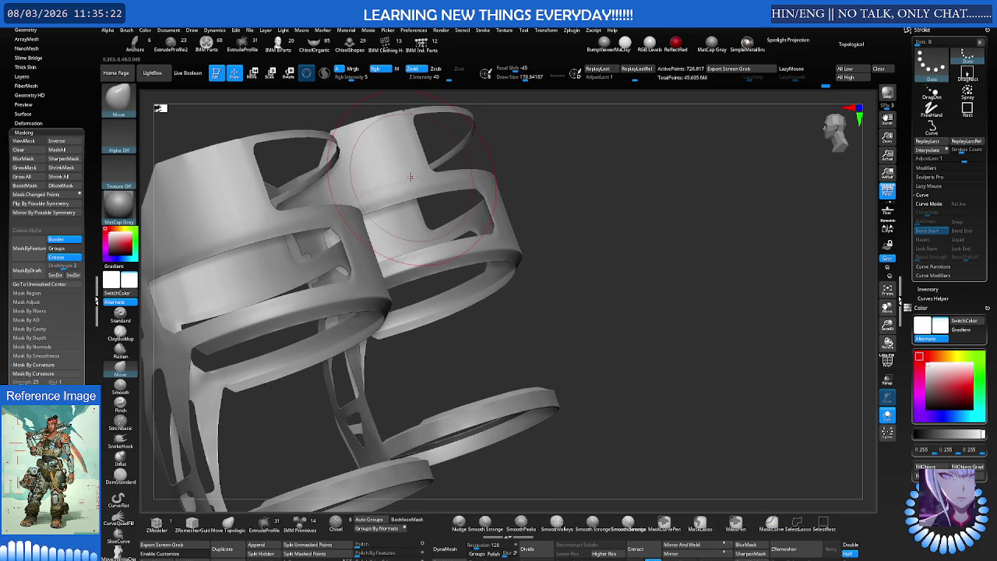
pyautogui.moveTo(407, 187); pyautogui.dragTo(589, 231, button='right')
pyautogui.hotkey('shift', 'f')
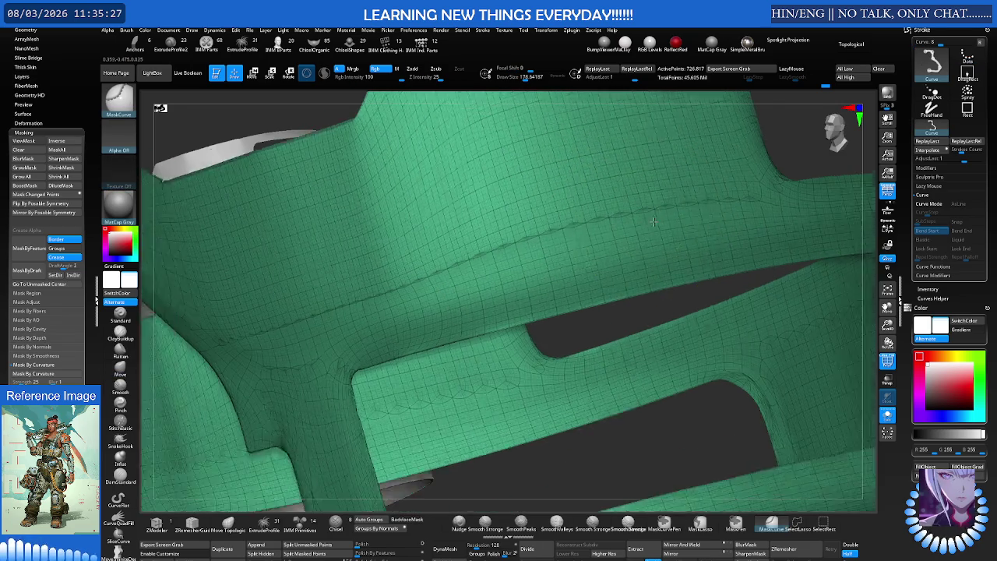
# Nudge the right cylinder's band piece into place with the Move brush
pyautogui.moveTo(591, 231); pyautogui.dragTo(493, 251, button='right')
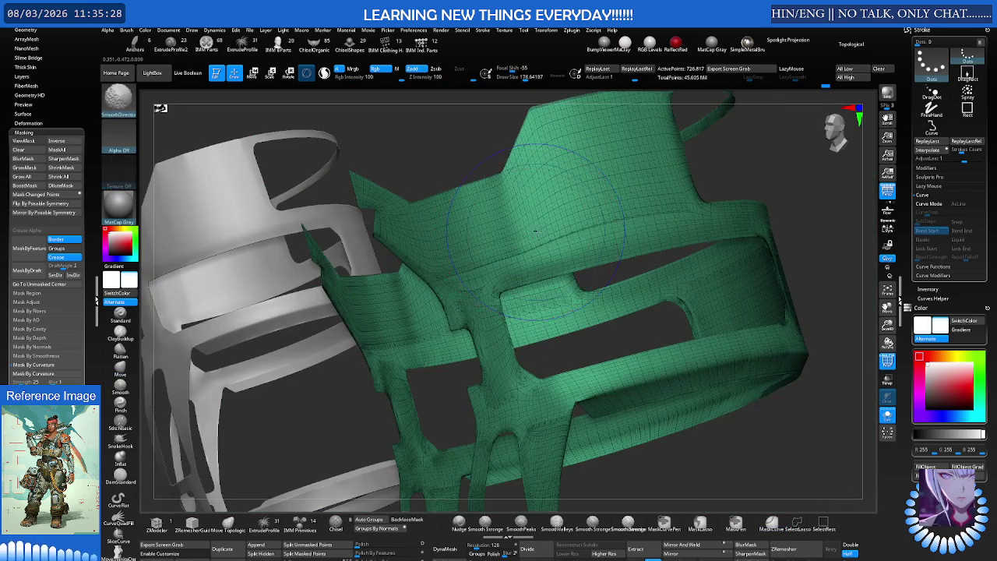
pyautogui.hotkey('shift', 'f')
pyautogui.press('b')
pyautogui.press('m')
pyautogui.press('v')
pyautogui.moveTo(494, 251); pyautogui.dragTo(567, 251)
pyautogui.scroll(5, 521, 268)
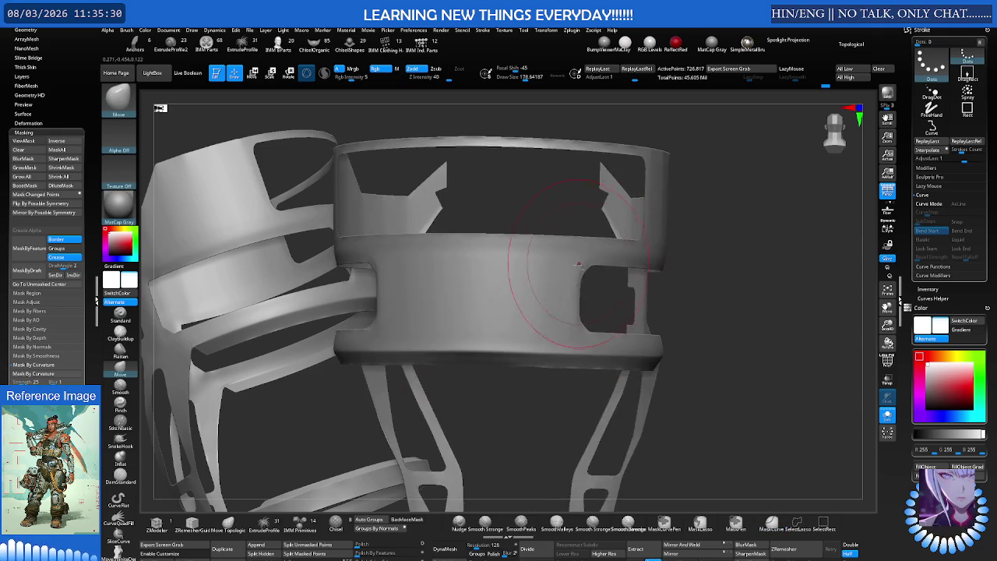
pyautogui.moveTo(521, 268)
pyautogui.mouseDown(button='right')
pyautogui.moveTo(602, 265)
pyautogui.moveTo(550, 267)
pyautogui.mouseUp(button='right')
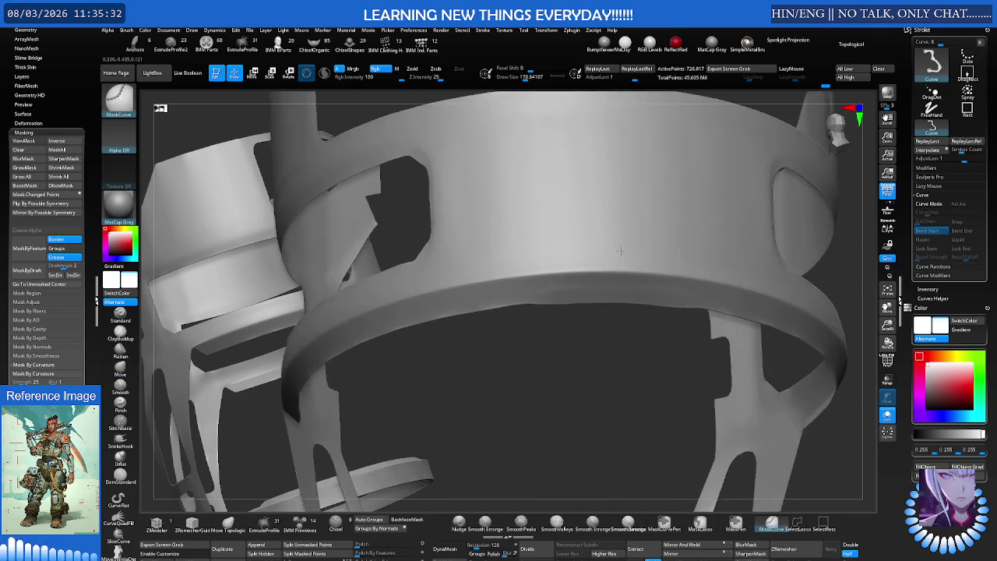
pyautogui.scroll(3, 532, 271)
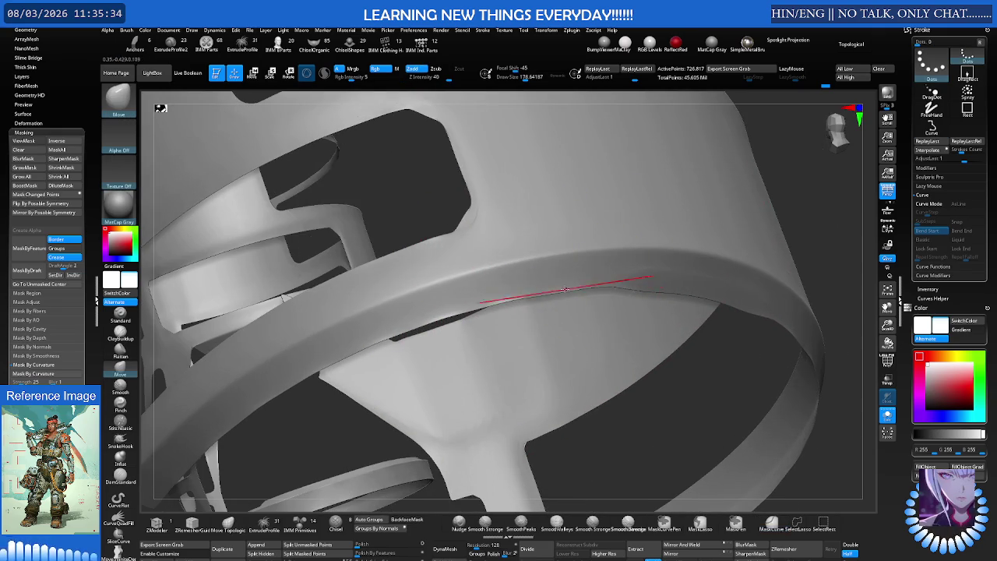